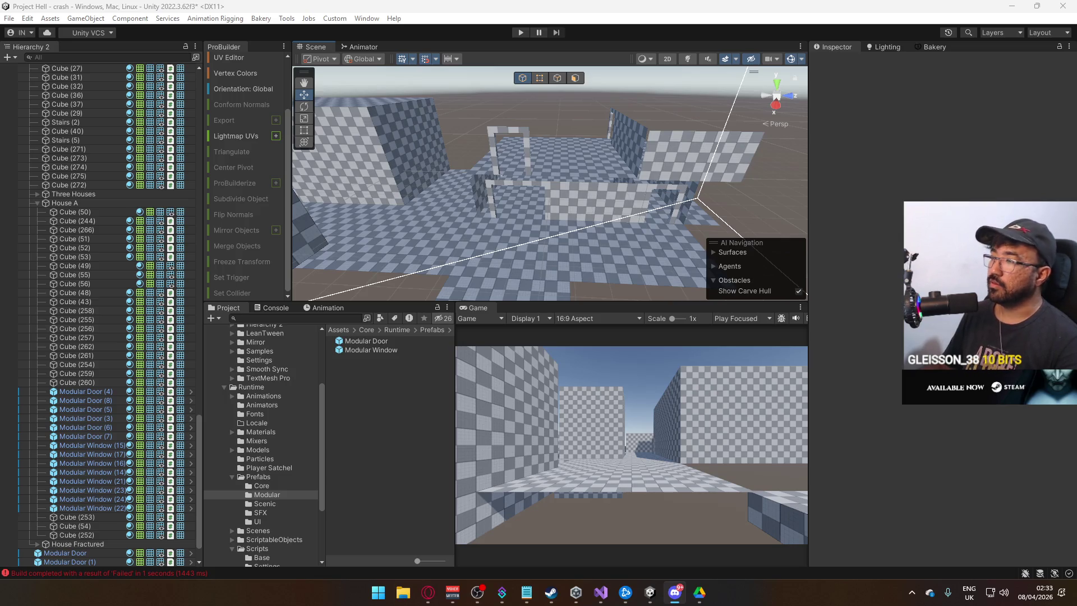
Step: Duplicate wall panel Cube (275) into a new panel, Cube (276), in House A
mouse_move(644, 170)
mouse_down()
mouse_move(617, 168)
mouse_move(677, 189)
mouse_move(744, 179)
mouse_move(694, 180)
mouse_move(718, 176)
mouse_move(671, 198)
mouse_move(498, 206)
mouse_move(549, 214)
mouse_move(704, 189)
mouse_move(729, 157)
mouse_up()
click(695, 179)
key(ctrl+d)
click(497, 201)
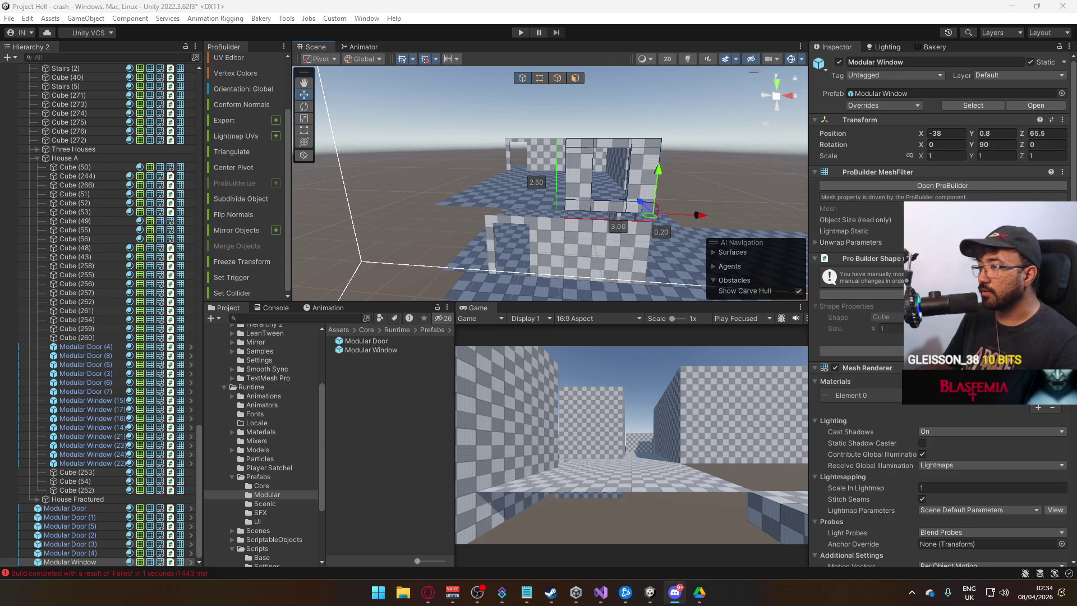
Step: Frame the Modular Window and shift it along X to -40 against the wall
drag(677, 168, 732, 230)
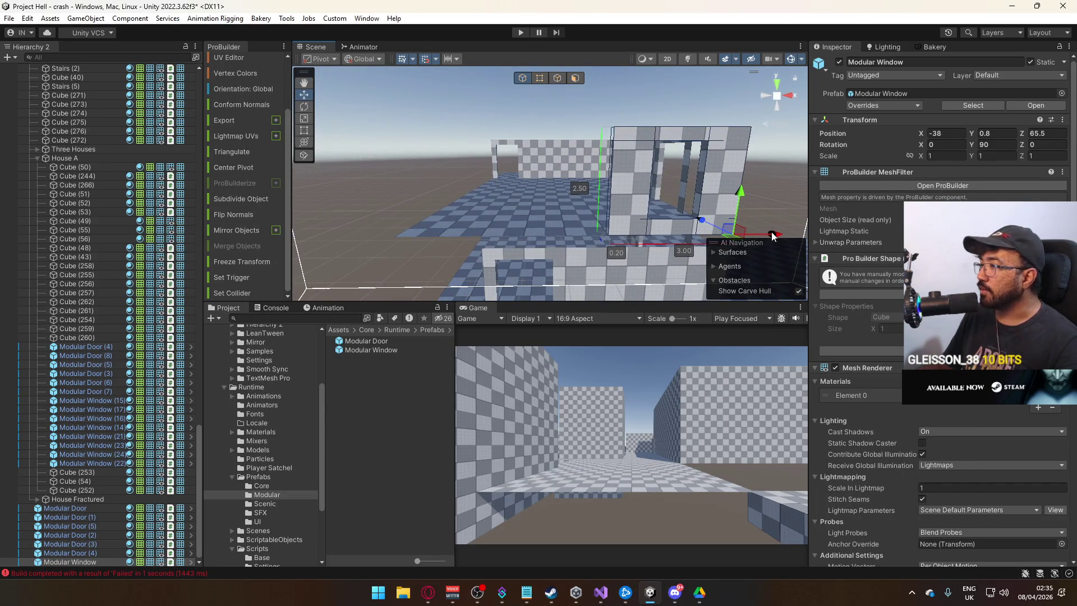
key(f)
mouse_move(679, 237)
mouse_down()
mouse_move(596, 236)
mouse_move(601, 243)
mouse_move(615, 233)
mouse_move(561, 222)
mouse_move(516, 162)
mouse_move(574, 218)
mouse_up()
Step: Drag the window frame's side vertices to widen it to about 4.8 units
click(539, 78)
drag(567, 163, 483, 172)
mouse_move(524, 129)
mouse_down()
mouse_move(543, 132)
mouse_move(534, 116)
mouse_move(541, 124)
mouse_move(520, 145)
mouse_move(538, 144)
mouse_move(566, 124)
mouse_move(637, 263)
mouse_up()
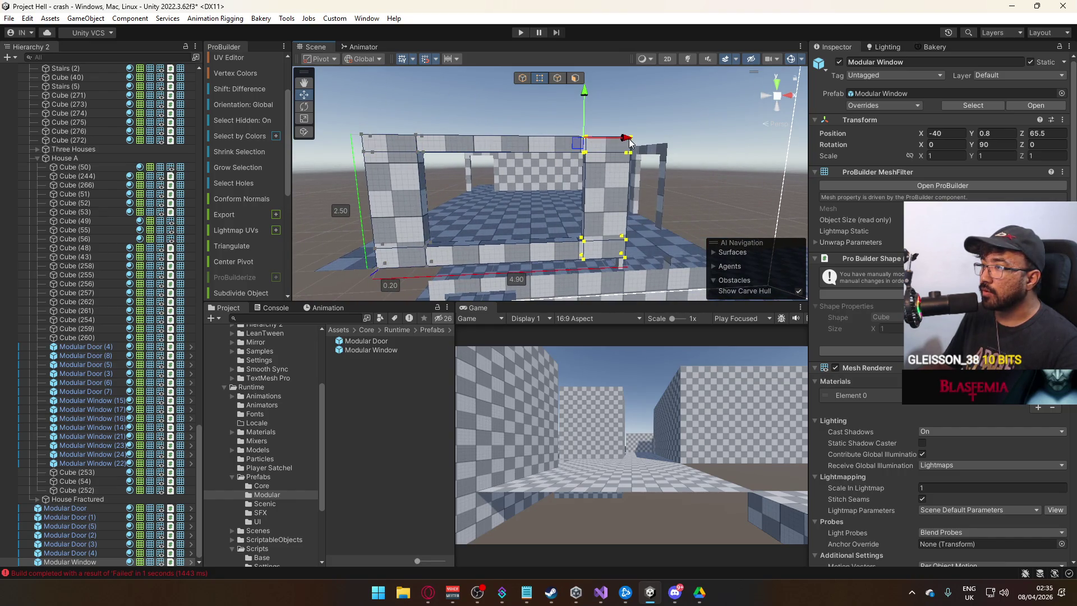
mouse_move(630, 142)
mouse_down()
mouse_move(650, 103)
mouse_move(604, 276)
mouse_up()
mouse_move(651, 189)
mouse_down()
mouse_move(588, 141)
mouse_move(711, 174)
mouse_move(539, 157)
mouse_move(493, 140)
mouse_move(480, 172)
mouse_up()
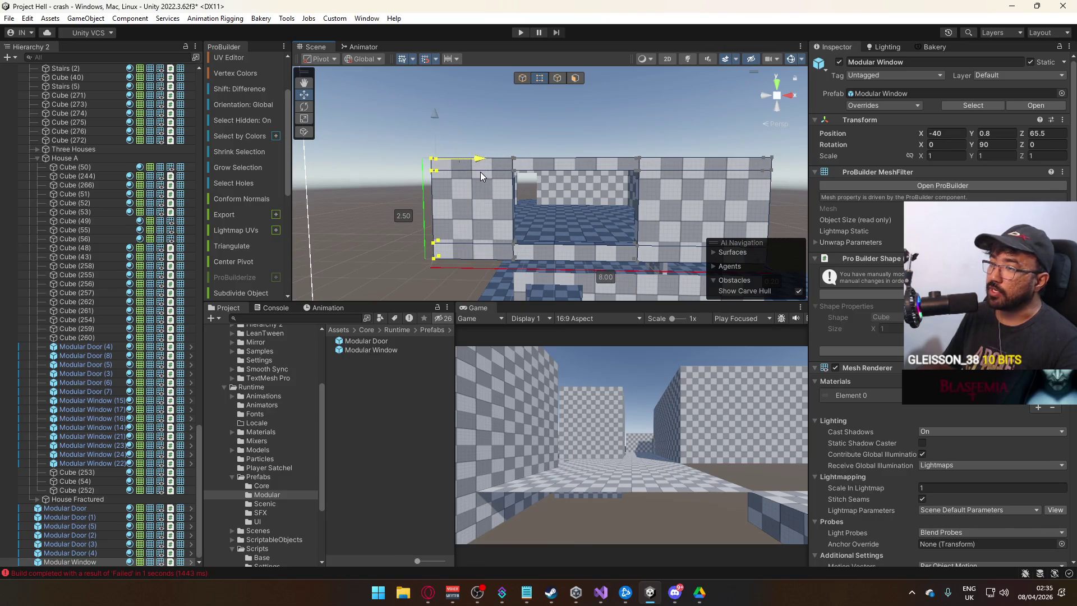
click(522, 78)
drag(523, 100, 527, 205)
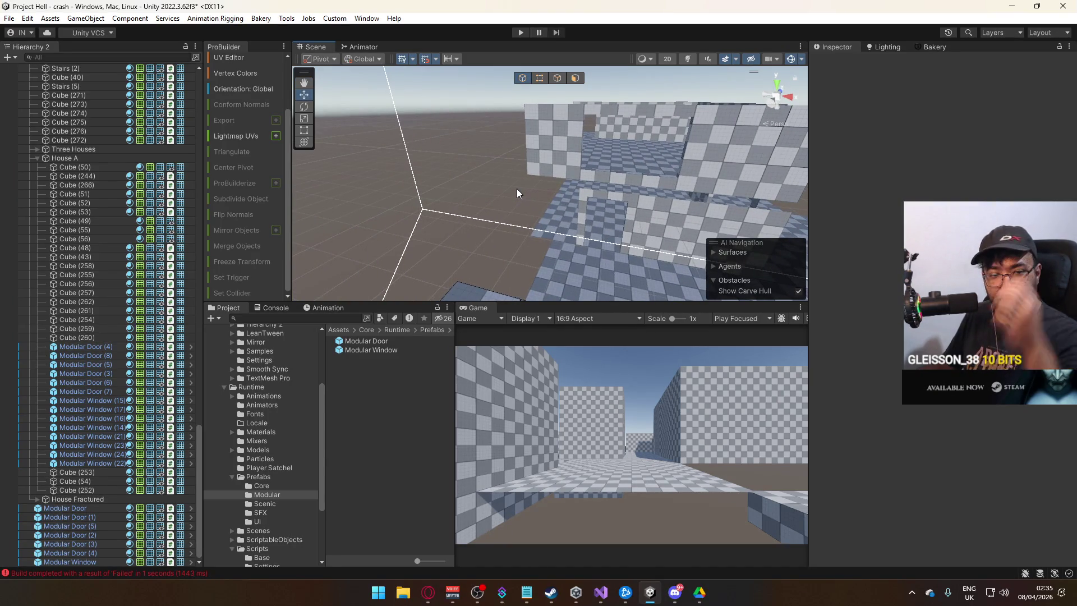
Step: Duplicate wall panel Cube (273) and slide the copy along X to -37.83
click(679, 232)
key(f)
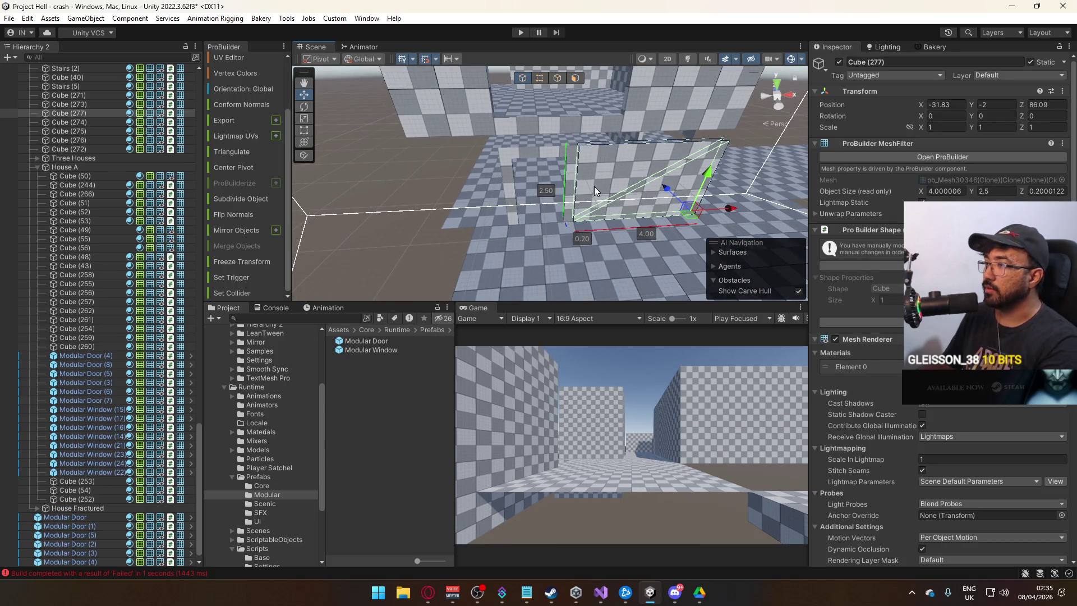
click(537, 153)
mouse_move(537, 153)
mouse_down()
mouse_move(463, 134)
mouse_move(635, 147)
mouse_up()
click(635, 147)
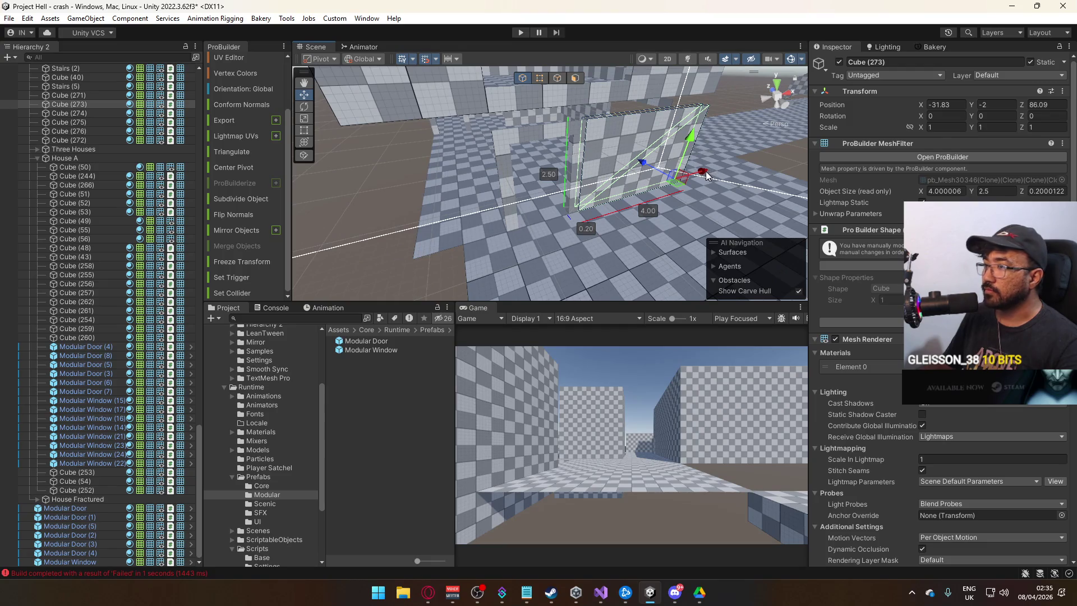
key(ctrl+d)
drag(700, 177, 533, 193)
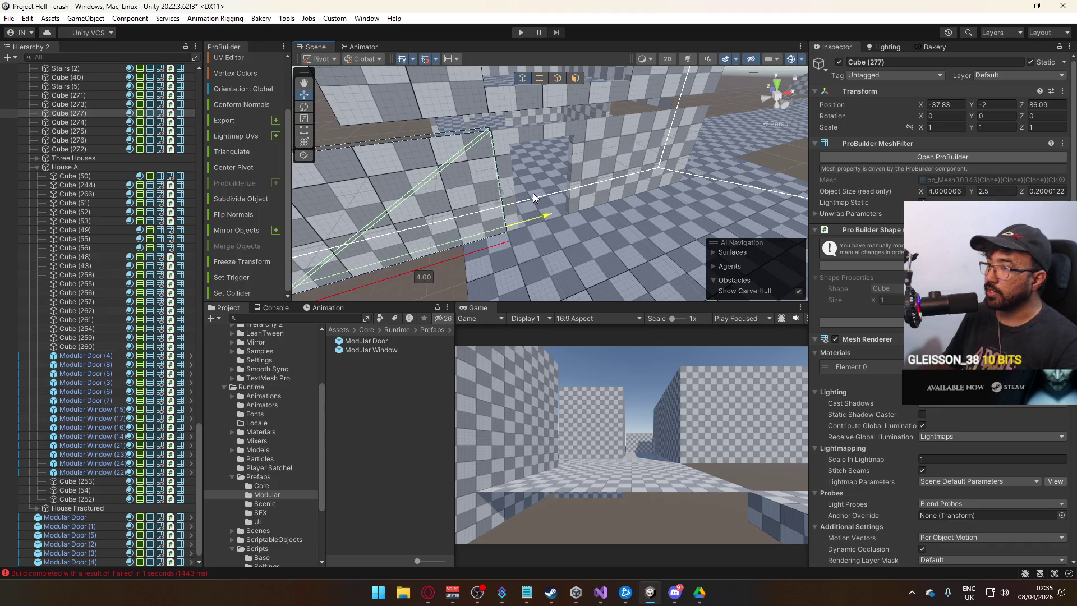
key(f)
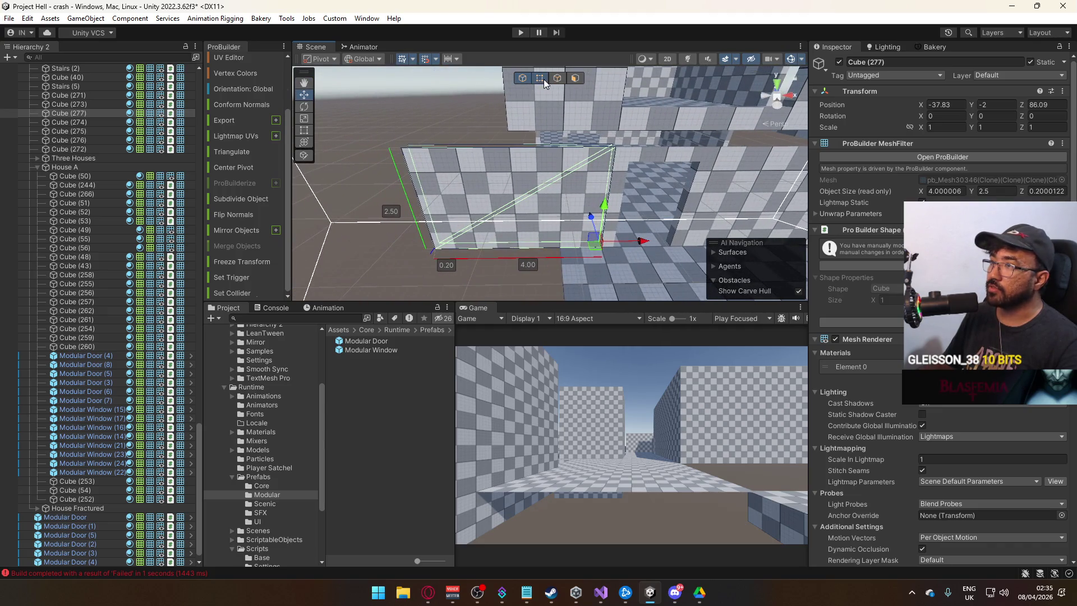
Step: Narrow the copied wall Cube (277) from 4.00 to 1.30 wide by dragging its left edge
click(540, 78)
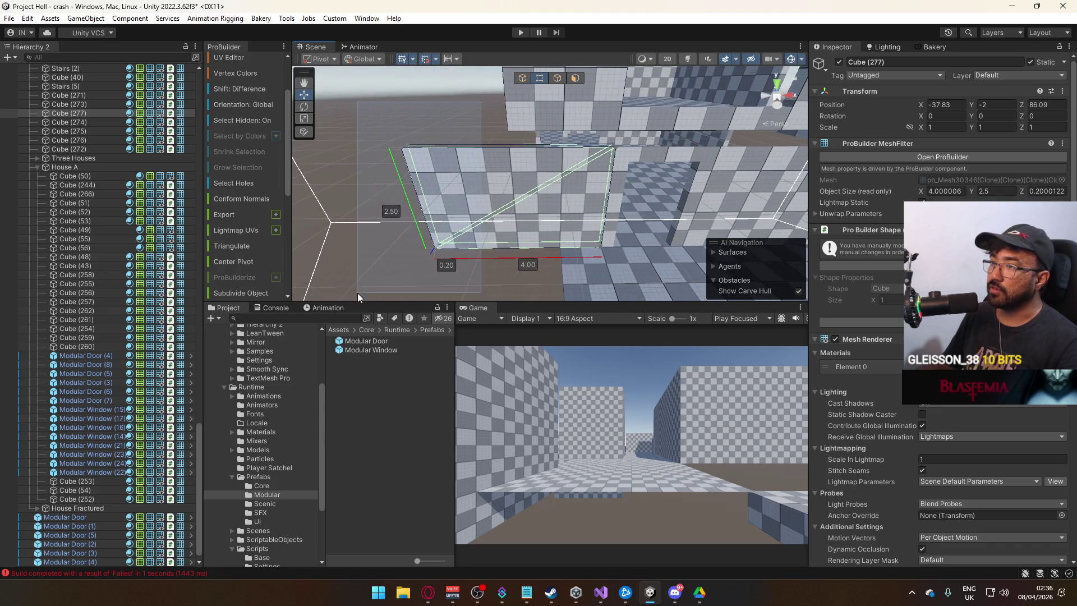
click(422, 225)
mouse_move(477, 248)
mouse_down()
mouse_move(589, 246)
mouse_move(558, 247)
mouse_up()
click(523, 80)
click(451, 149)
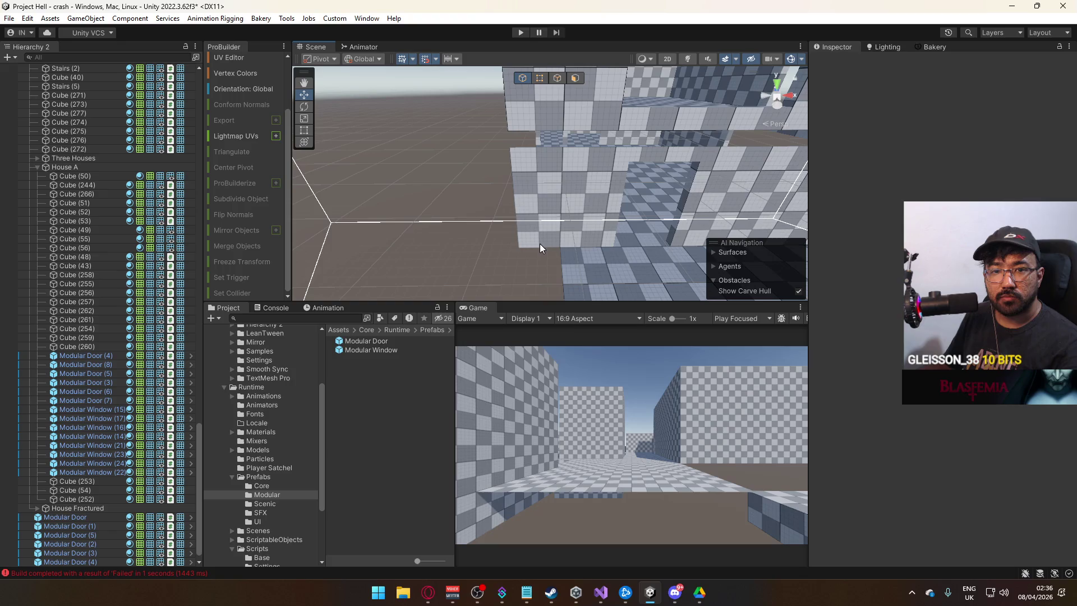
mouse_move(540, 244)
mouse_down()
mouse_move(890, 180)
mouse_move(873, 192)
mouse_move(907, 149)
mouse_move(827, 193)
mouse_move(713, 187)
mouse_move(827, 125)
mouse_move(841, 99)
mouse_move(729, 140)
mouse_move(491, 192)
mouse_move(531, 250)
mouse_up()
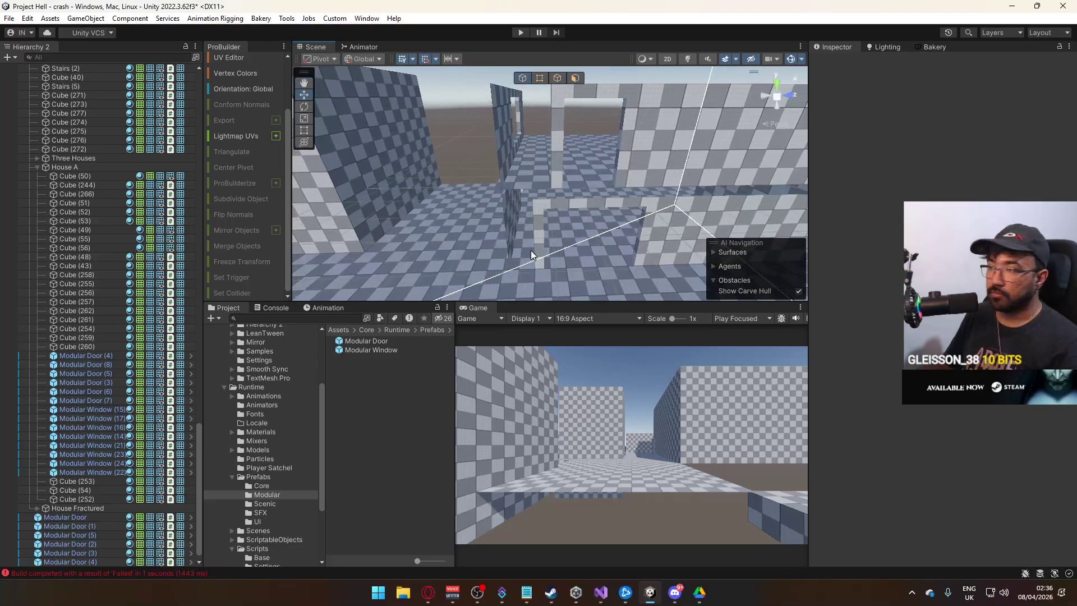
click(546, 238)
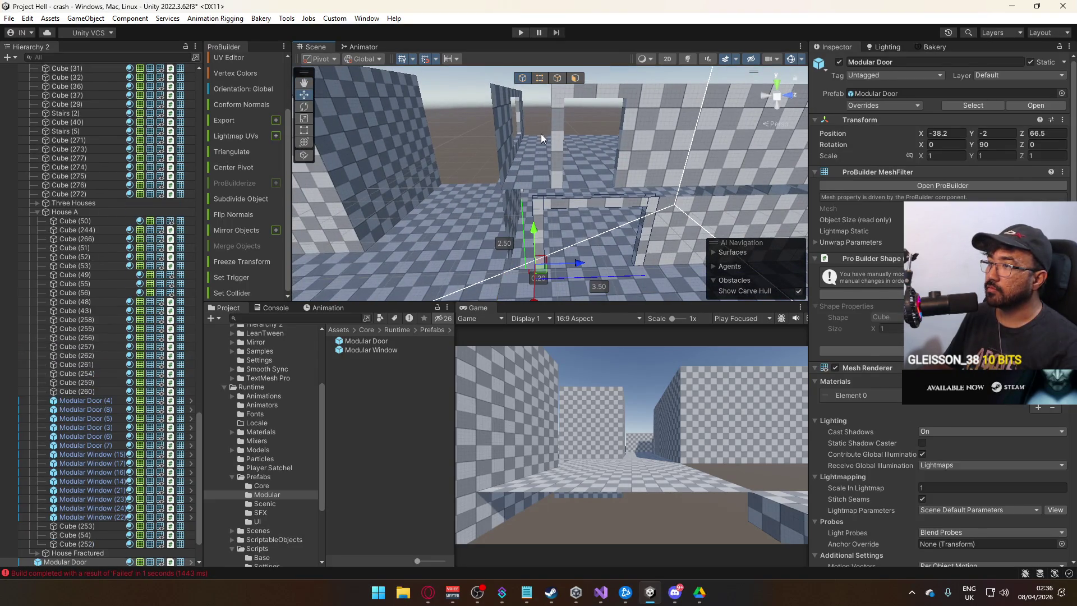
Step: Widen the first Modular Door frame by dragging its left-side vertices outward
click(537, 78)
mouse_move(460, 135)
mouse_down()
mouse_move(529, 282)
mouse_move(542, 286)
mouse_up()
mouse_move(574, 193)
mouse_down()
mouse_move(537, 199)
mouse_move(574, 158)
mouse_move(514, 134)
mouse_move(533, 104)
mouse_move(588, 254)
mouse_up()
mouse_move(629, 131)
mouse_down()
mouse_move(560, 135)
mouse_move(619, 120)
mouse_move(628, 127)
mouse_move(608, 134)
mouse_move(626, 168)
mouse_move(550, 166)
mouse_move(533, 108)
mouse_move(561, 185)
mouse_move(553, 195)
mouse_move(512, 161)
mouse_move(543, 176)
mouse_up()
click(576, 78)
click(543, 175)
drag(611, 173, 557, 160)
Step: Widen Modular Door (1)'s opening from 2.00 to 4.50 units
click(544, 156)
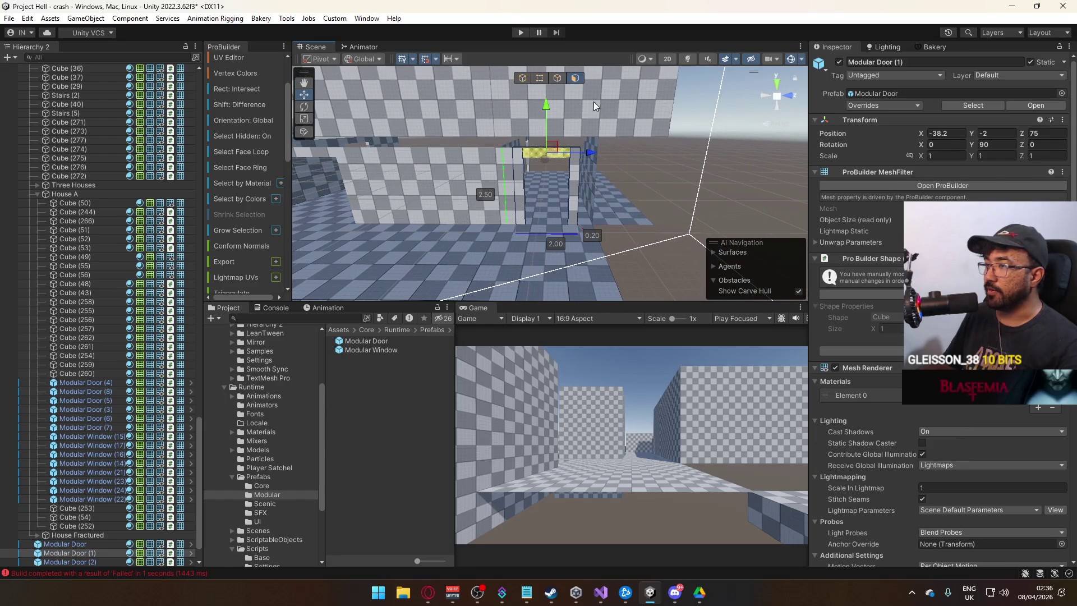
click(540, 78)
drag(527, 157, 507, 189)
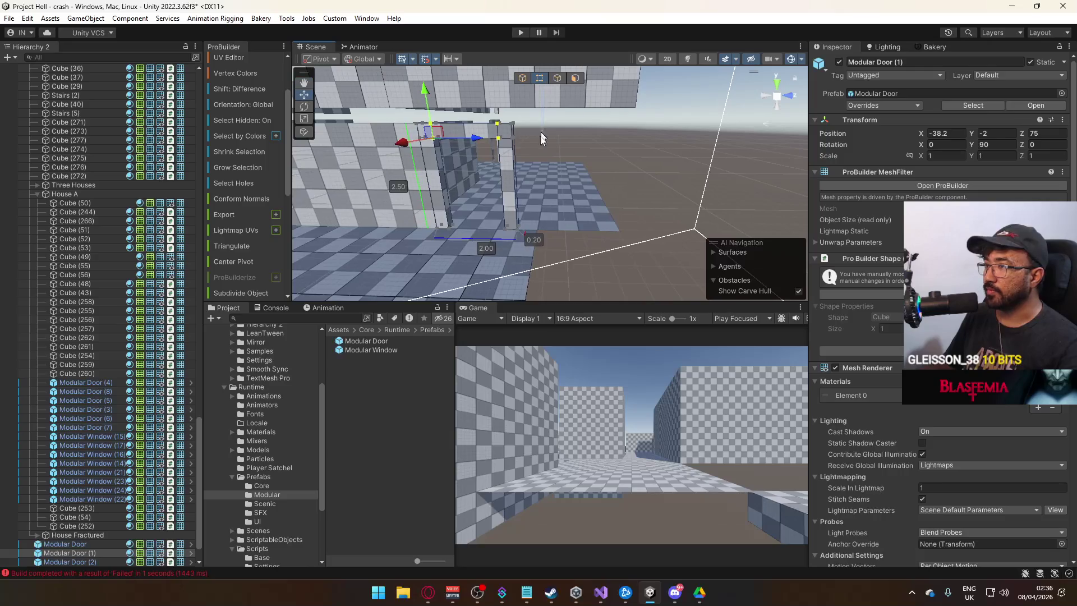
click(507, 191)
mouse_move(573, 228)
mouse_down()
mouse_move(669, 236)
mouse_move(709, 214)
mouse_move(674, 200)
mouse_up()
click(522, 77)
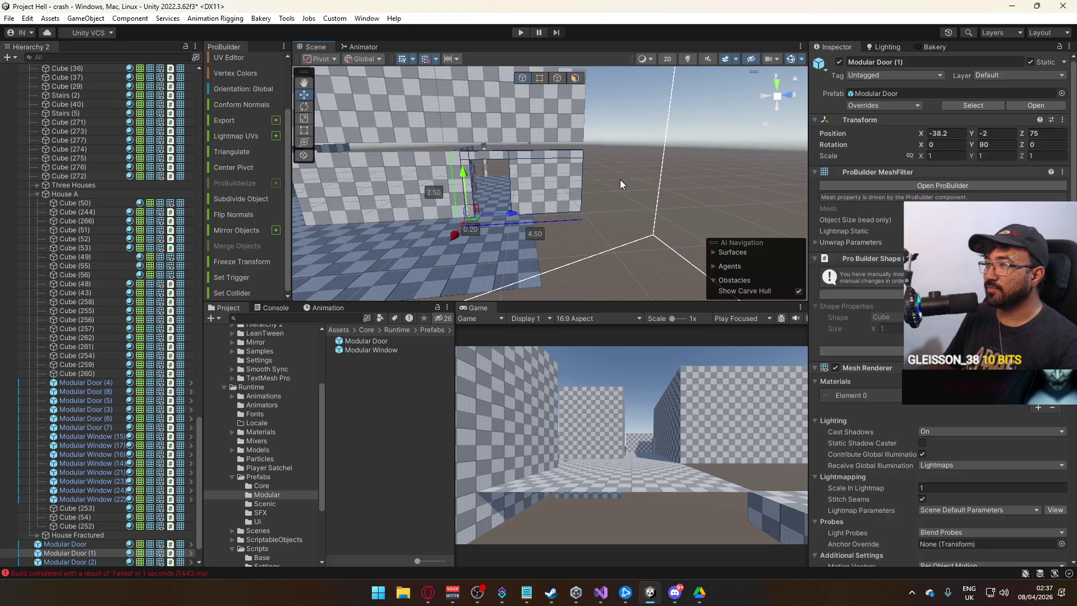
click(594, 206)
key(f)
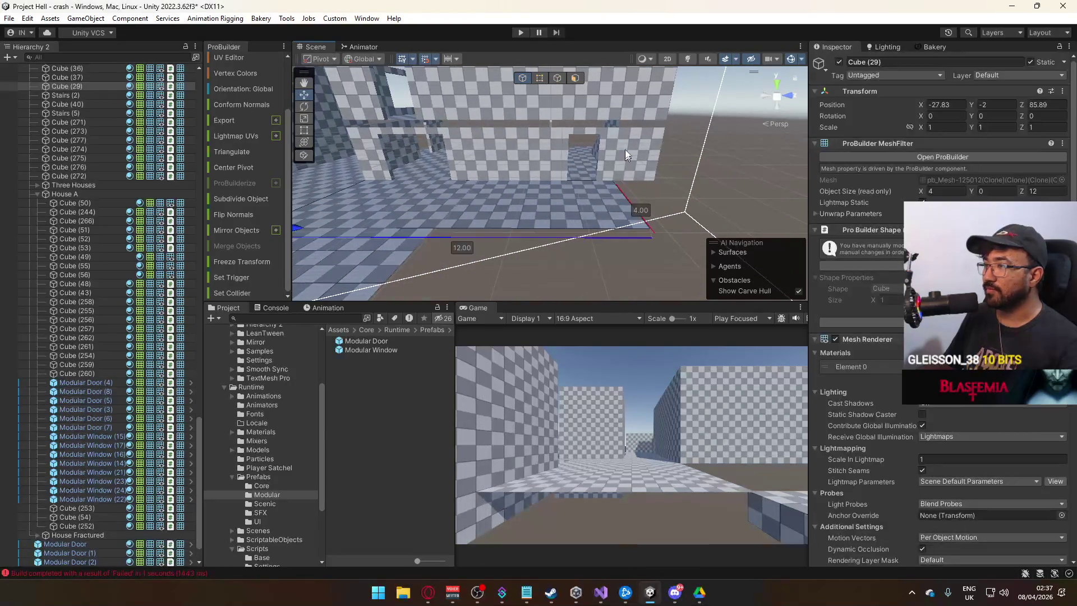
Step: Lengthen the floor slab from 12 to 14 units by dragging its end edge
click(558, 78)
click(670, 207)
drag(679, 205, 724, 204)
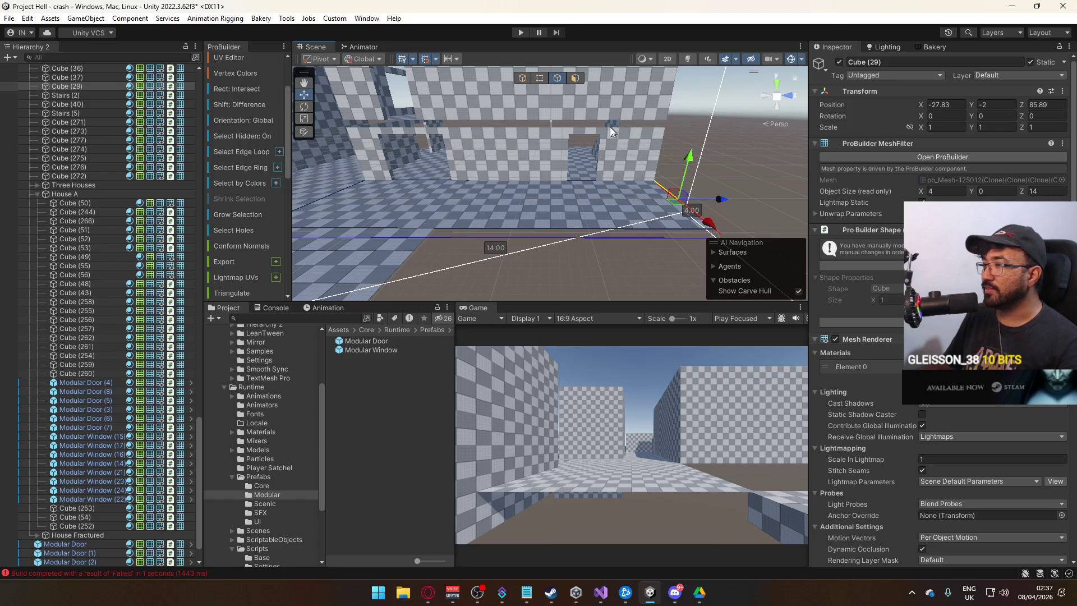
click(523, 78)
mouse_move(625, 127)
mouse_down()
mouse_move(575, 195)
mouse_move(509, 151)
mouse_move(494, 211)
mouse_move(409, 77)
mouse_move(382, 138)
mouse_up()
Step: Stretch wall Cube (271) along its end edge to 6 units long
click(382, 138)
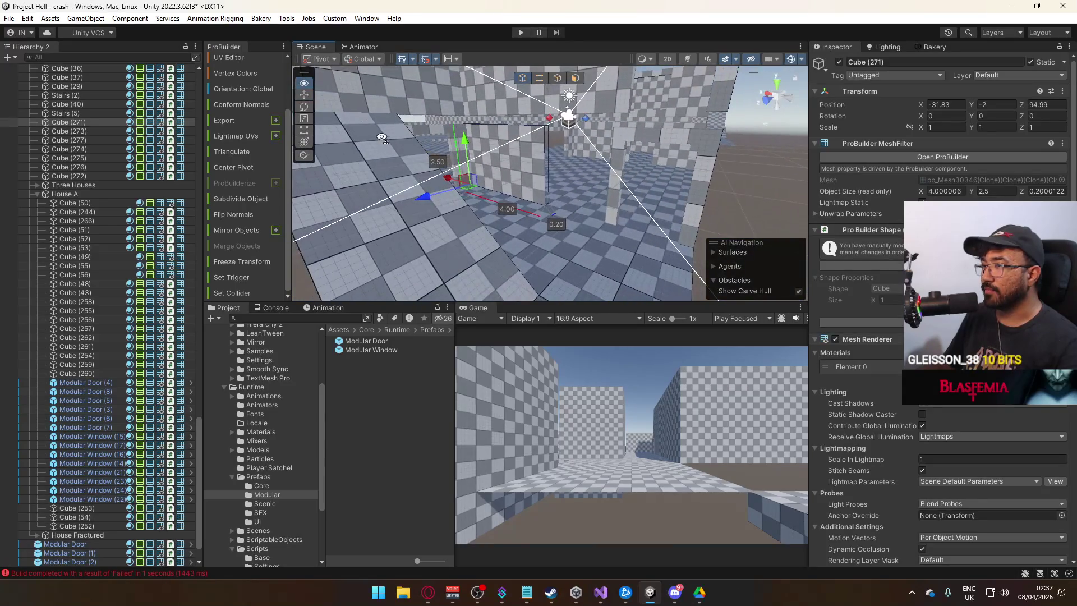
click(540, 78)
click(530, 184)
mouse_move(530, 184)
mouse_down()
mouse_move(535, 194)
mouse_move(576, 195)
mouse_up()
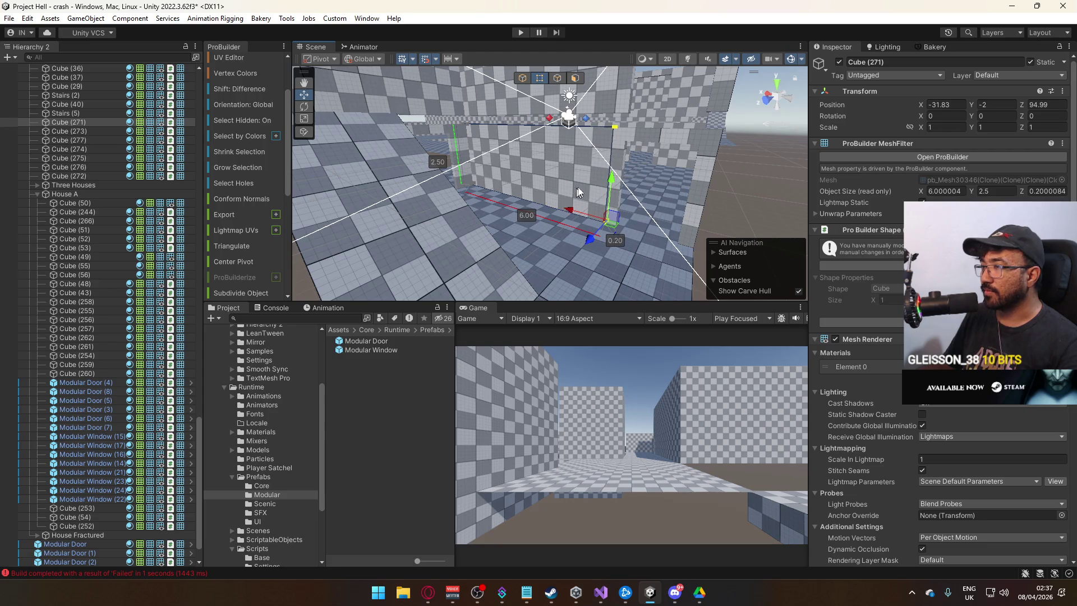
mouse_move(525, 97)
mouse_down()
mouse_move(665, 210)
mouse_move(514, 189)
mouse_up()
mouse_move(567, 219)
mouse_down()
mouse_move(669, 206)
mouse_move(630, 203)
mouse_move(586, 129)
mouse_up()
Step: Raise interior panel Cube (41) from zero height to 2.5, making it 8 × 2.5 × 9
click(631, 203)
click(563, 80)
click(567, 186)
mouse_move(567, 185)
mouse_down()
mouse_move(516, 191)
mouse_move(575, 186)
mouse_move(561, 187)
mouse_move(547, 131)
mouse_move(566, 89)
mouse_up()
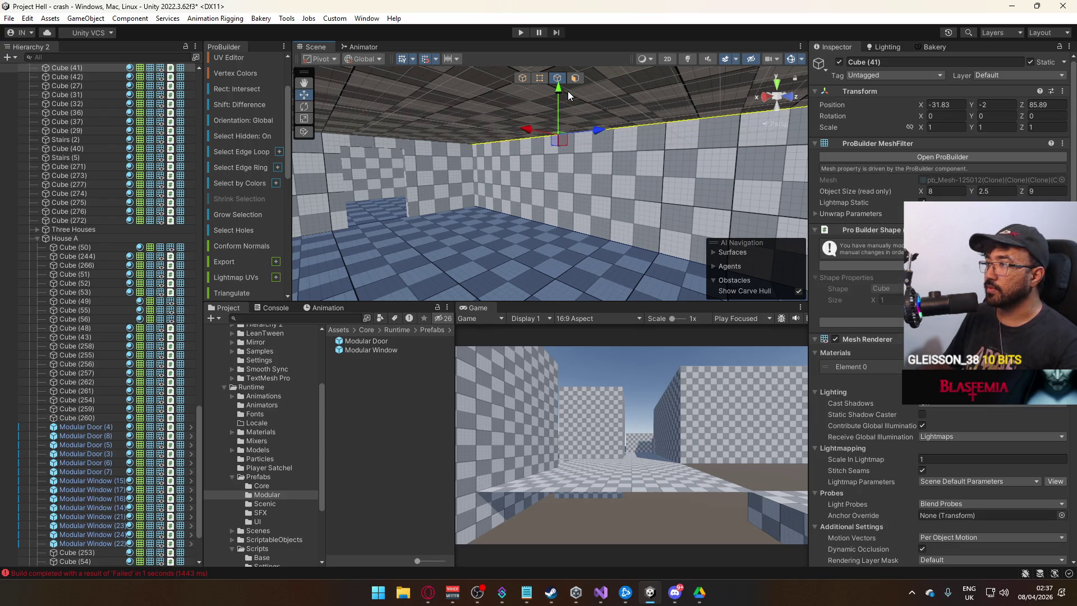
Step: Detach the selected wall face as a separate object, Cube (43)
click(575, 81)
scroll(247, 231, down, 6)
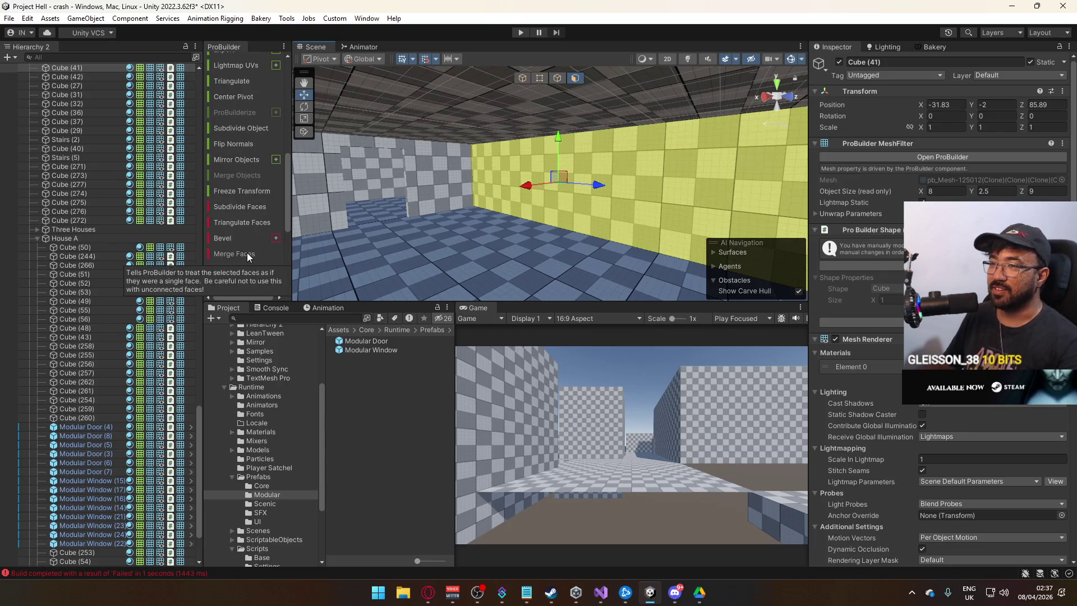
scroll(250, 260, down, 2)
click(245, 270)
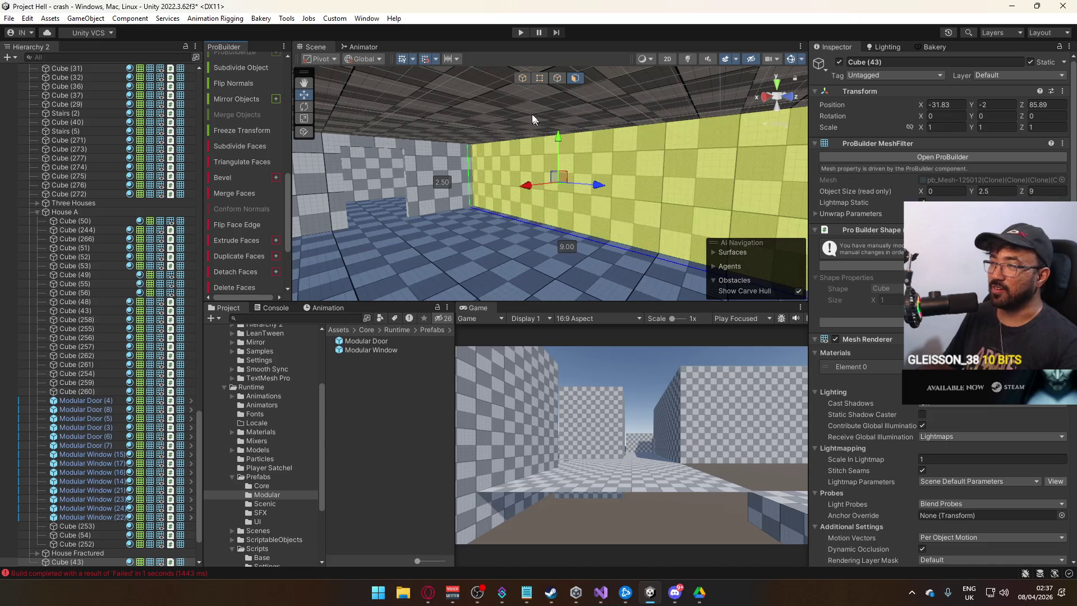
click(523, 78)
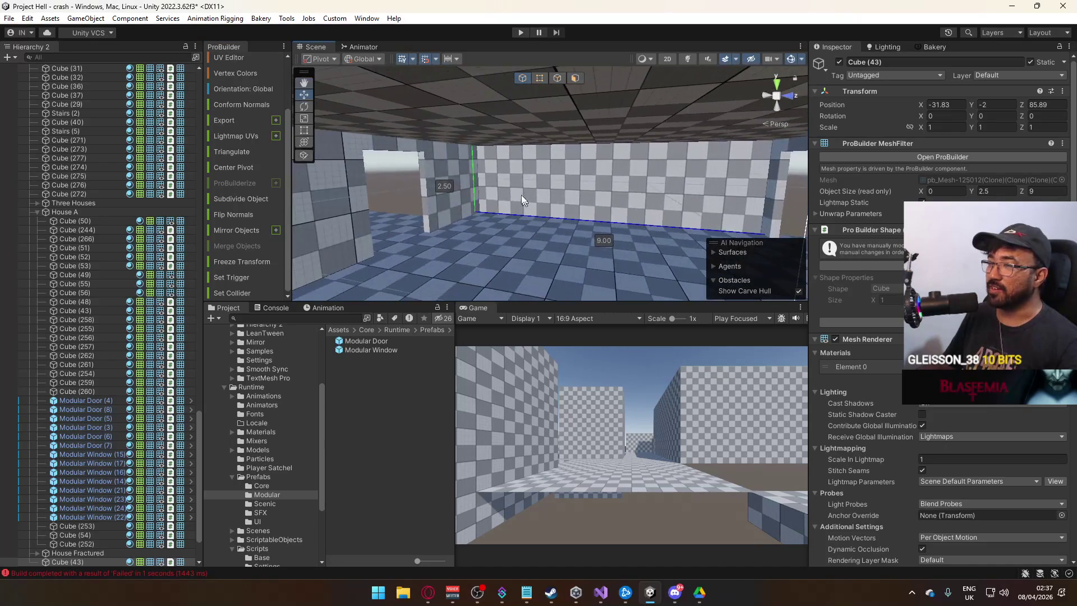
Step: Move the object's pivot to the selected edge
click(542, 80)
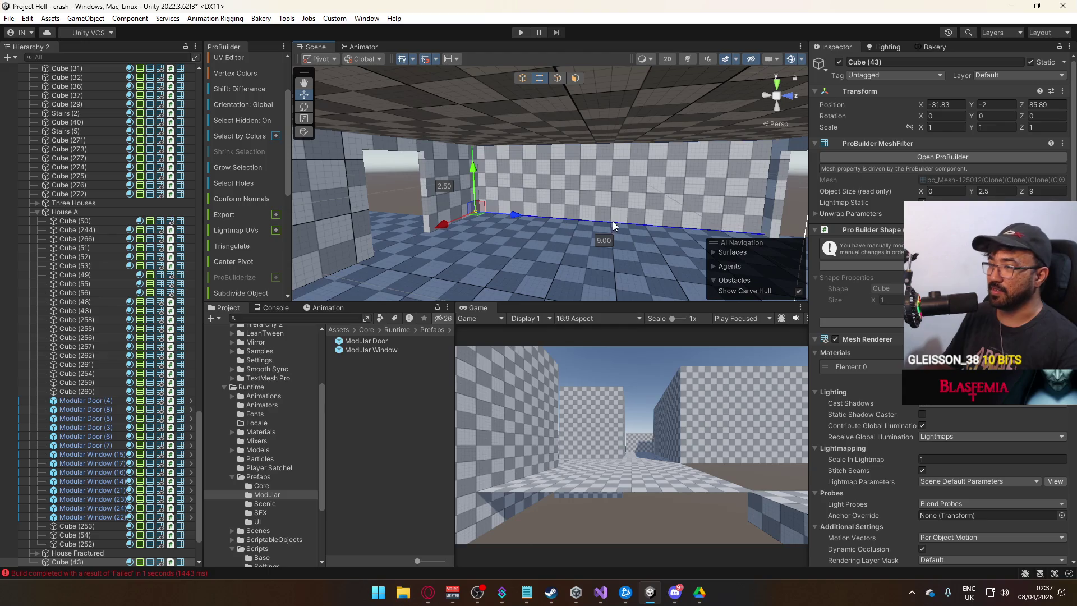
key(ctrl+j)
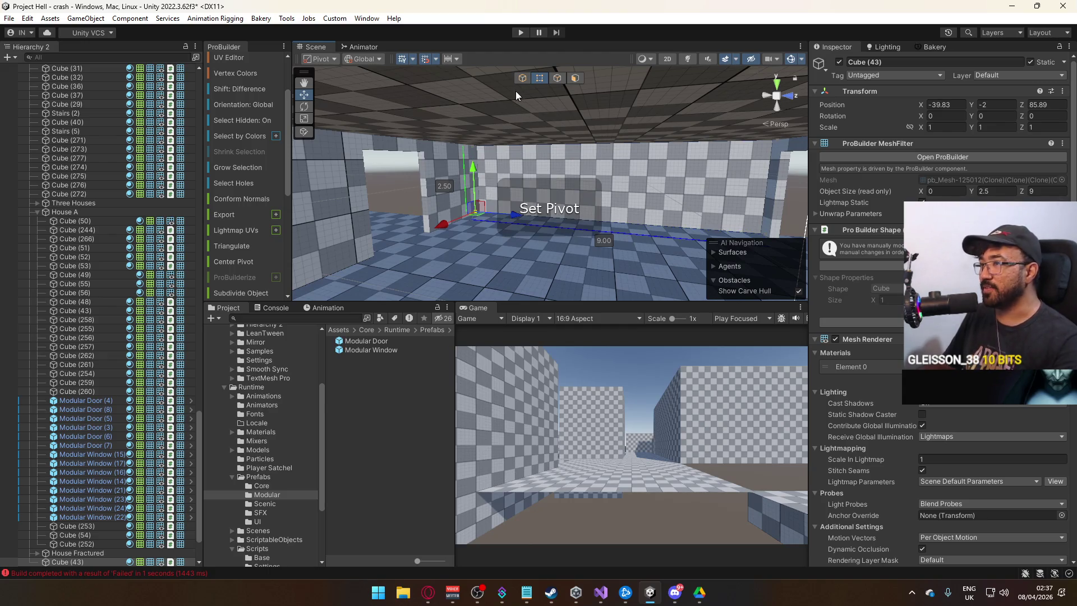
click(523, 78)
drag(624, 199, 527, 216)
Step: Shorten right-hand wall Cube (48) from 9.00 to 5.00
click(639, 220)
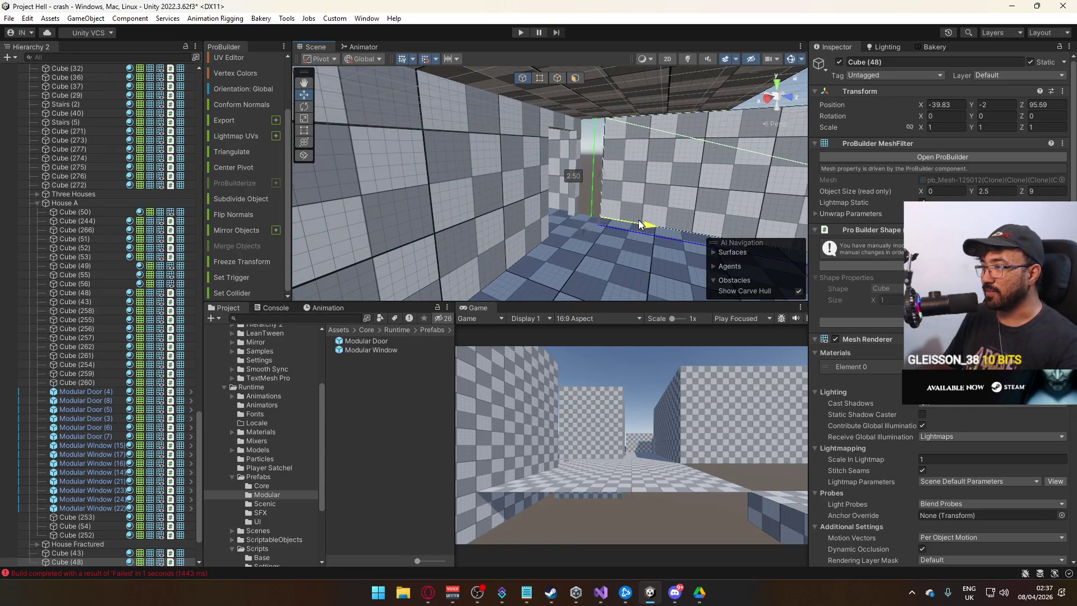
mouse_move(614, 220)
mouse_down()
mouse_move(730, 206)
mouse_move(568, 82)
mouse_up()
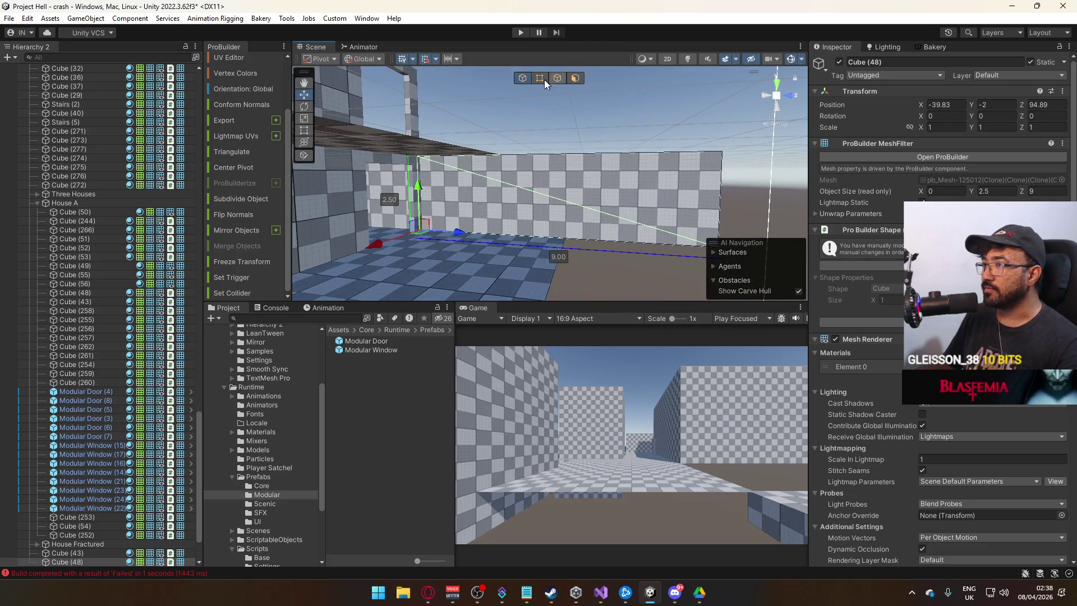
click(542, 78)
mouse_move(777, 161)
mouse_down()
mouse_move(506, 151)
mouse_move(529, 102)
mouse_up()
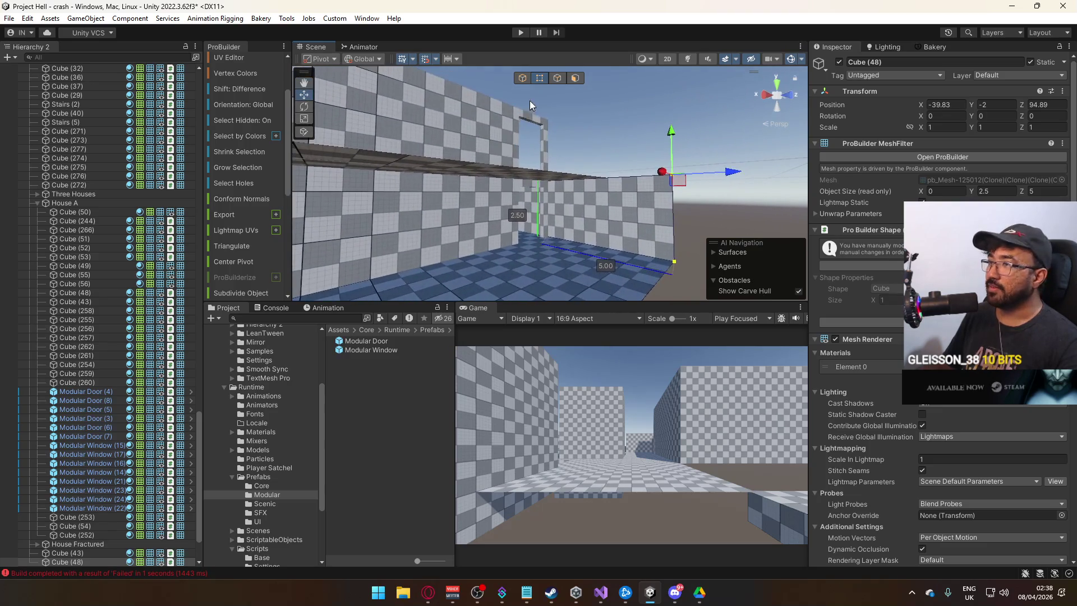
click(523, 78)
Step: Duplicate the shortened wall and raise the copy, Cube (49), to Y 0.8
key(ctrl+d)
mouse_move(548, 187)
mouse_down()
mouse_move(580, 127)
mouse_move(677, 187)
mouse_move(743, 175)
mouse_move(618, 156)
mouse_move(496, 272)
mouse_move(570, 311)
mouse_move(516, 189)
mouse_up()
click(617, 157)
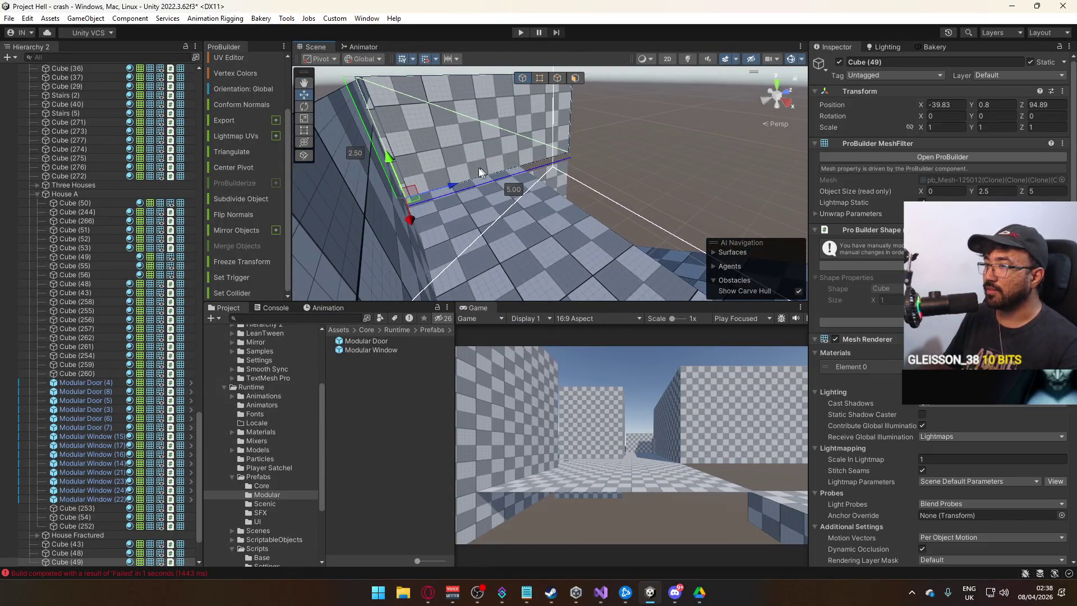
Step: Move wall Cube (50) along Z to 99.89 and set its Y rotation to 90
click(449, 187)
mouse_move(580, 175)
mouse_down()
mouse_move(615, 163)
mouse_move(604, 164)
mouse_up()
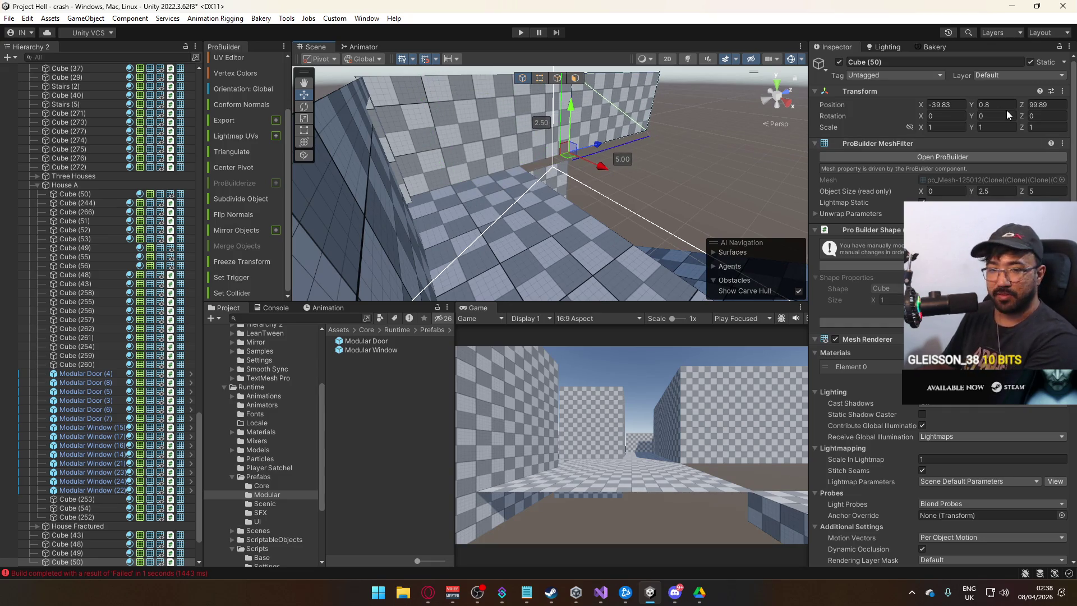
drag(643, 135, 603, 137)
text(90)
Step: Widen wall Cube (50) to 8.00 by dragging its right edge along X
click(557, 78)
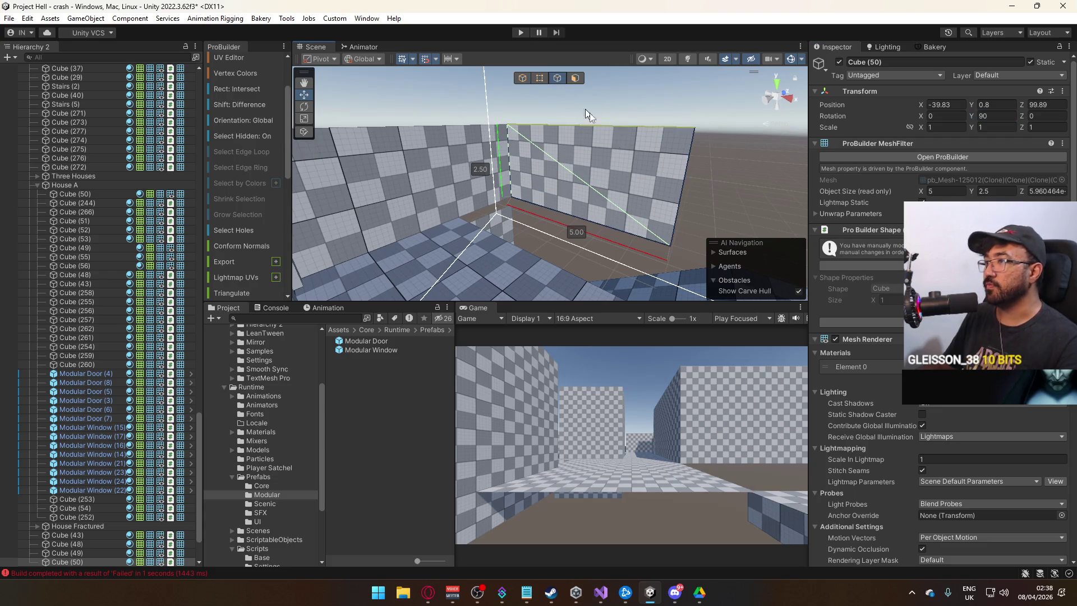
click(673, 204)
key(f)
drag(539, 197, 631, 191)
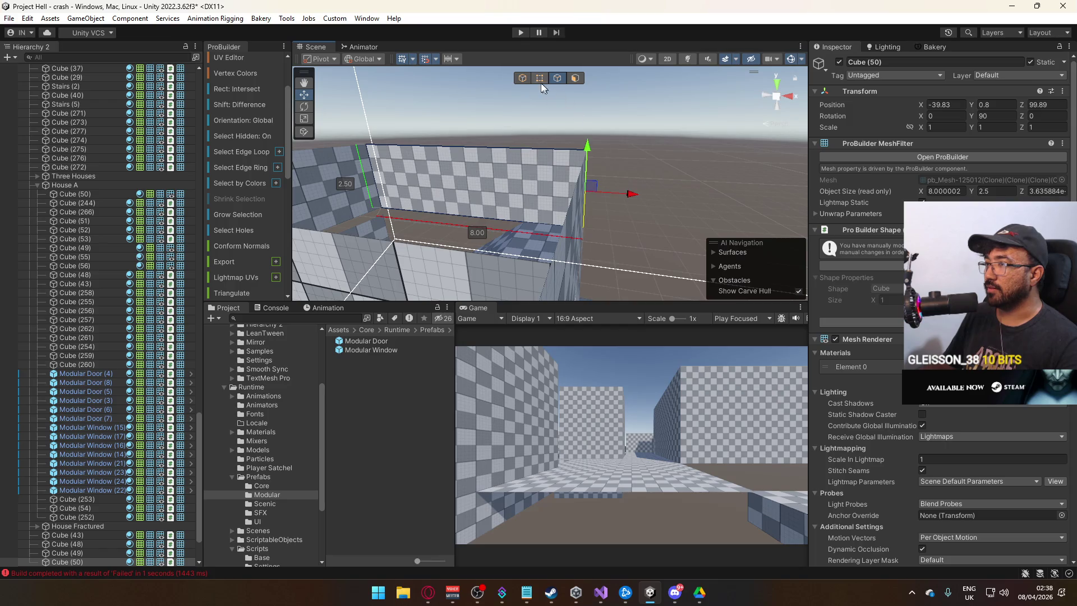
click(521, 78)
Step: Duplicate the widened wall as Cube (51) and lower the copy to Y -2.7
click(440, 156)
key(f)
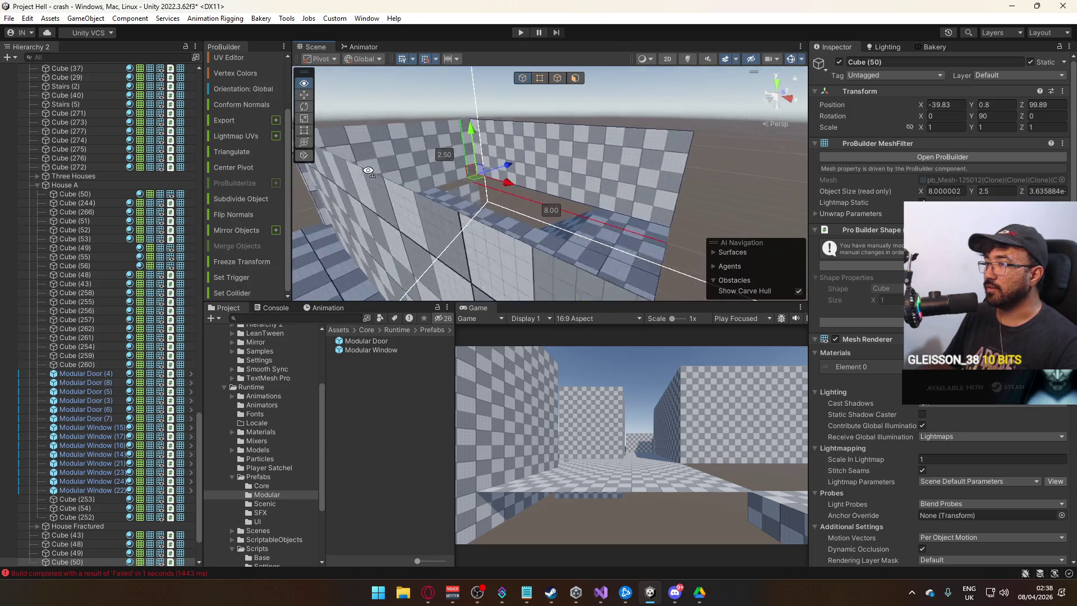
mouse_move(487, 146)
mouse_down()
mouse_move(510, 196)
mouse_move(533, 190)
mouse_move(606, 212)
mouse_move(519, 169)
mouse_move(298, 189)
mouse_move(387, 234)
mouse_move(616, 218)
mouse_move(403, 171)
mouse_move(547, 238)
mouse_move(620, 236)
mouse_up()
click(503, 179)
Step: Move floor slab Cube (57) along X to 3.5
click(540, 231)
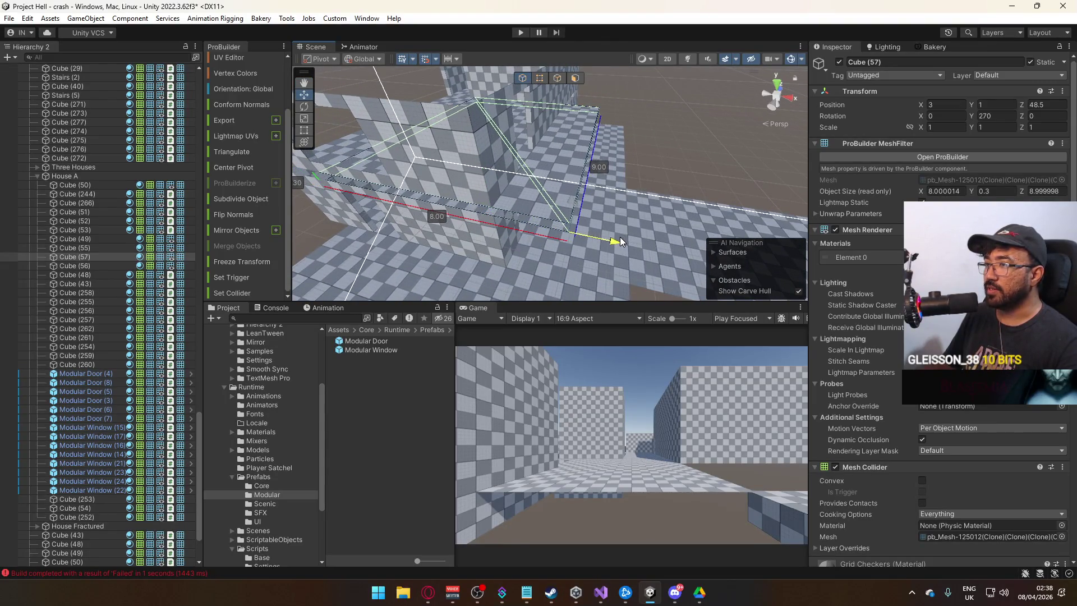
mouse_move(637, 173)
mouse_down()
mouse_move(378, 197)
mouse_move(526, 113)
mouse_up()
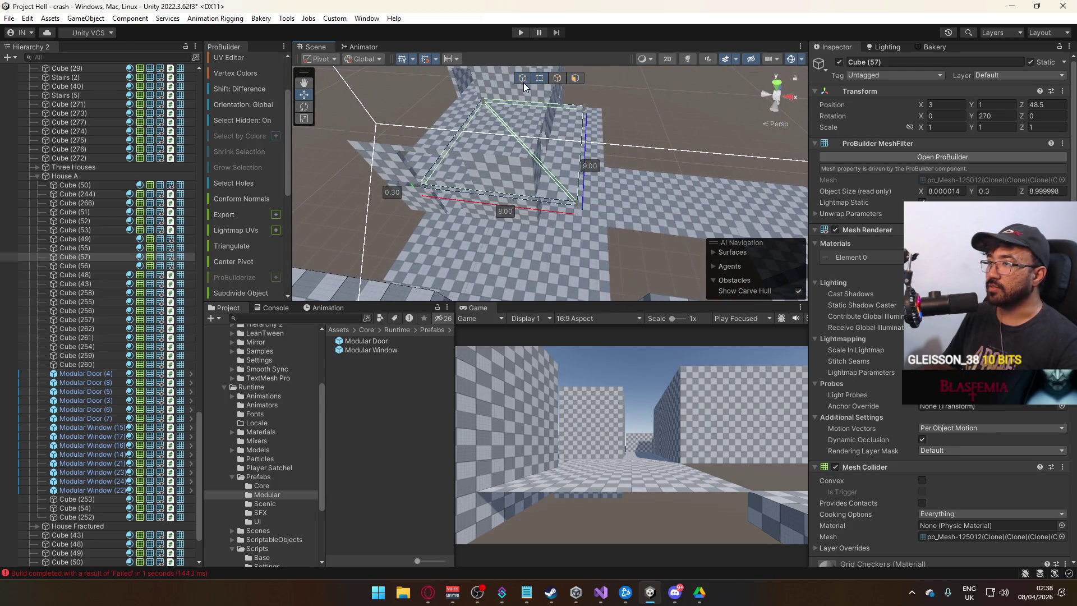
key(ctrl+z)
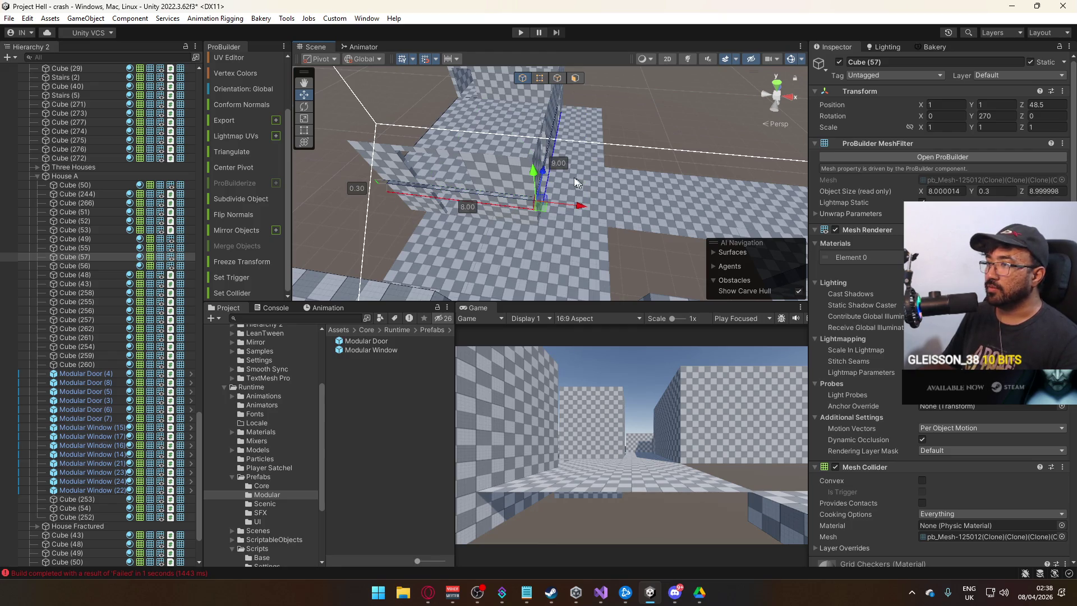
drag(579, 206, 631, 216)
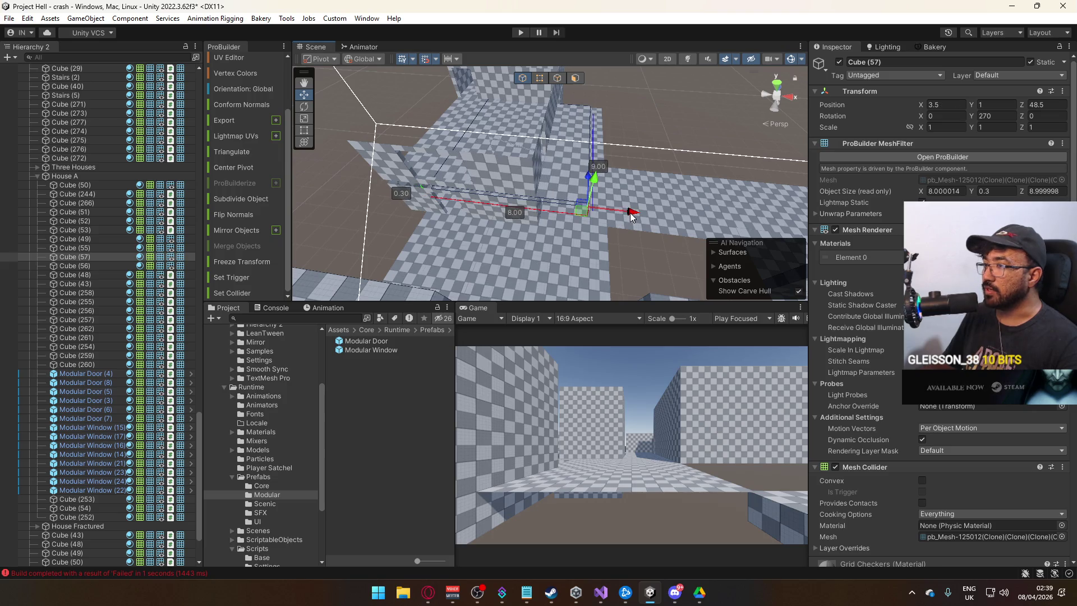
Step: Resize Cube (57) to 2.50 wide and 6.50 long by dragging its vertices
key(h)
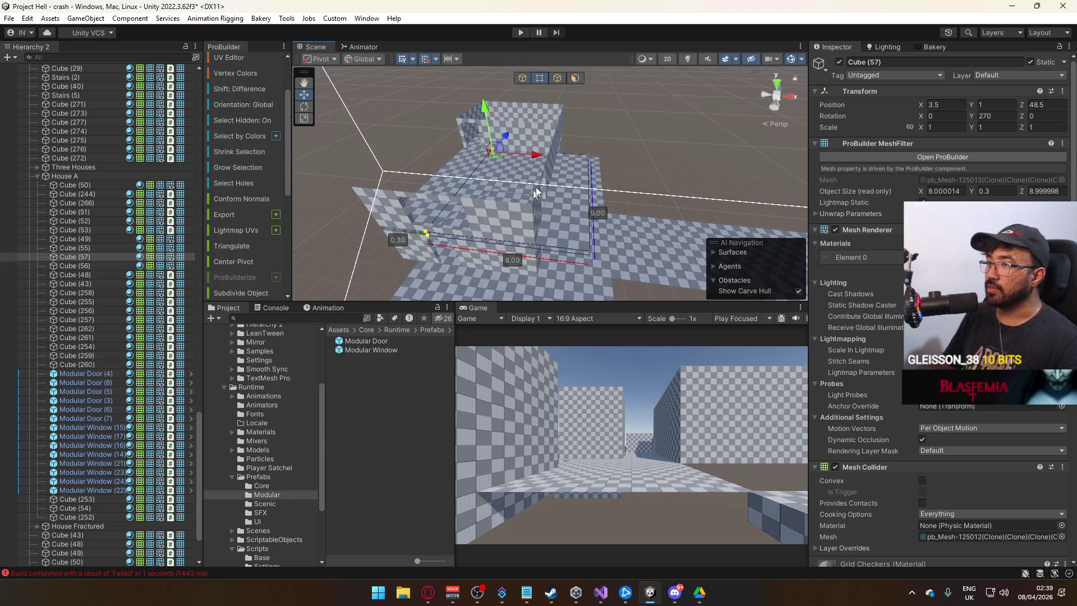
mouse_move(538, 164)
mouse_down()
mouse_move(606, 170)
mouse_move(564, 134)
mouse_up()
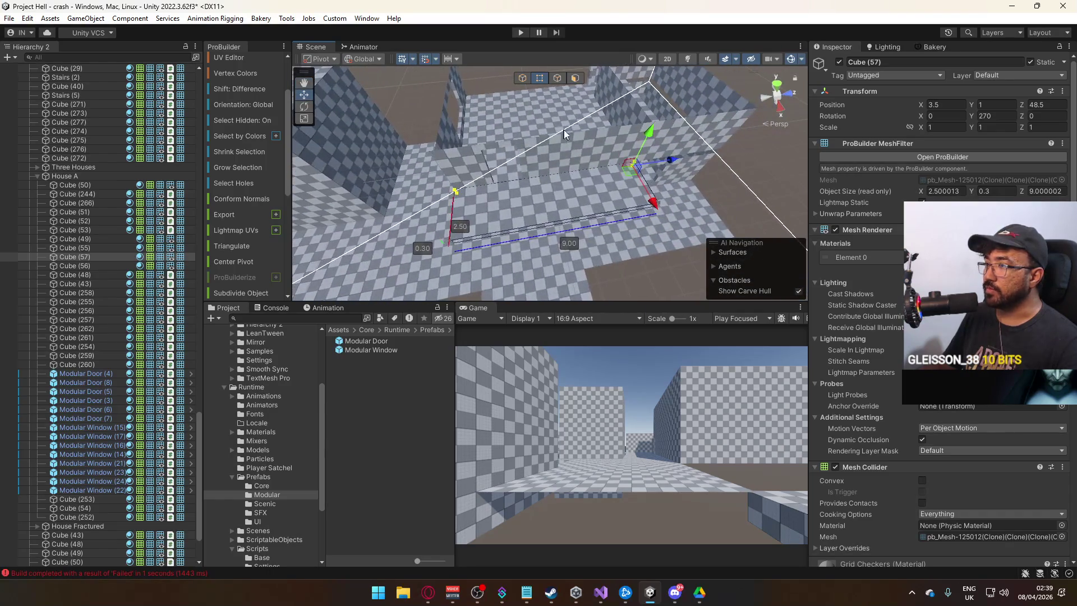
key(f)
mouse_move(731, 220)
mouse_down()
mouse_move(570, 212)
mouse_move(564, 123)
mouse_up()
Step: Extrude a face of the slab and weld four selected vertices together
click(557, 78)
mouse_move(504, 223)
mouse_down()
mouse_move(494, 249)
mouse_move(587, 230)
mouse_move(533, 231)
mouse_move(523, 220)
mouse_up()
click(523, 220)
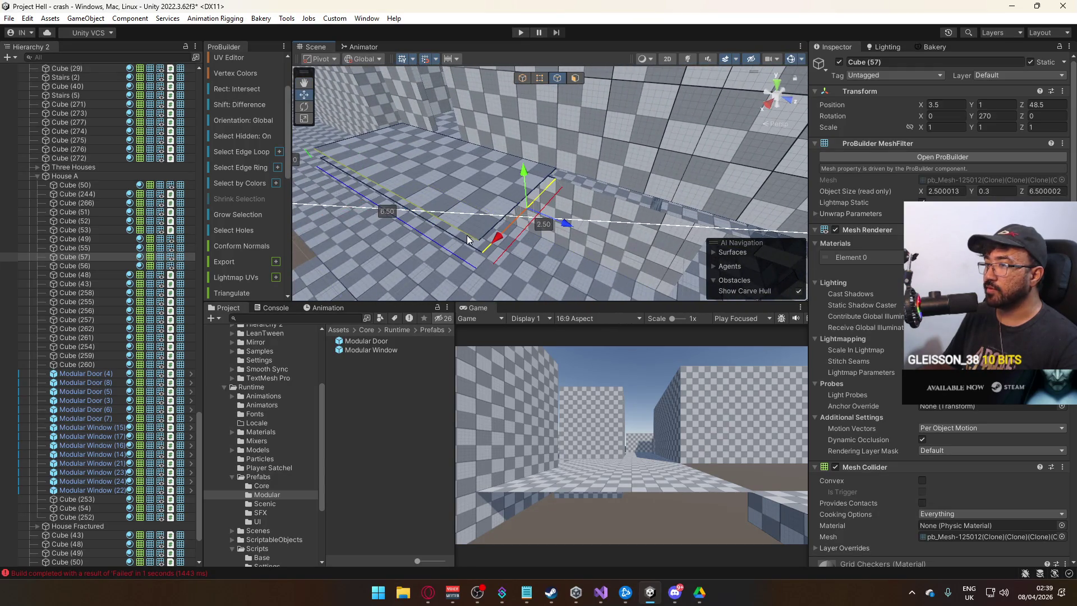
mouse_move(462, 238)
mouse_down()
mouse_move(671, 227)
mouse_move(574, 234)
mouse_move(595, 201)
mouse_up()
click(573, 234)
key(ctrl+e)
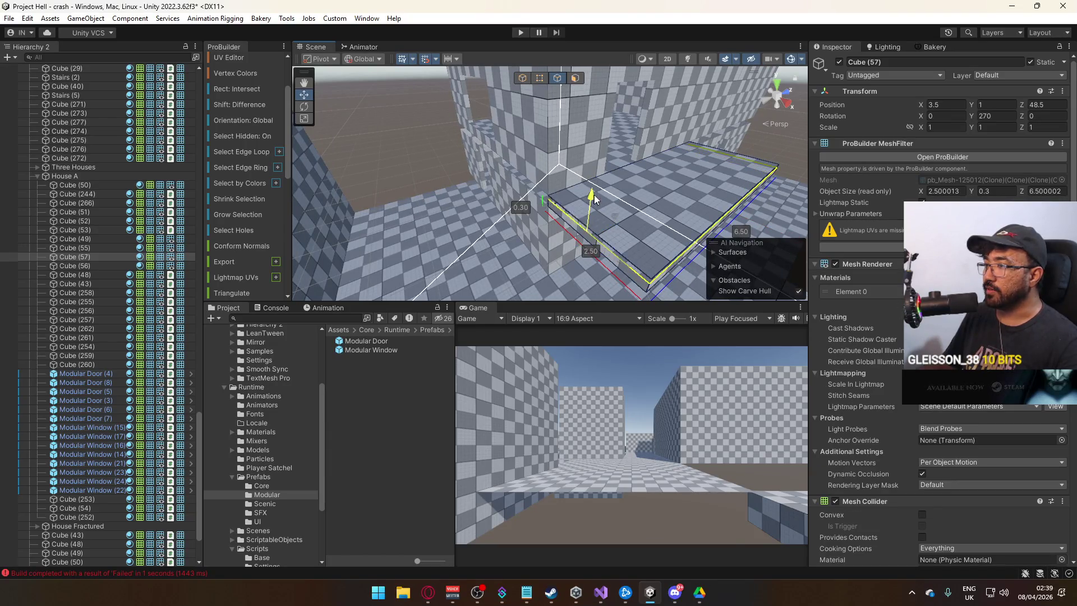
click(520, 80)
drag(520, 80, 578, 105)
click(541, 79)
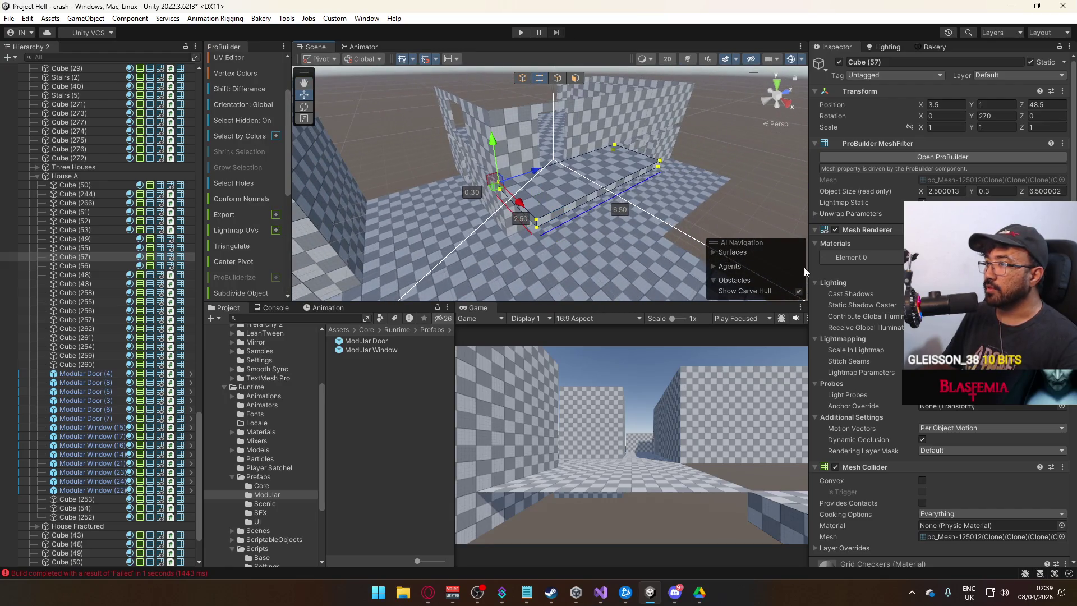
key(alt+v)
Step: Select the doorway wall pieces Cube (273), Cube (277) and a neighbouring wall
click(521, 78)
click(483, 177)
drag(483, 177, 579, 161)
click(575, 169)
shift+click(464, 157)
key(f)
shift+click(610, 182)
mouse_move(610, 182)
mouse_down()
mouse_move(508, 177)
mouse_move(529, 158)
mouse_up()
Step: Add Cube (274) and a sixth wall to the selection and raise all six tops to 2.8
scroll(558, 198, up, 5)
shift+click(530, 158)
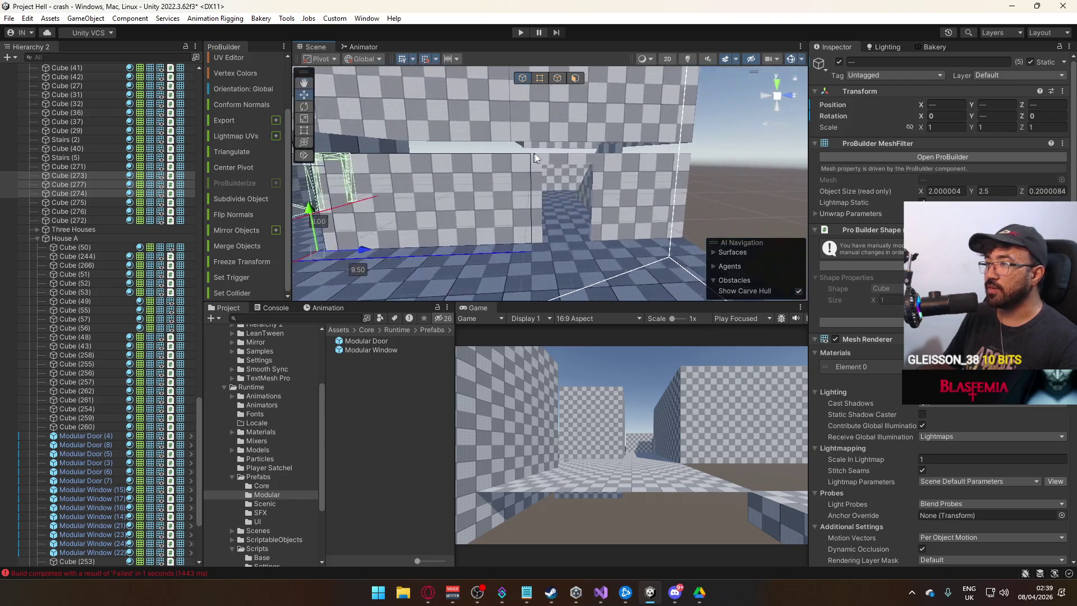
shift+click(639, 166)
mouse_move(640, 166)
mouse_down()
mouse_move(634, 146)
mouse_move(633, 188)
mouse_move(590, 89)
mouse_up()
click(541, 78)
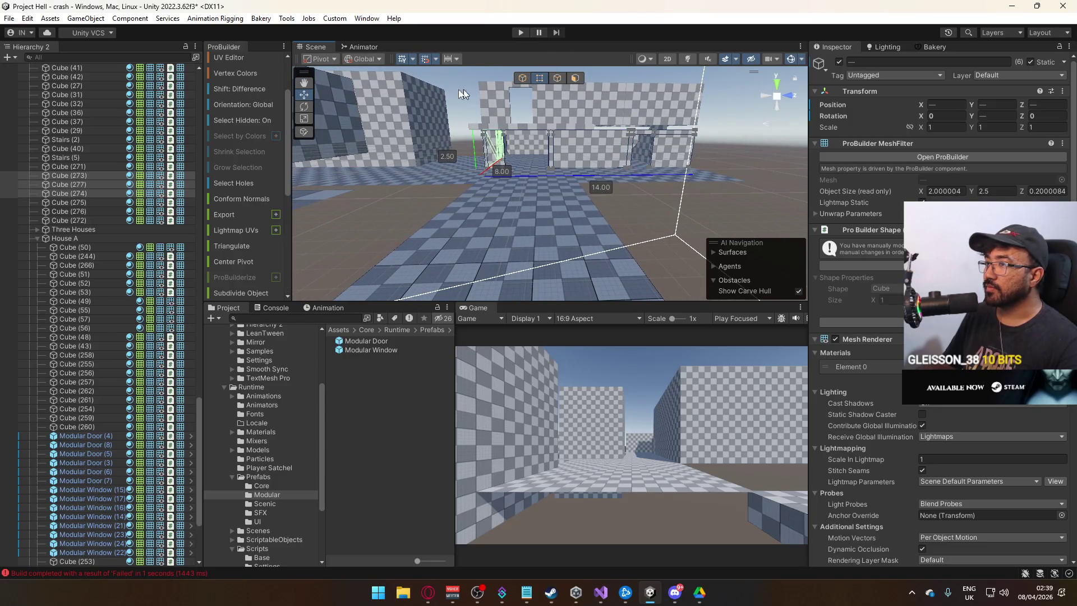
click(712, 133)
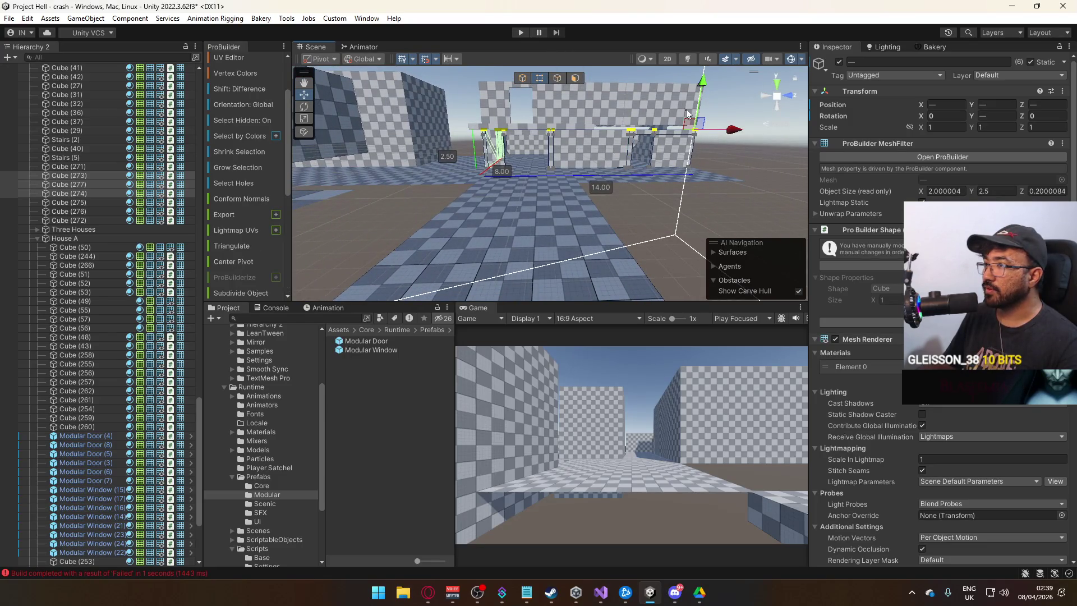
key(f)
drag(628, 127, 634, 107)
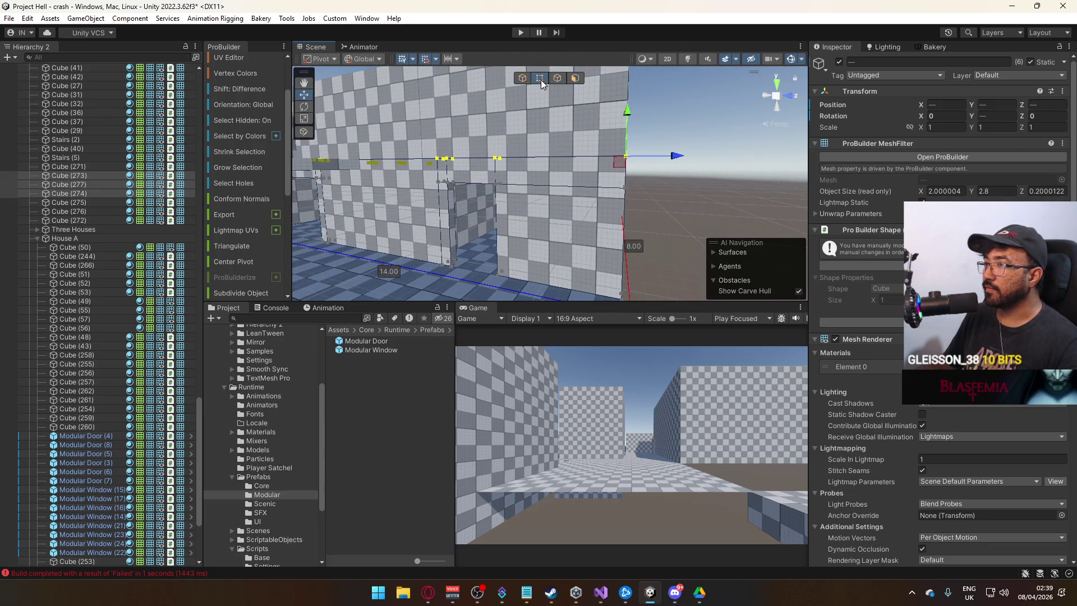
click(522, 78)
mouse_move(522, 85)
mouse_down()
mouse_move(579, 159)
mouse_move(659, 209)
mouse_move(560, 163)
mouse_move(586, 264)
mouse_move(554, 161)
mouse_up()
Step: Duplicate wall Cube (43), raising the copy to Y 1, then duplicate slab Cube (242)
click(554, 161)
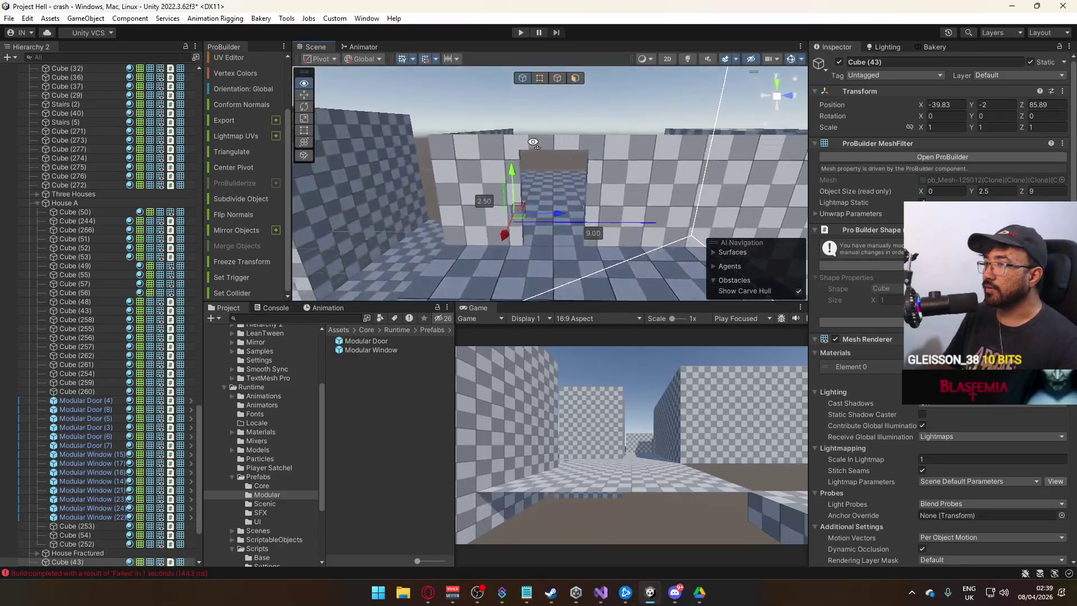
key(ctrl+d)
mouse_move(490, 195)
mouse_down()
mouse_move(514, 116)
mouse_move(607, 112)
mouse_move(577, 199)
mouse_move(494, 214)
mouse_move(396, 177)
mouse_move(611, 167)
mouse_up()
click(578, 194)
key(ctrl+d)
Step: Move the copied ceiling slab Cube (243) to about X -19.6, Z 17.5, Y 4.2
key(f)
mouse_move(575, 136)
mouse_down()
mouse_move(526, 162)
mouse_move(595, 205)
mouse_up()
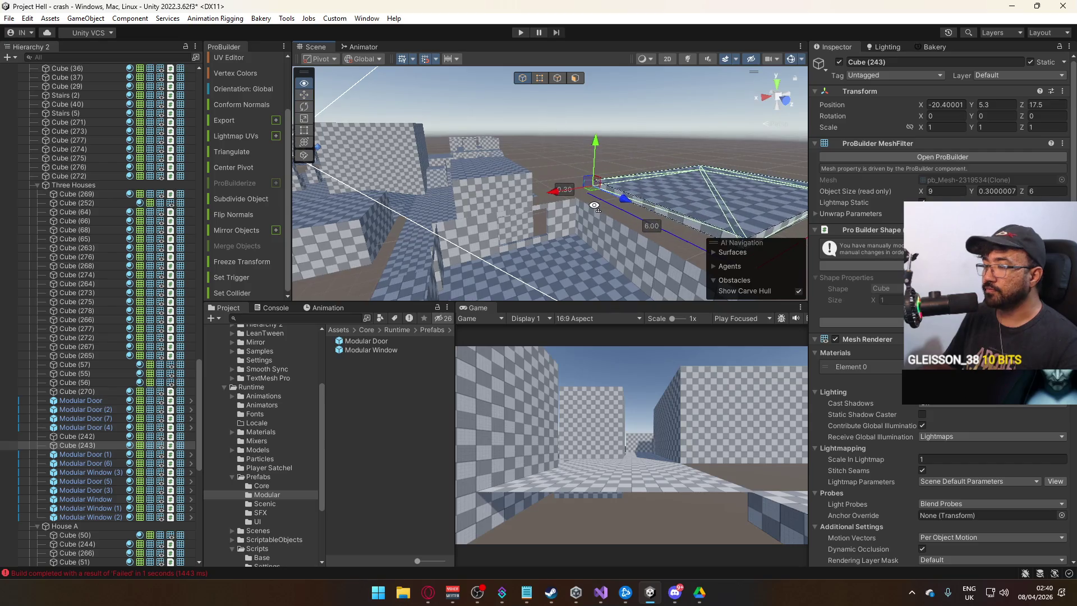
scroll(595, 205, up, 1)
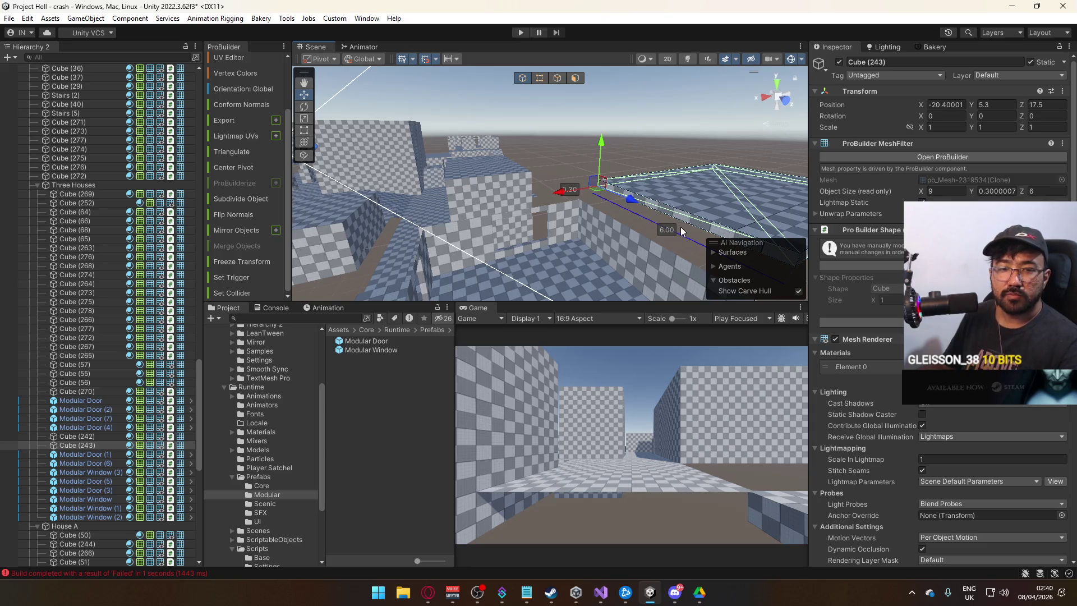
drag(566, 190, 556, 189)
scroll(594, 140, up, 3)
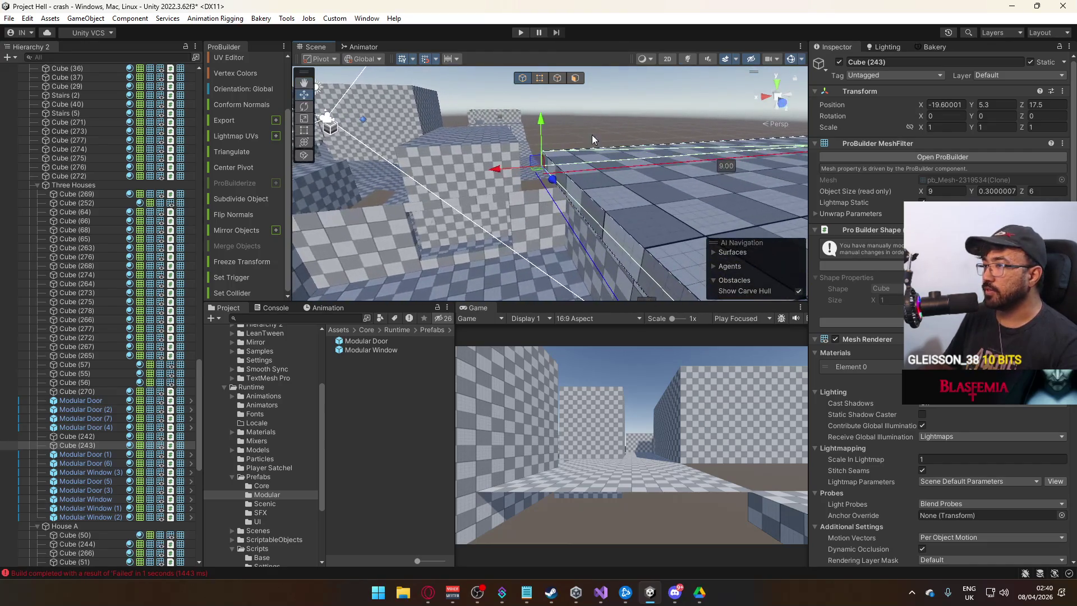
mouse_move(543, 130)
mouse_down()
mouse_move(548, 181)
mouse_move(799, 193)
mouse_move(631, 169)
mouse_move(623, 145)
mouse_move(653, 111)
mouse_move(644, 119)
mouse_move(659, 143)
mouse_up()
Step: Reposition slab Cube (243) to Y 3.8, Z 15, nudging it along X
click(663, 152)
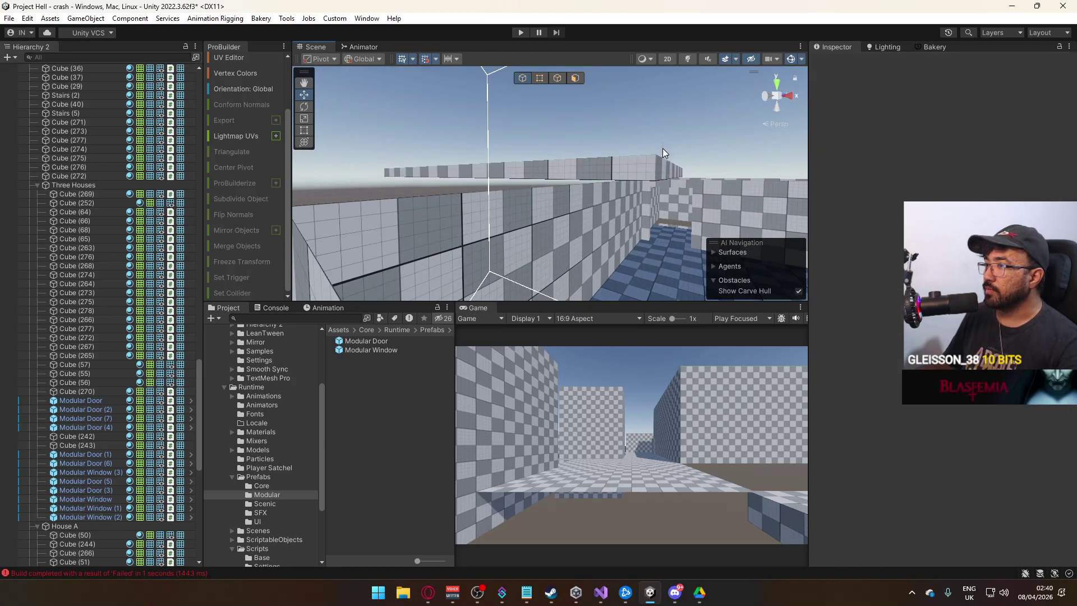
click(662, 161)
mouse_move(659, 149)
mouse_down()
mouse_move(662, 159)
mouse_move(712, 163)
mouse_move(584, 179)
mouse_move(799, 194)
mouse_move(881, 164)
mouse_move(657, 163)
mouse_move(730, 157)
mouse_move(702, 144)
mouse_up()
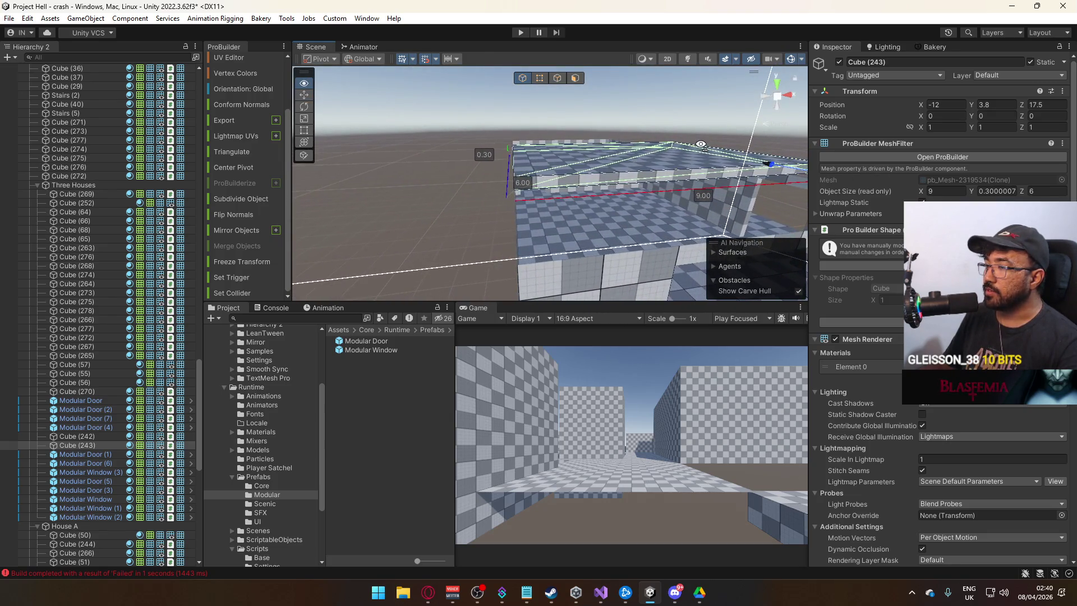
key(f)
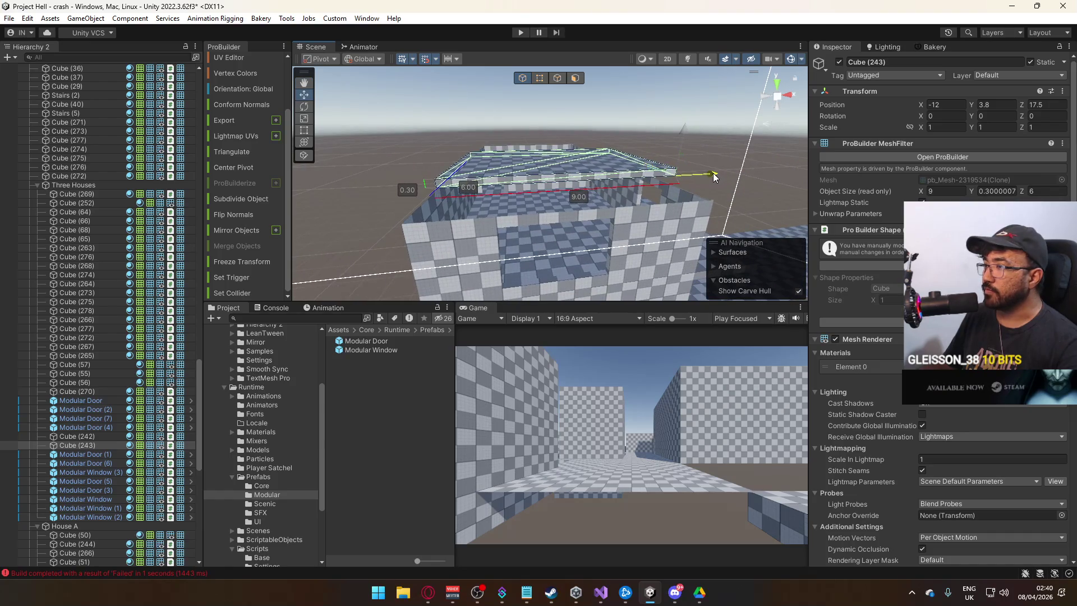
drag(661, 171, 703, 197)
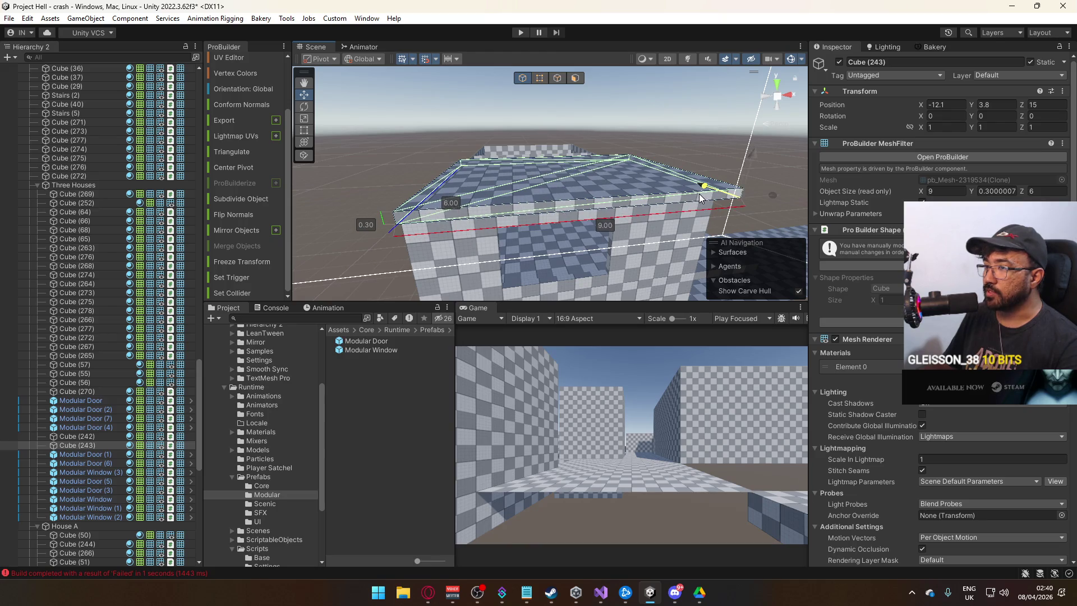
drag(778, 197, 605, 200)
scroll(592, 200, up, 3)
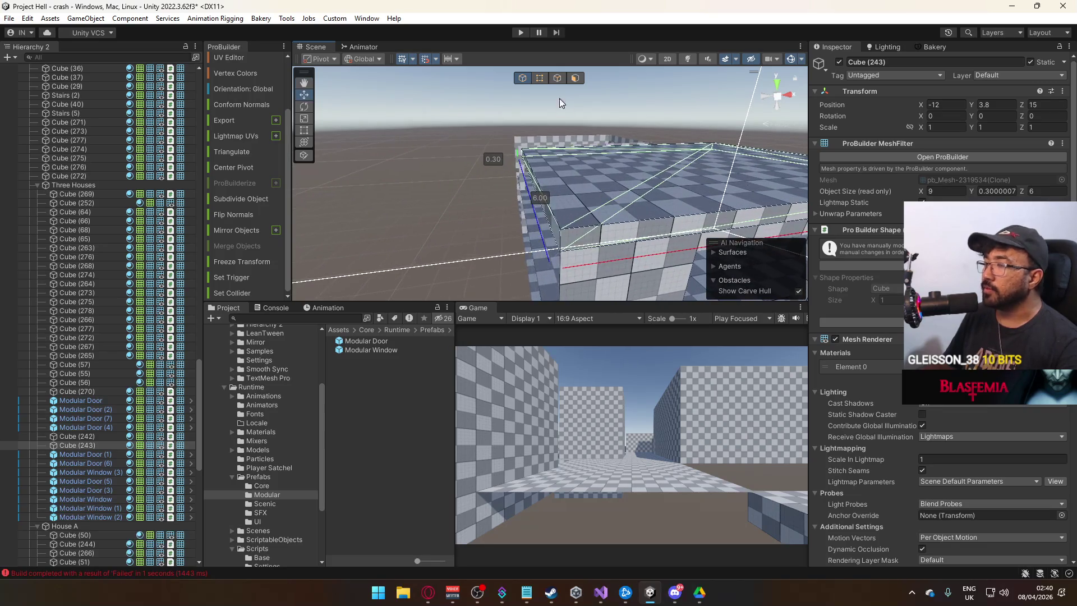
Step: Shrink the ceiling slab to about 8 wide and 14 long, then select wall Cube (56)
click(539, 79)
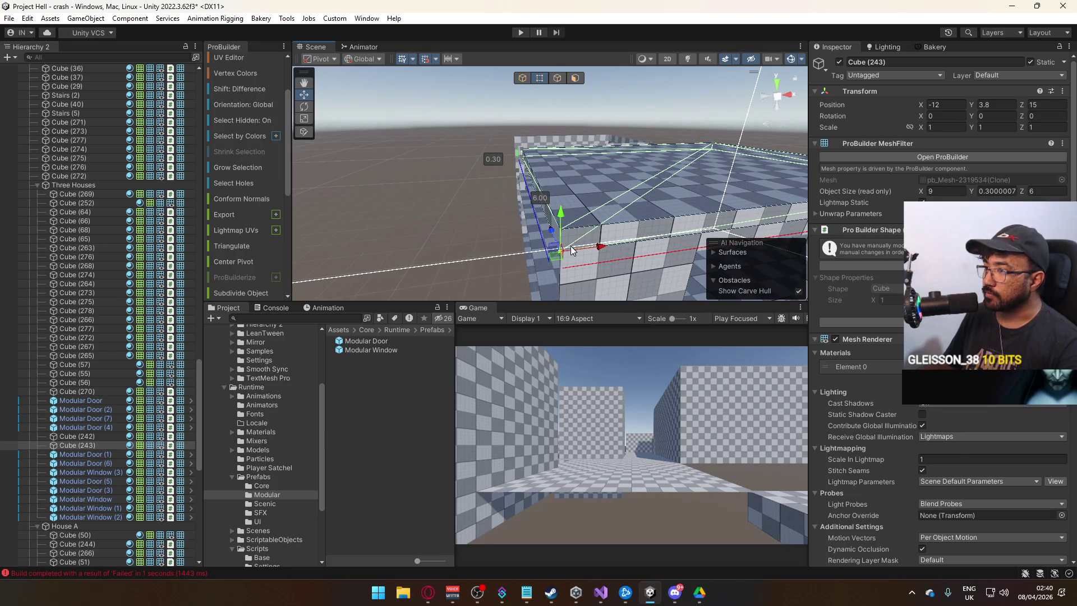
key(ctrl+j)
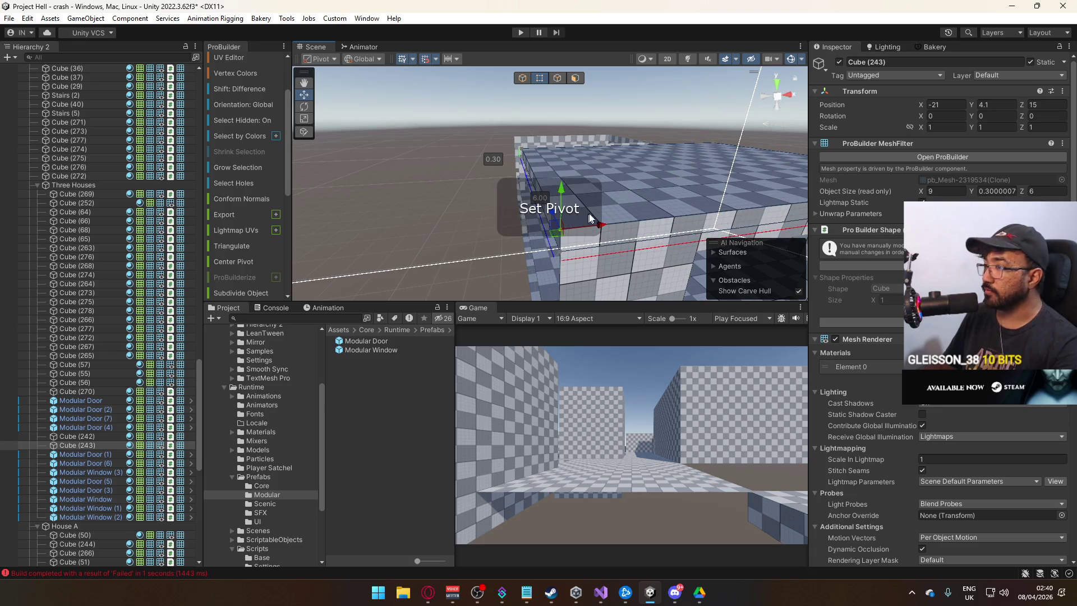
mouse_move(647, 212)
mouse_down()
mouse_move(578, 192)
mouse_move(524, 106)
mouse_up()
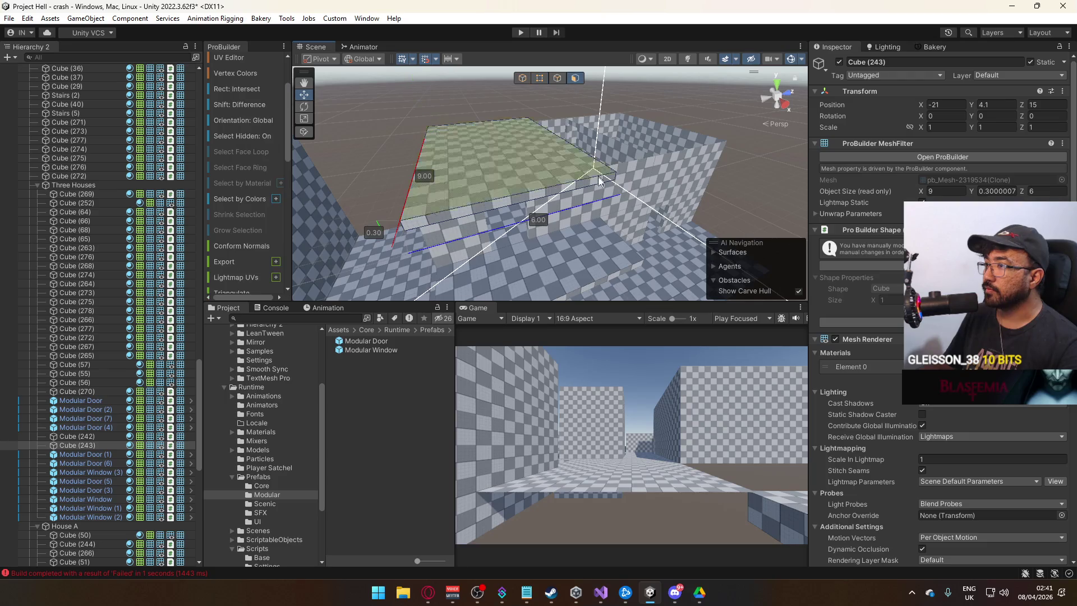
mouse_move(547, 217)
mouse_down()
mouse_move(544, 201)
mouse_move(583, 185)
mouse_move(681, 173)
mouse_move(594, 148)
mouse_up()
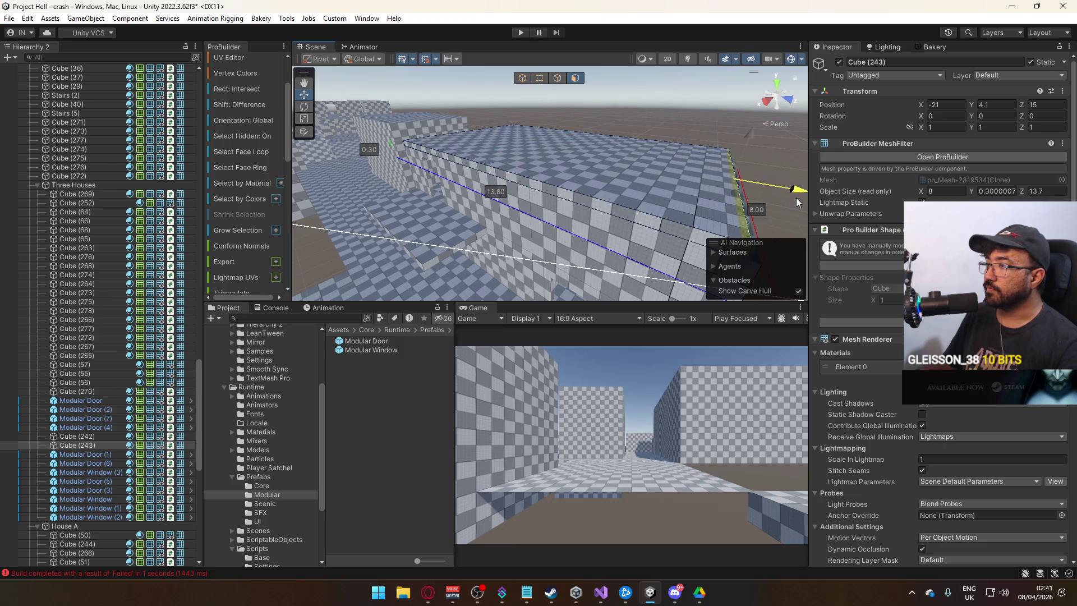
drag(813, 197, 809, 197)
click(522, 80)
mouse_move(561, 141)
mouse_down()
mouse_move(670, 92)
mouse_move(687, 118)
mouse_move(654, 108)
mouse_move(486, 152)
mouse_move(510, 102)
mouse_up()
click(504, 112)
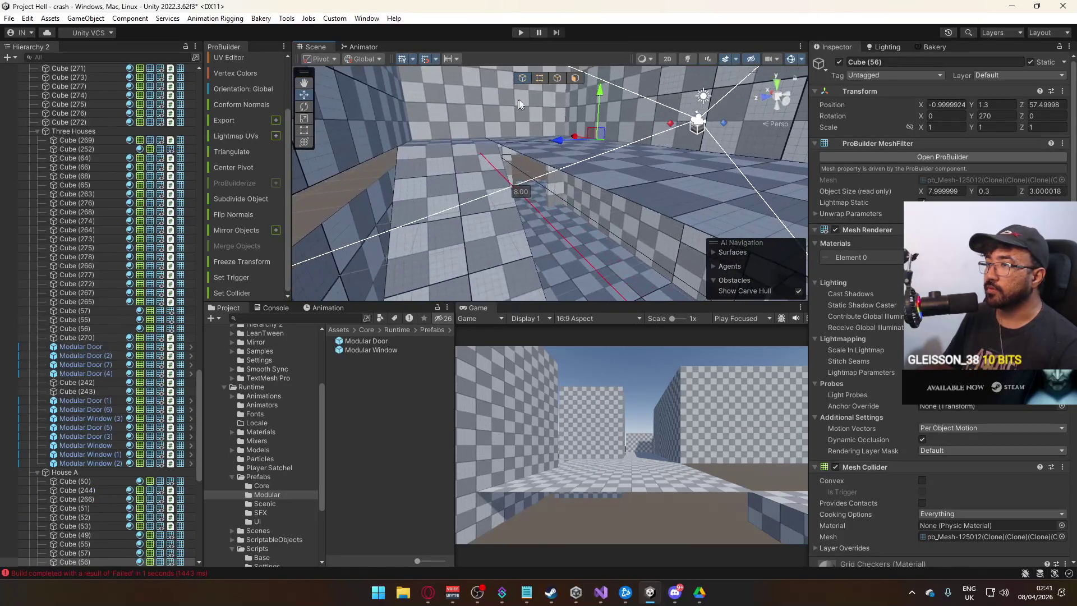
Step: Extrude the top of wall Cube (56) upward
click(533, 186)
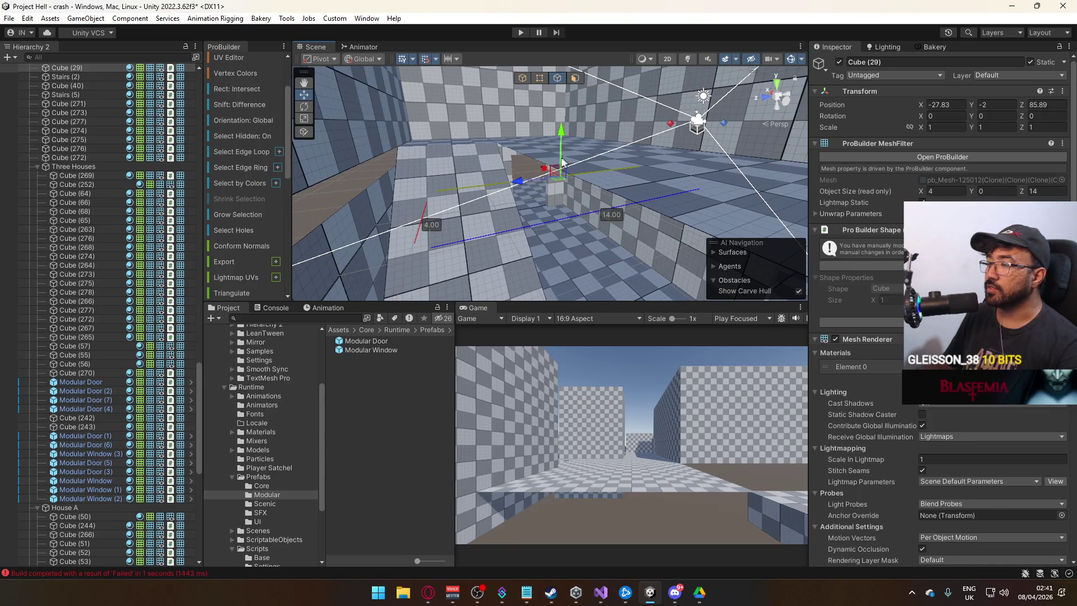
drag(699, 210, 608, 189)
click(608, 189)
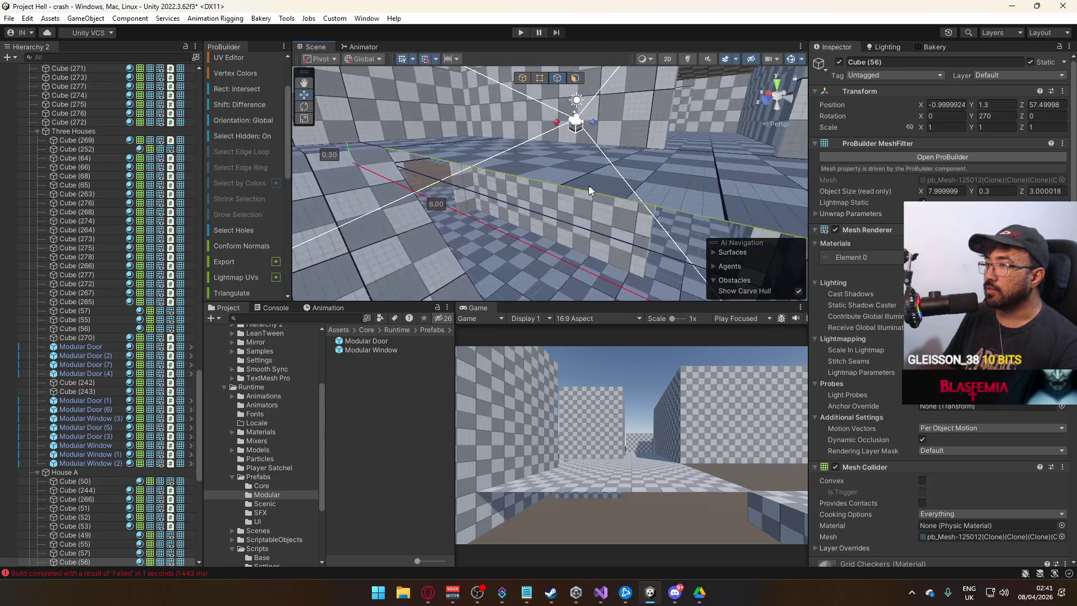
drag(480, 156, 484, 151)
Step: Weld the wall's corner vertex with Alt+B, resolving the shortcut conflict
click(540, 78)
mouse_move(540, 82)
mouse_down()
mouse_move(562, 115)
mouse_move(494, 204)
mouse_up()
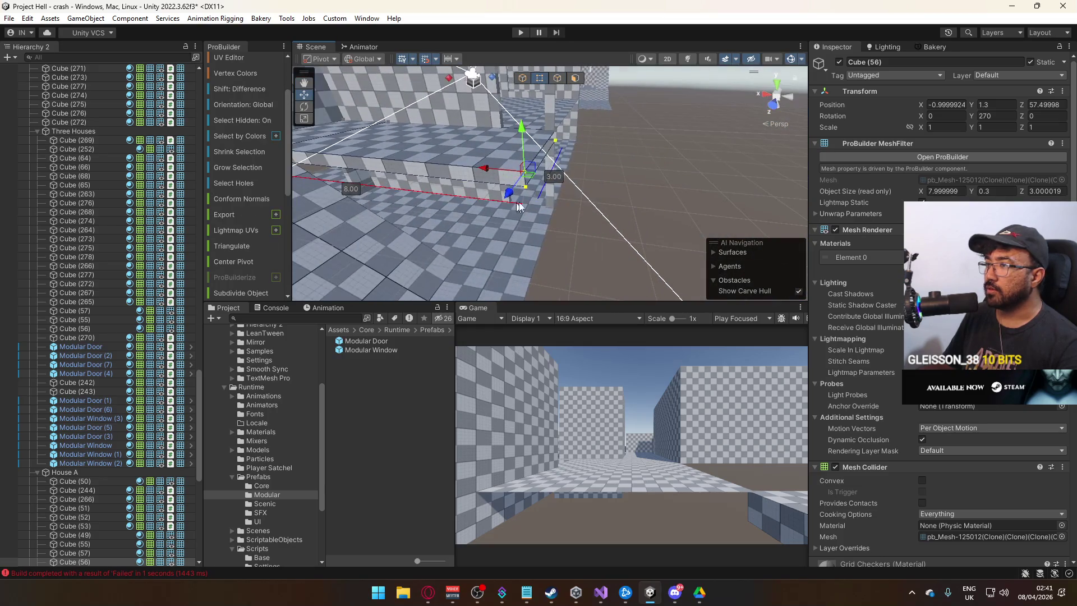
key(alt+b)
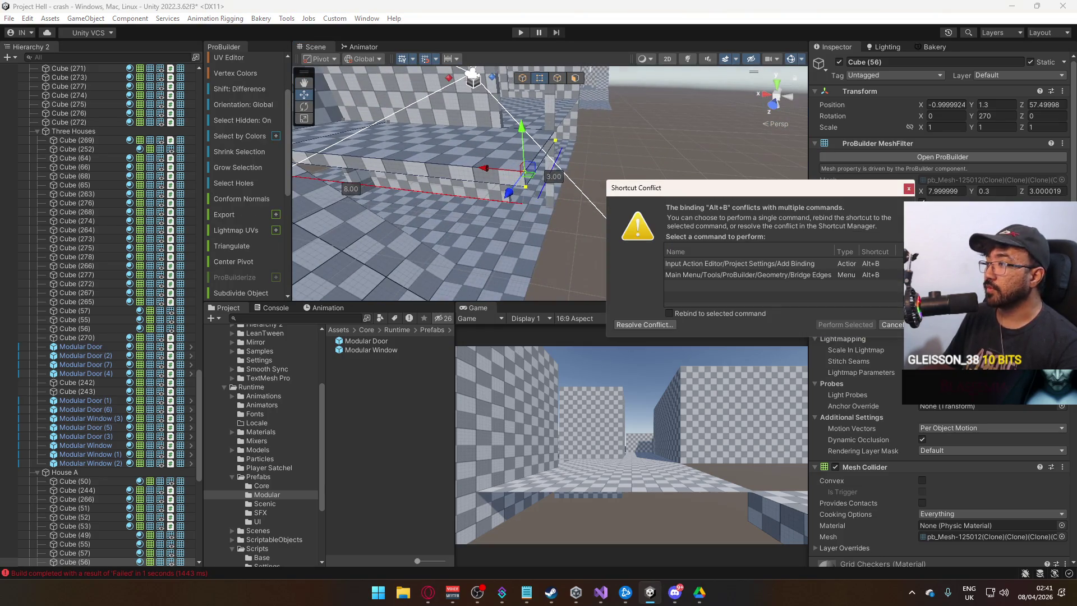
click(908, 189)
key(alt+v)
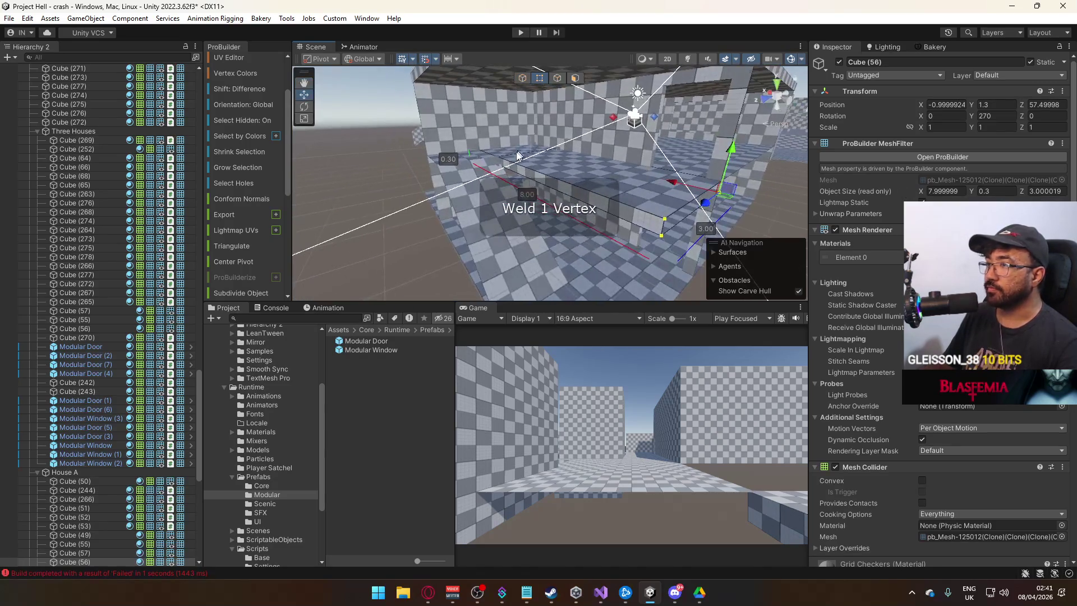
click(524, 80)
mouse_move(524, 80)
mouse_down()
mouse_move(378, 161)
mouse_move(466, 177)
mouse_up()
Step: Raise the top edge of wall Cube (51) from 2.5 to 2.8 high
click(526, 205)
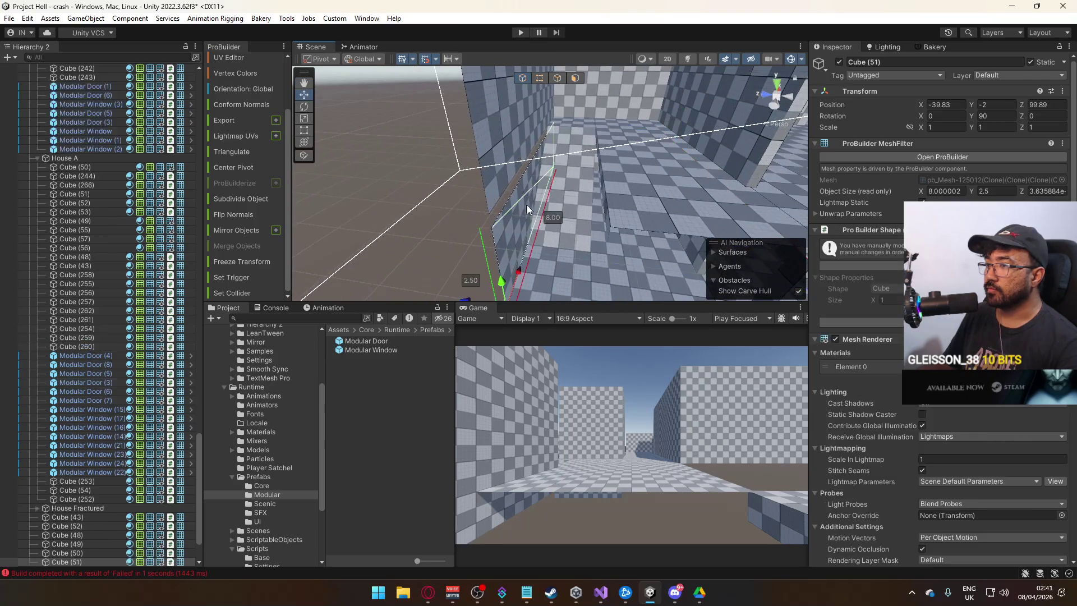
key(f)
drag(492, 162, 293, 164)
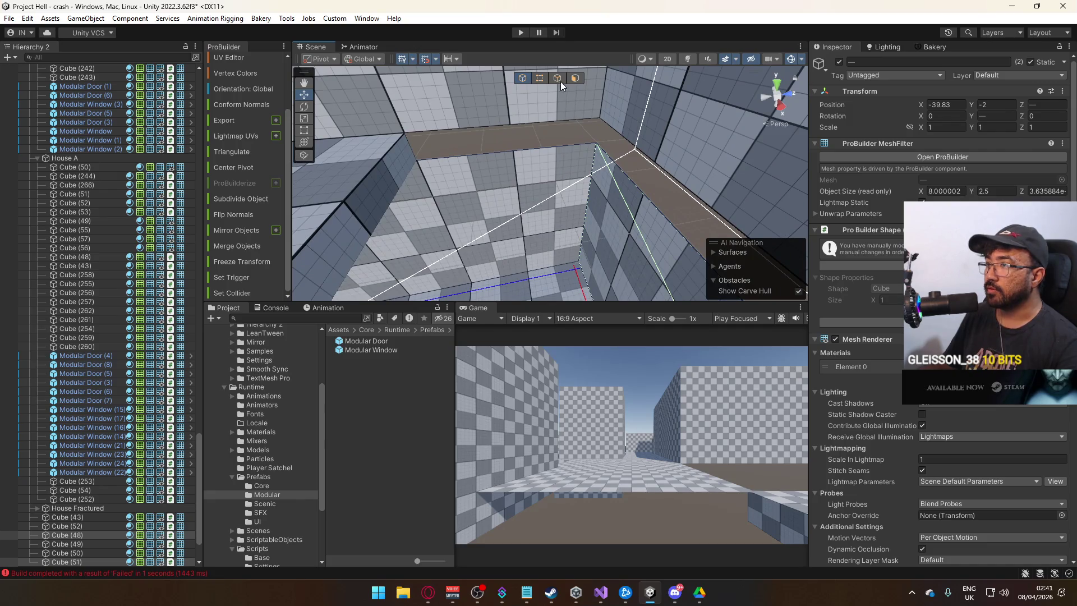
click(646, 193)
click(648, 200)
click(666, 214)
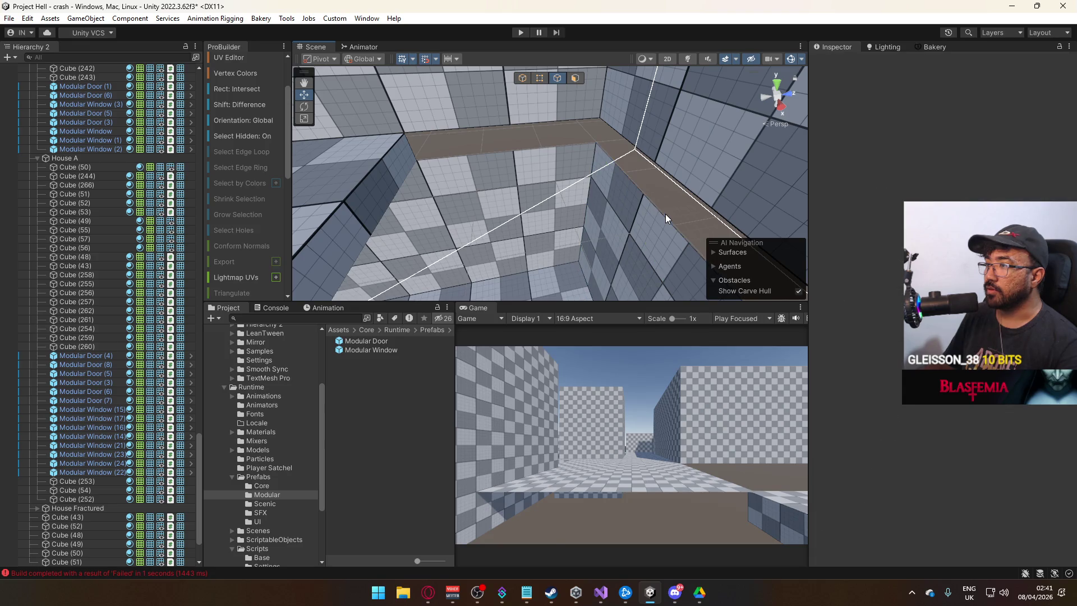
click(527, 173)
drag(343, 122, 359, 84)
drag(613, 184, 606, 133)
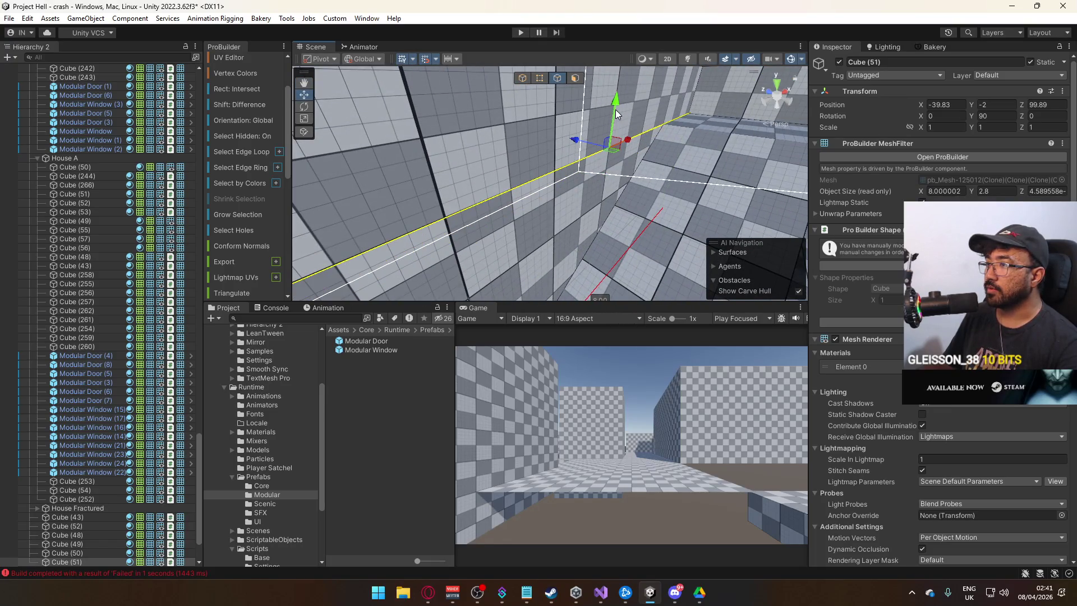
click(524, 80)
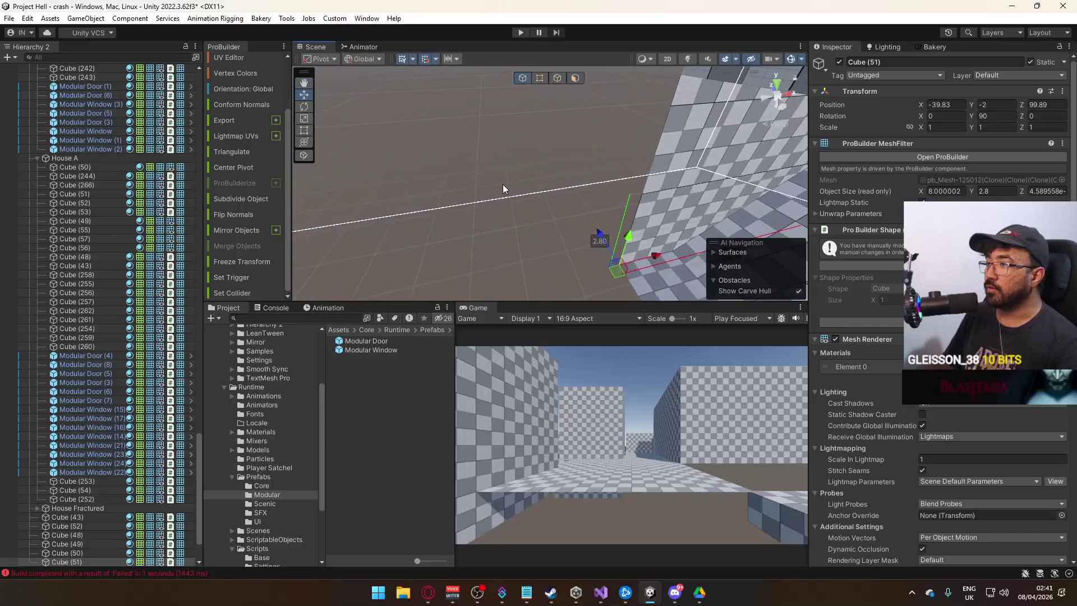
drag(503, 181, 693, 169)
mouse_move(544, 178)
mouse_down()
mouse_move(742, 168)
mouse_move(697, 140)
mouse_move(553, 141)
mouse_move(603, 185)
mouse_move(572, 109)
mouse_move(584, 110)
mouse_move(558, 199)
mouse_move(568, 198)
mouse_move(416, 96)
mouse_move(439, 149)
mouse_move(411, 137)
mouse_up()
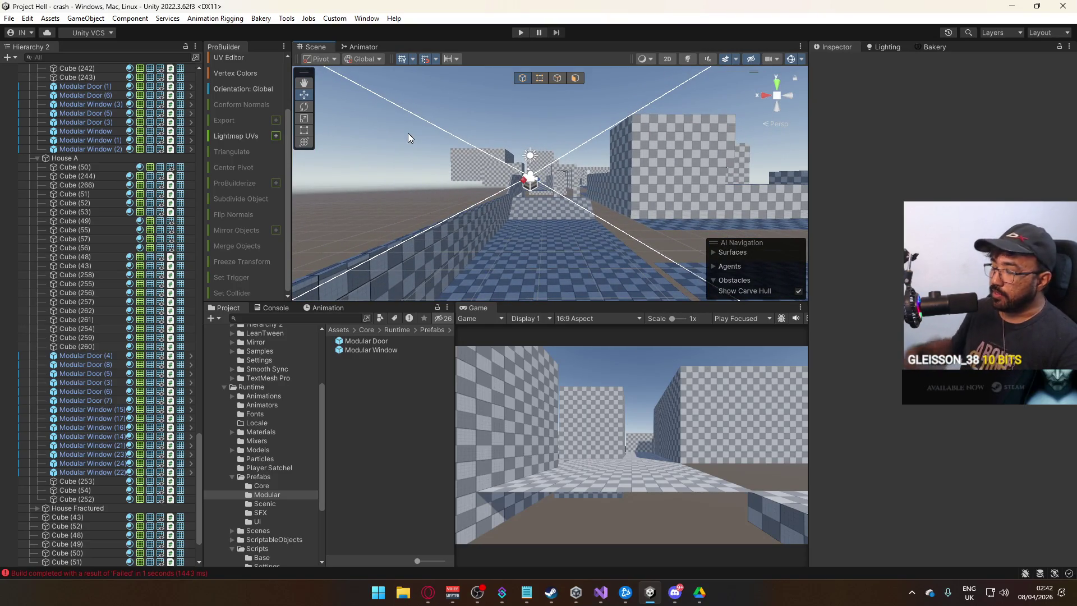
Step: Orbit over the walls and across the level to view the other houses
mouse_move(583, 191)
mouse_down()
mouse_move(596, 220)
mouse_move(572, 224)
mouse_up()
click(561, 225)
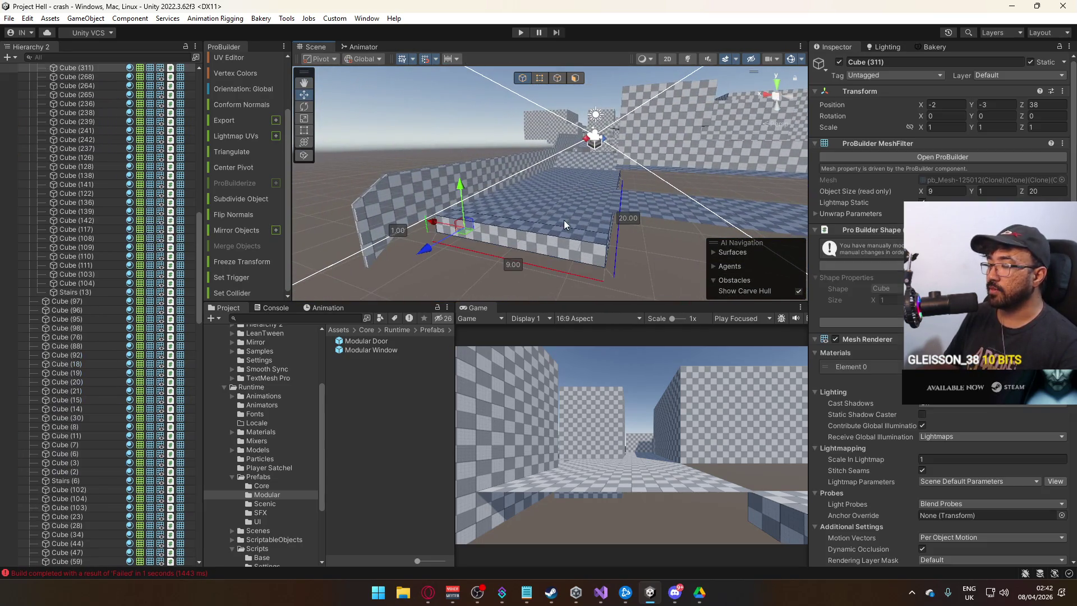
mouse_move(464, 199)
mouse_down()
mouse_move(613, 231)
mouse_move(581, 211)
mouse_move(588, 181)
mouse_move(714, 215)
mouse_move(528, 214)
mouse_move(558, 159)
mouse_move(568, 204)
mouse_move(481, 226)
mouse_move(599, 190)
mouse_up()
click(614, 231)
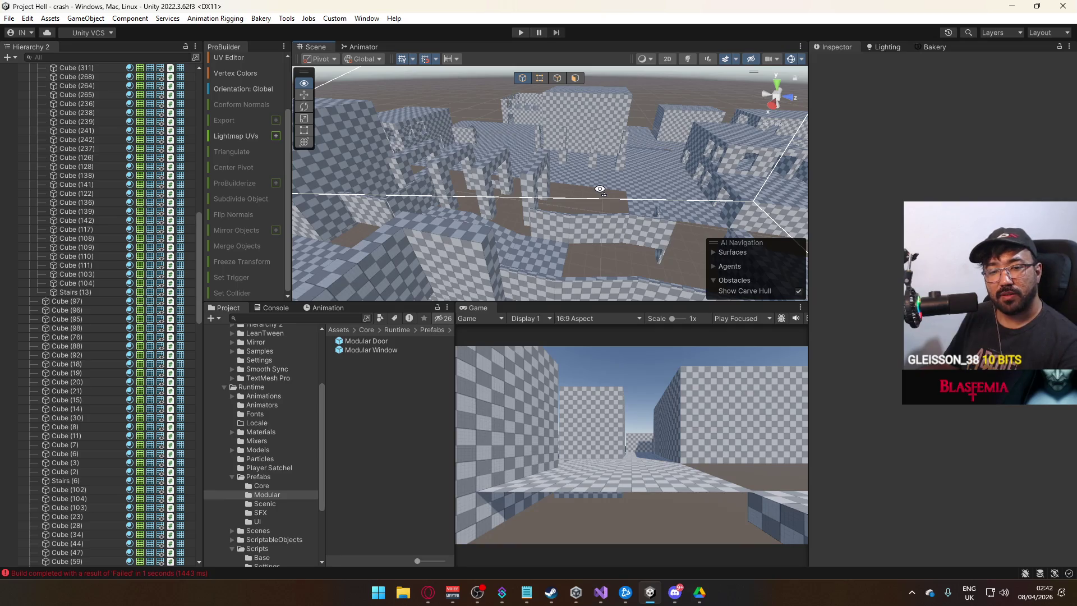
mouse_move(600, 190)
mouse_down()
mouse_move(518, 138)
mouse_move(466, 143)
mouse_move(446, 133)
mouse_move(372, 177)
mouse_move(618, 191)
mouse_move(654, 131)
mouse_move(751, 174)
mouse_move(581, 130)
mouse_move(604, 135)
mouse_move(547, 102)
mouse_move(623, 176)
mouse_move(740, 238)
mouse_move(589, 149)
mouse_move(574, 228)
mouse_move(705, 167)
mouse_move(739, 198)
mouse_move(712, 139)
mouse_move(741, 130)
mouse_move(571, 201)
mouse_move(632, 153)
mouse_up()
click(510, 114)
Step: Duplicate ceiling slab Cube (243) as Cube (244) and raise the copy slightly
click(574, 228)
key(ctrl+d)
drag(635, 92, 639, 83)
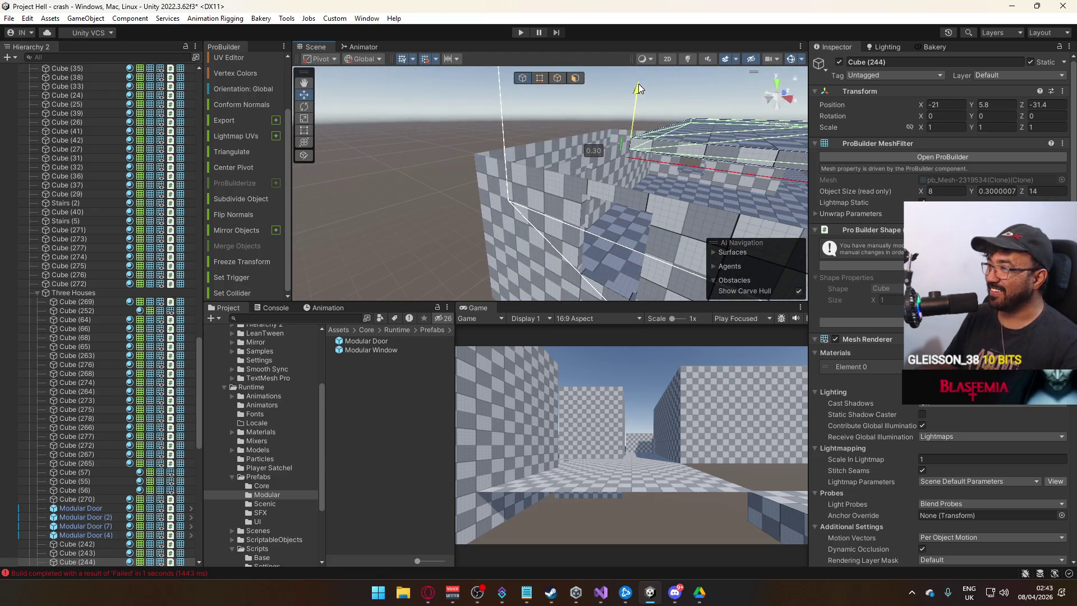
Step: Lower slab Cube (244) back to Y 5.6 and trim its length to 10
drag(647, 129, 490, 156)
mouse_move(440, 109)
mouse_down()
mouse_move(550, 171)
mouse_move(391, 159)
mouse_up()
drag(538, 163, 375, 163)
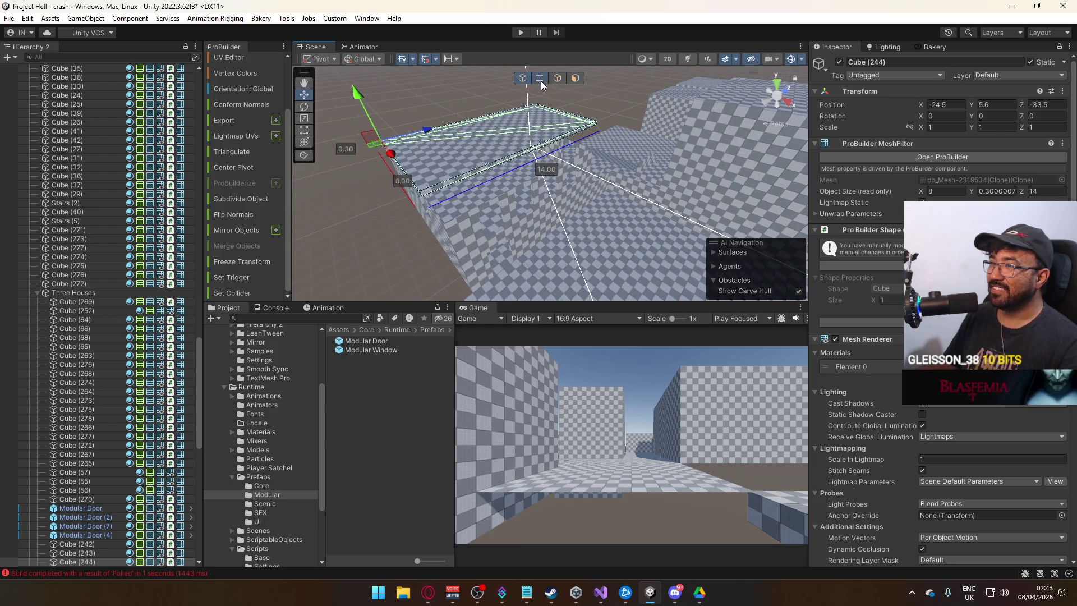
drag(639, 146, 741, 171)
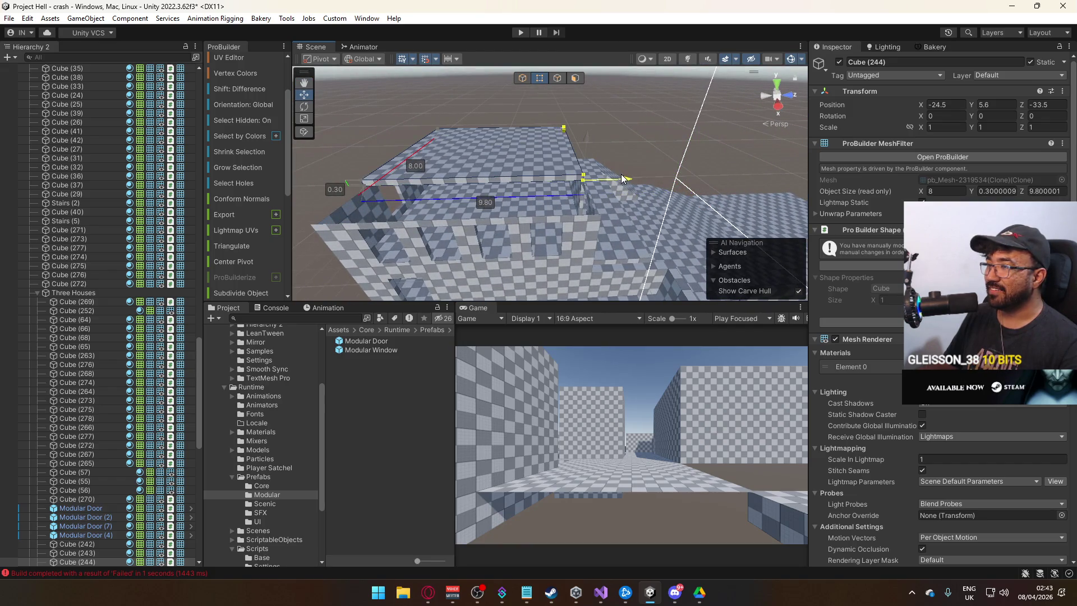
drag(627, 178, 427, 131)
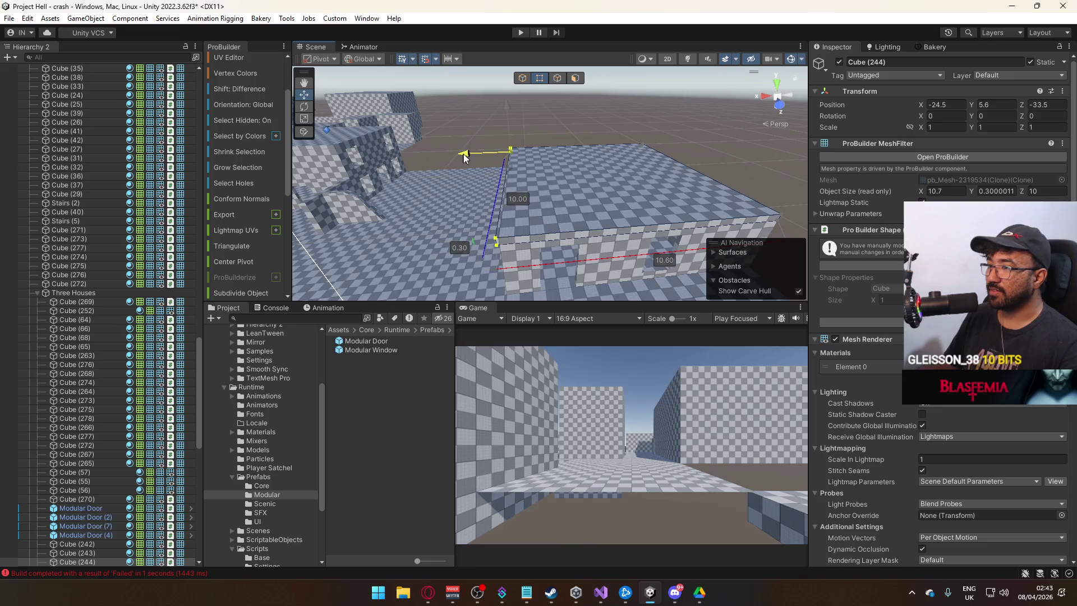
click(532, 93)
mouse_move(531, 93)
mouse_down()
mouse_move(550, 103)
mouse_move(544, 135)
mouse_move(472, 153)
mouse_move(738, 215)
mouse_move(582, 183)
mouse_move(521, 151)
mouse_move(529, 162)
mouse_move(507, 161)
mouse_up()
Step: Select floor pieces Cube (31), Cube (39) and then Cube (25)
click(520, 157)
click(474, 233)
mouse_move(474, 234)
mouse_down()
mouse_move(589, 202)
mouse_move(561, 175)
mouse_move(549, 129)
mouse_move(452, 178)
mouse_move(490, 174)
mouse_move(520, 152)
mouse_move(528, 194)
mouse_up()
click(548, 126)
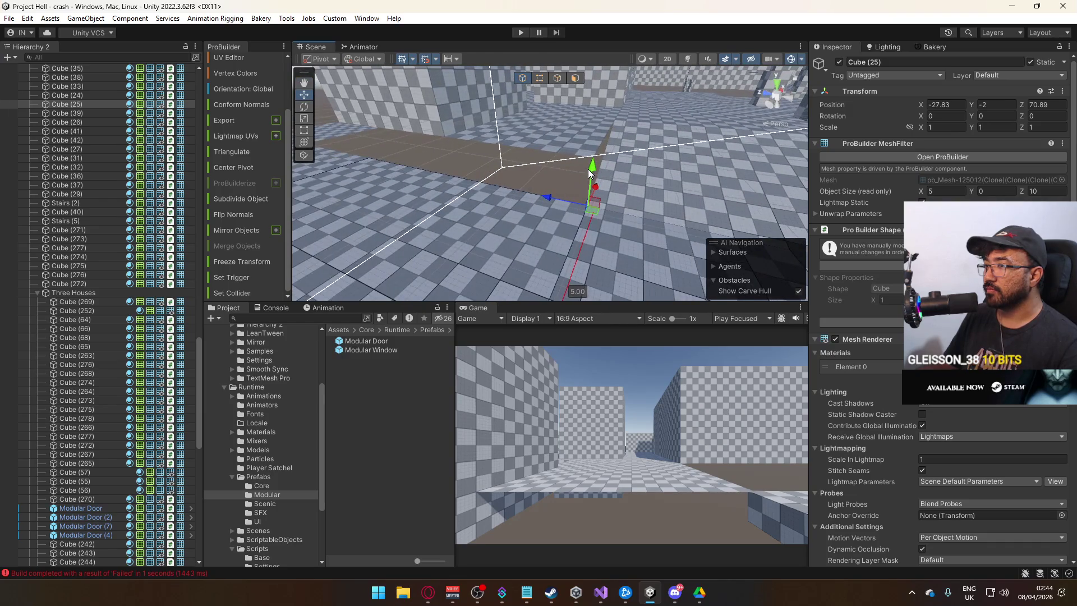
Step: Duplicate floor strip Cube (25), extrude an edge up into a wall face and detach it
key(ctrl+d)
drag(590, 170, 592, 161)
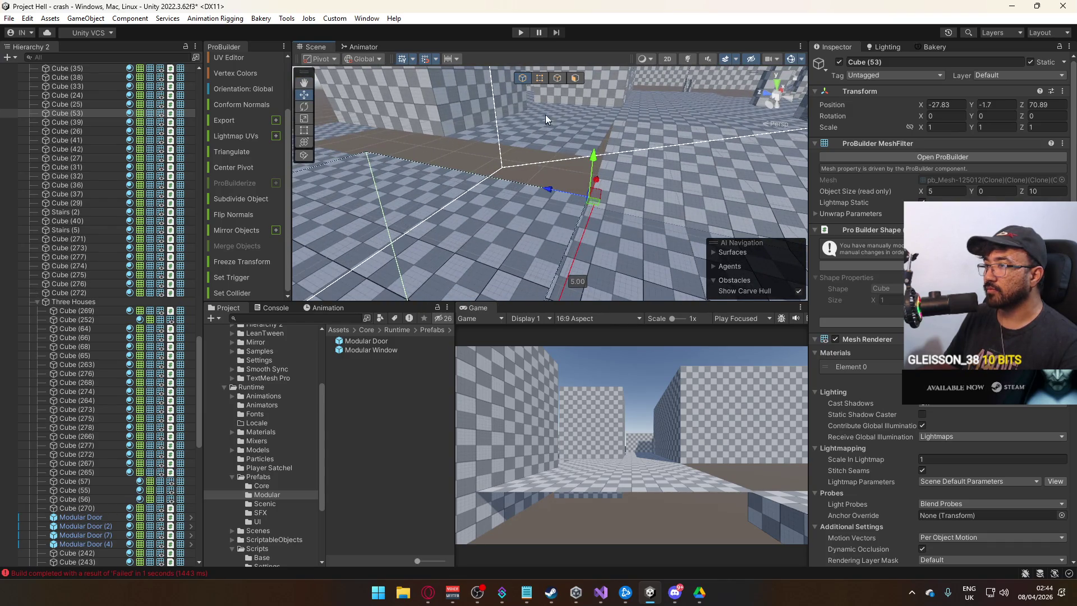
click(554, 84)
click(473, 185)
drag(449, 126, 446, 97)
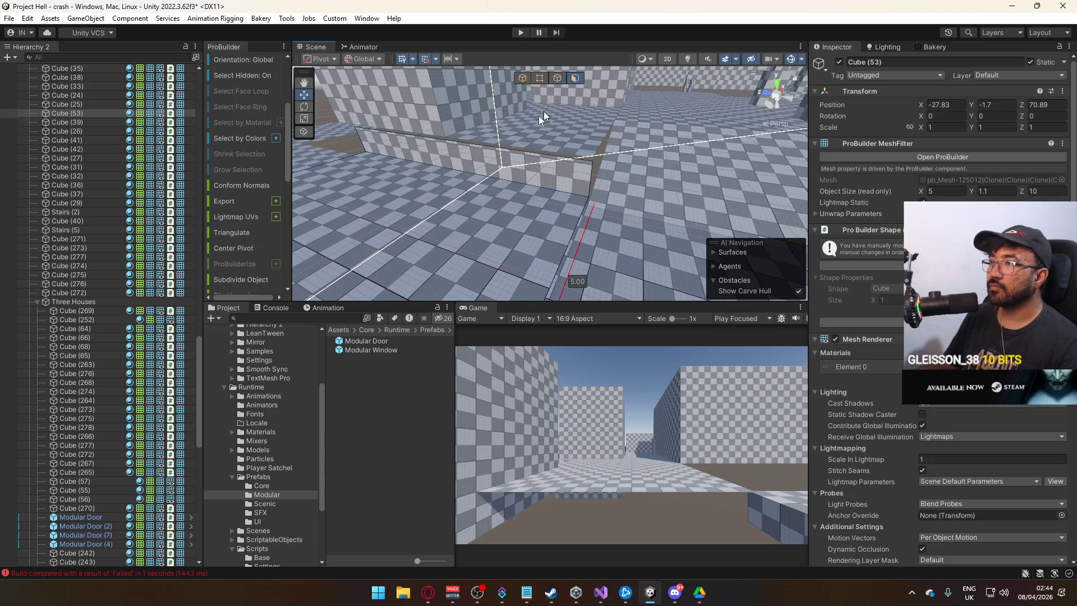
click(432, 164)
scroll(236, 198, down, 5)
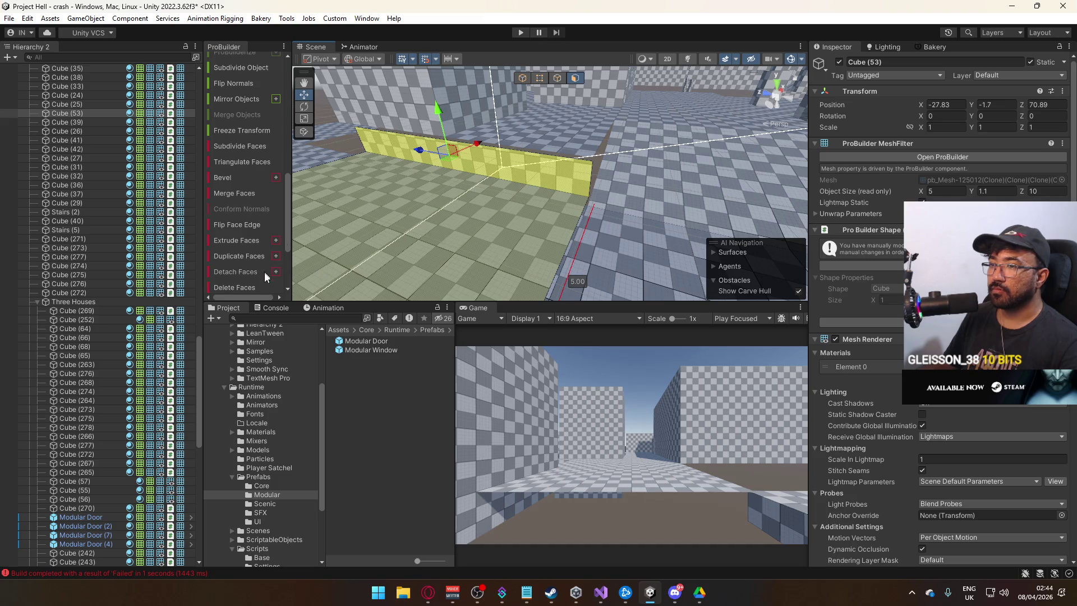
click(249, 272)
Step: Set detached wall Cube (64) at Y -2, 1.5 high, and extend it to about 14.9 long
click(521, 245)
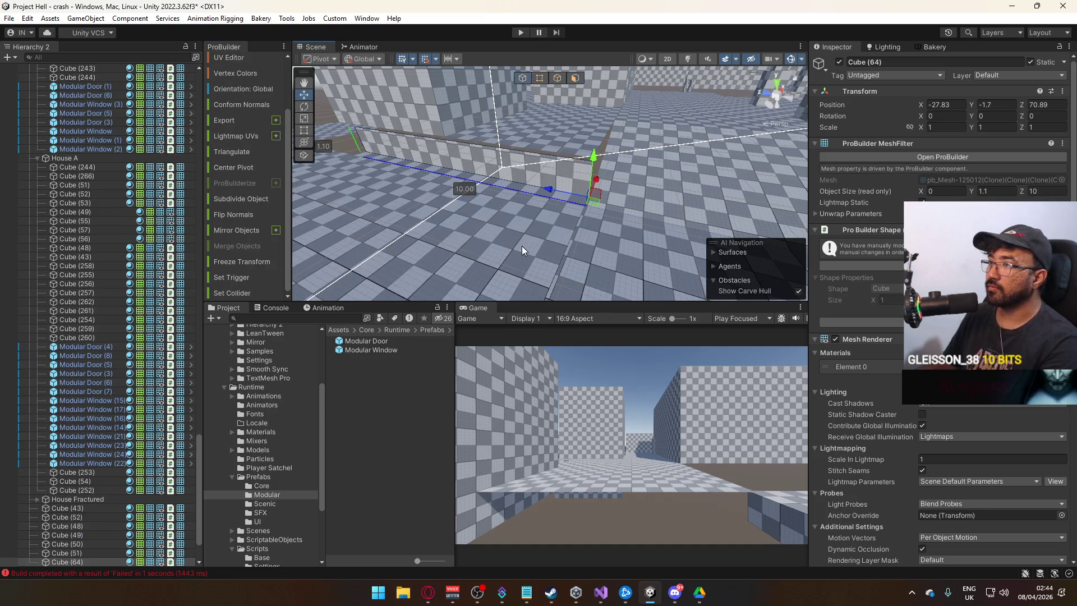
click(530, 170)
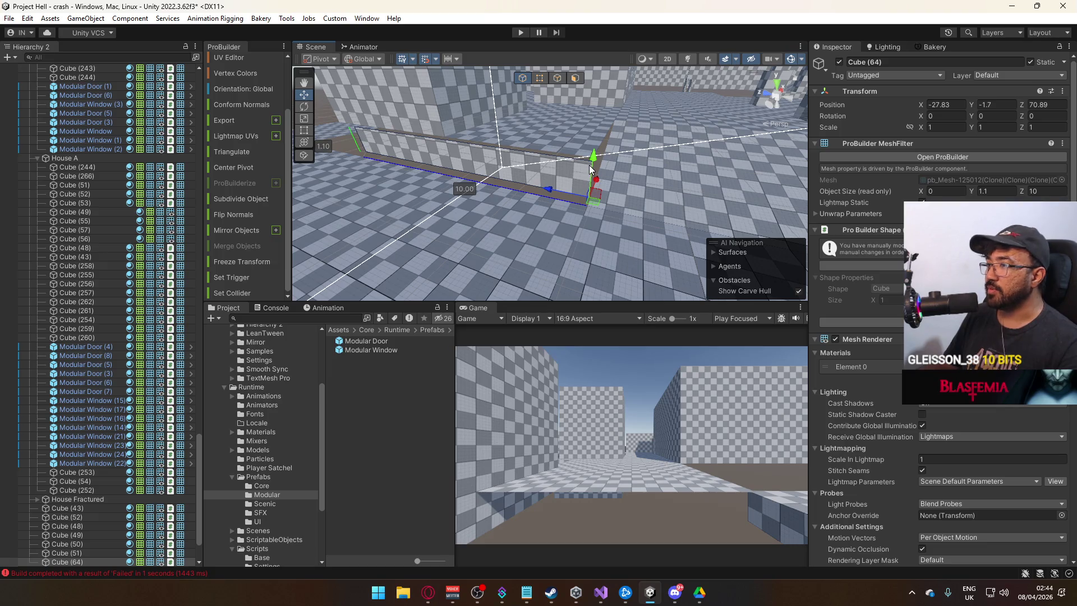
drag(593, 170, 594, 172)
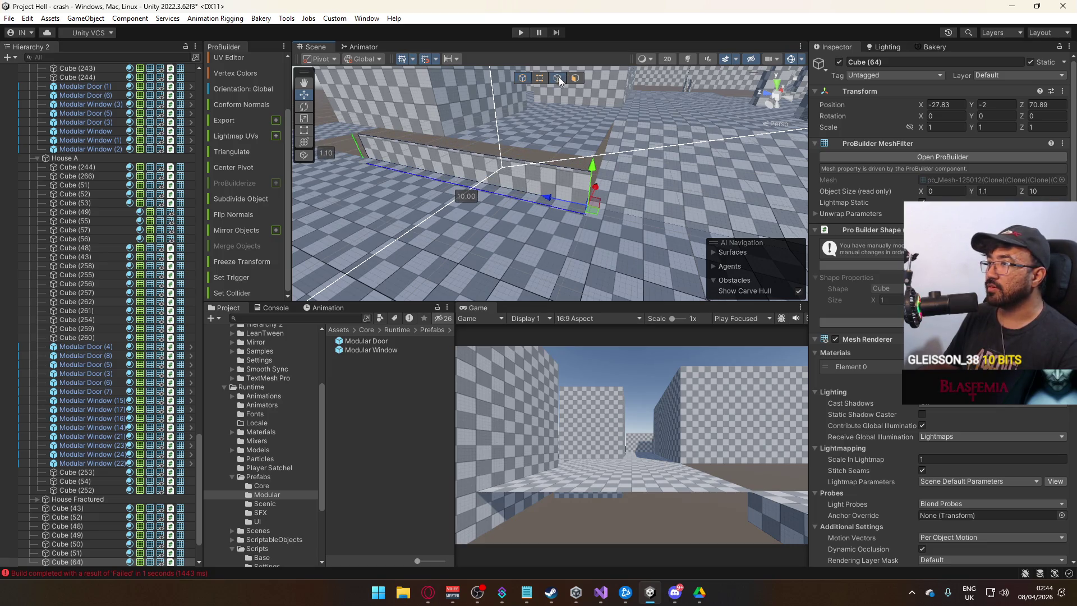
drag(437, 103, 445, 90)
click(584, 168)
mouse_move(651, 163)
mouse_down()
mouse_move(528, 200)
mouse_move(651, 200)
mouse_move(580, 179)
mouse_move(470, 183)
mouse_move(529, 176)
mouse_move(600, 204)
mouse_move(587, 199)
mouse_move(774, 218)
mouse_move(688, 245)
mouse_move(608, 243)
mouse_move(548, 226)
mouse_move(503, 245)
mouse_move(469, 241)
mouse_move(649, 229)
mouse_move(574, 197)
mouse_move(401, 193)
mouse_move(626, 195)
mouse_move(553, 187)
mouse_up()
shift+click(501, 202)
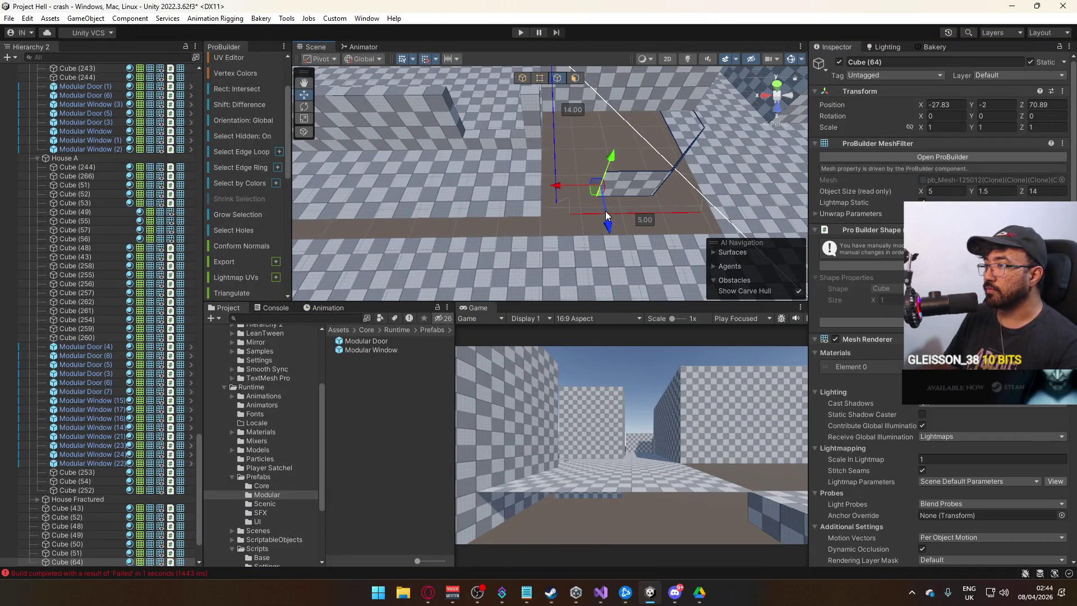
mouse_move(609, 242)
mouse_down()
mouse_move(609, 257)
mouse_move(514, 260)
mouse_move(494, 247)
mouse_move(480, 264)
mouse_move(672, 256)
mouse_move(676, 235)
mouse_move(665, 228)
mouse_move(572, 219)
mouse_move(567, 187)
mouse_up()
Step: Delete the front face of low wall Cube (64)
click(508, 197)
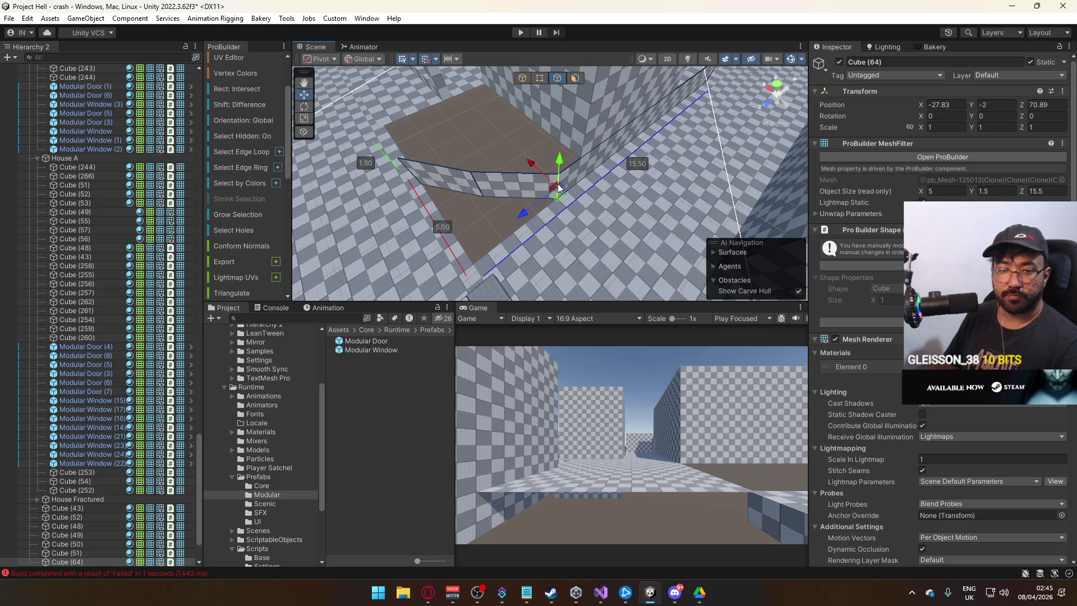
drag(558, 184, 494, 176)
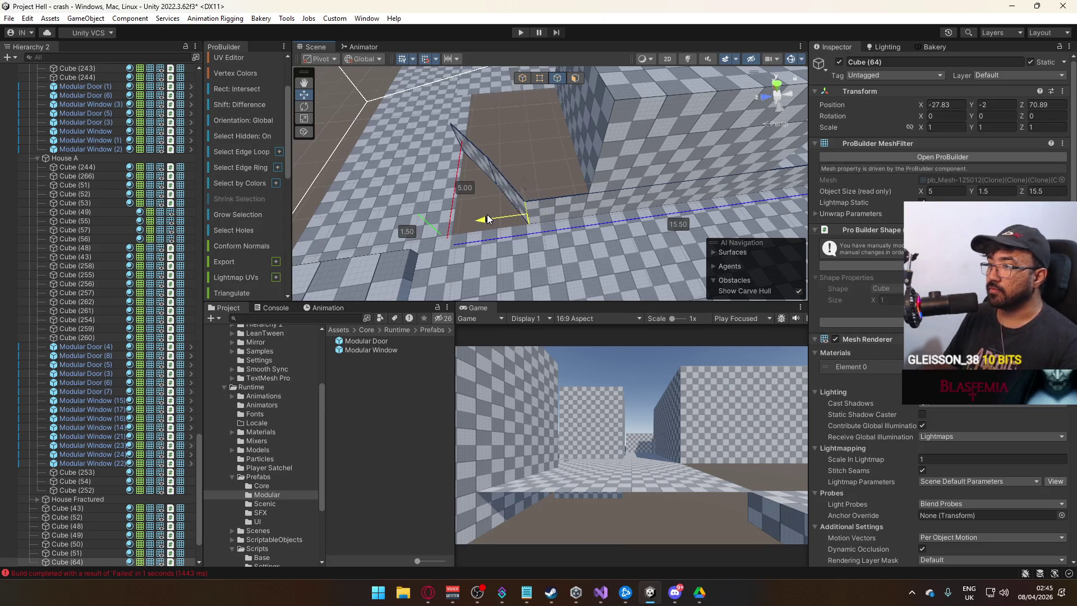
drag(493, 210, 522, 189)
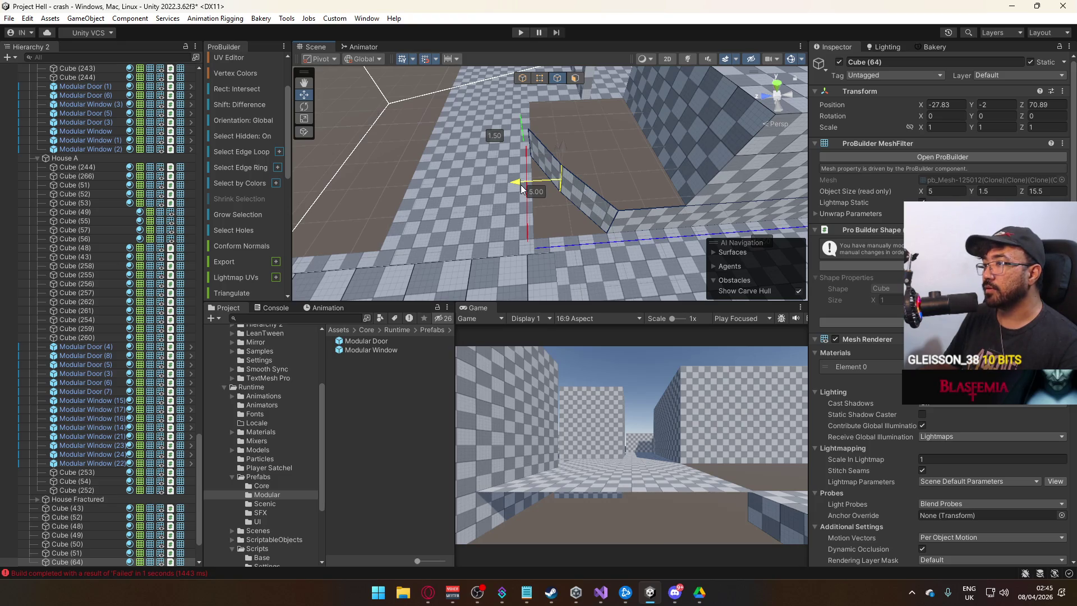
drag(521, 189, 569, 83)
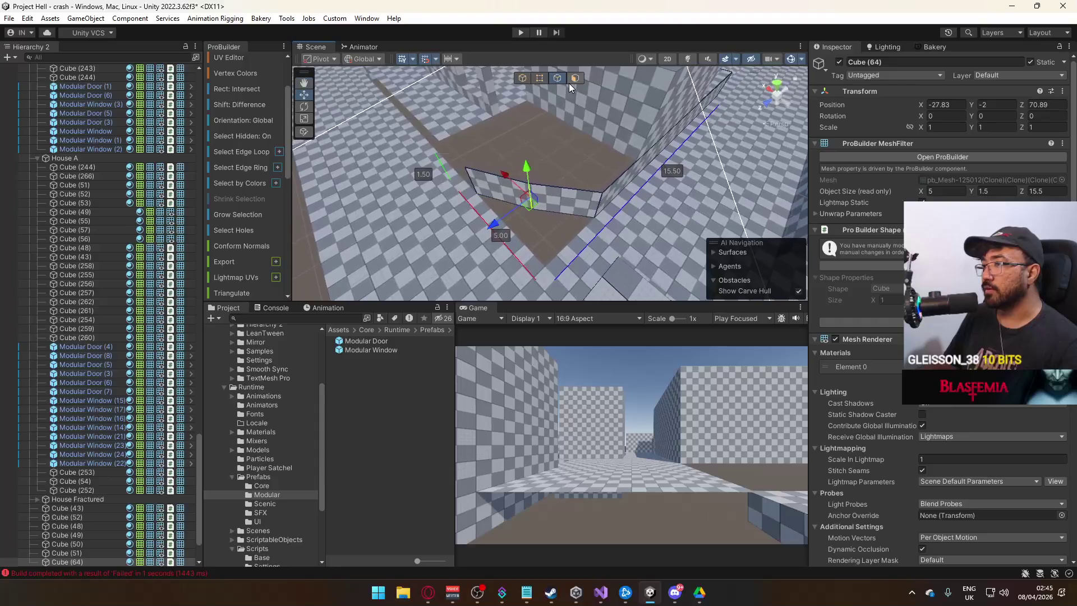
click(574, 82)
click(493, 198)
key(Delete)
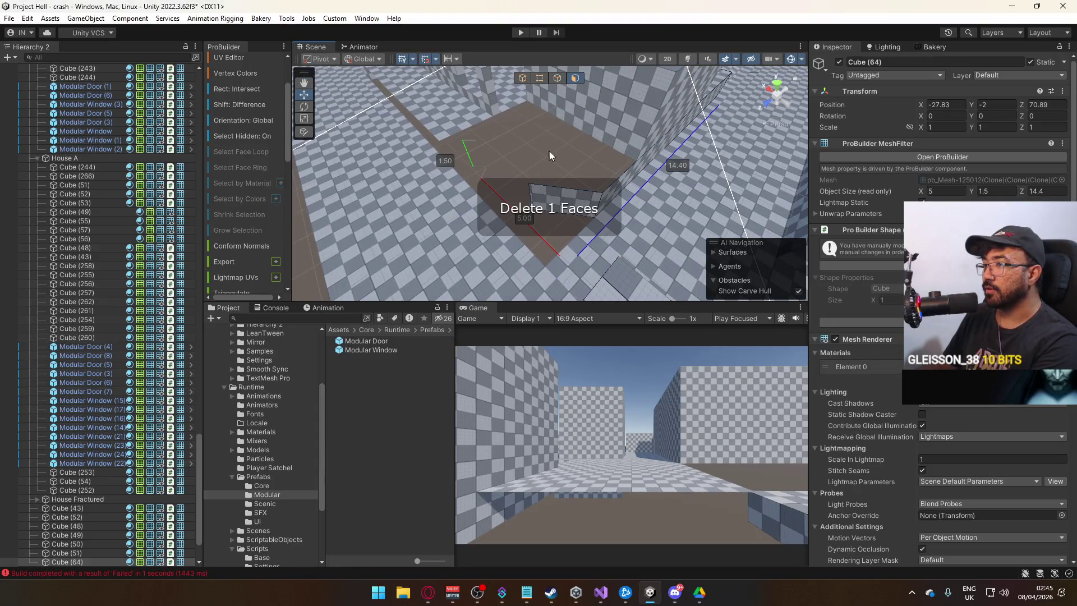
Step: Stretch the wall back to 15.5 long, undoing the unwanted extrusion and extruding a new face
click(557, 78)
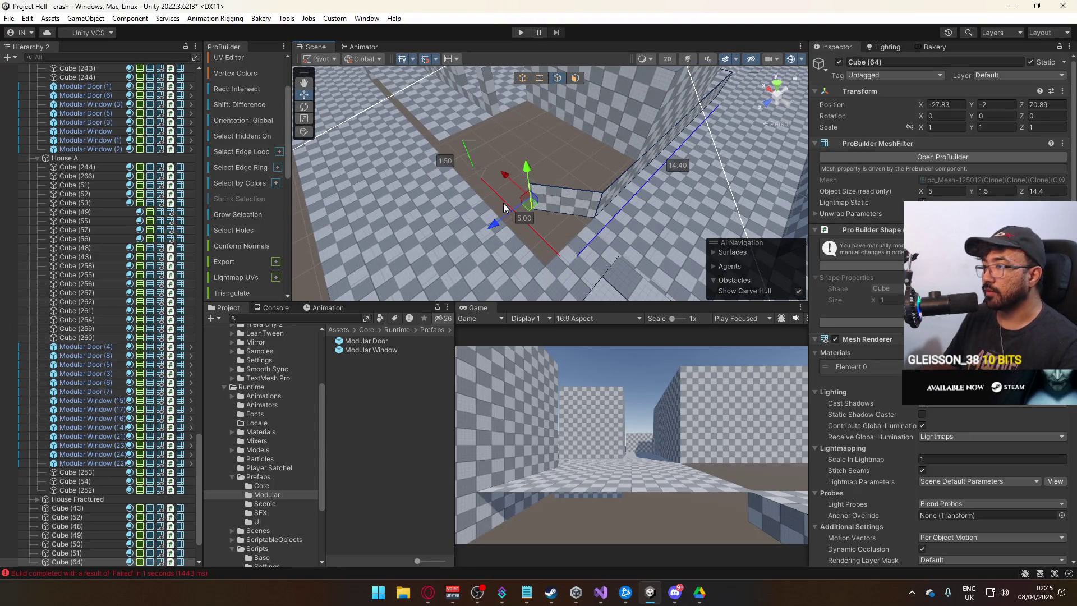
click(479, 227)
drag(465, 239, 601, 230)
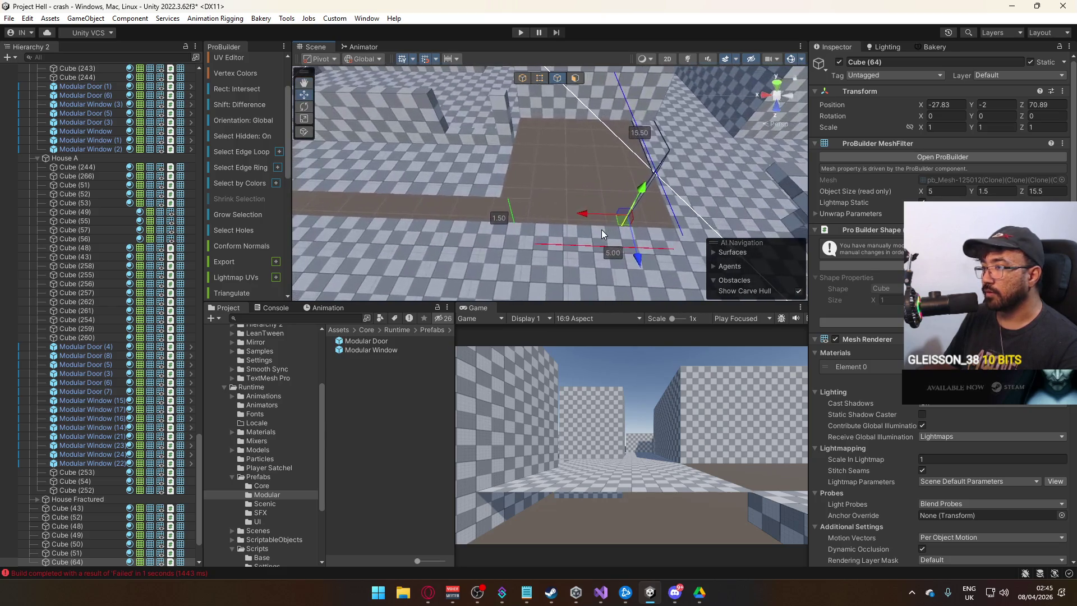
click(523, 210)
mouse_move(523, 211)
mouse_down()
mouse_move(487, 206)
mouse_move(532, 177)
mouse_move(560, 214)
mouse_move(508, 207)
mouse_up()
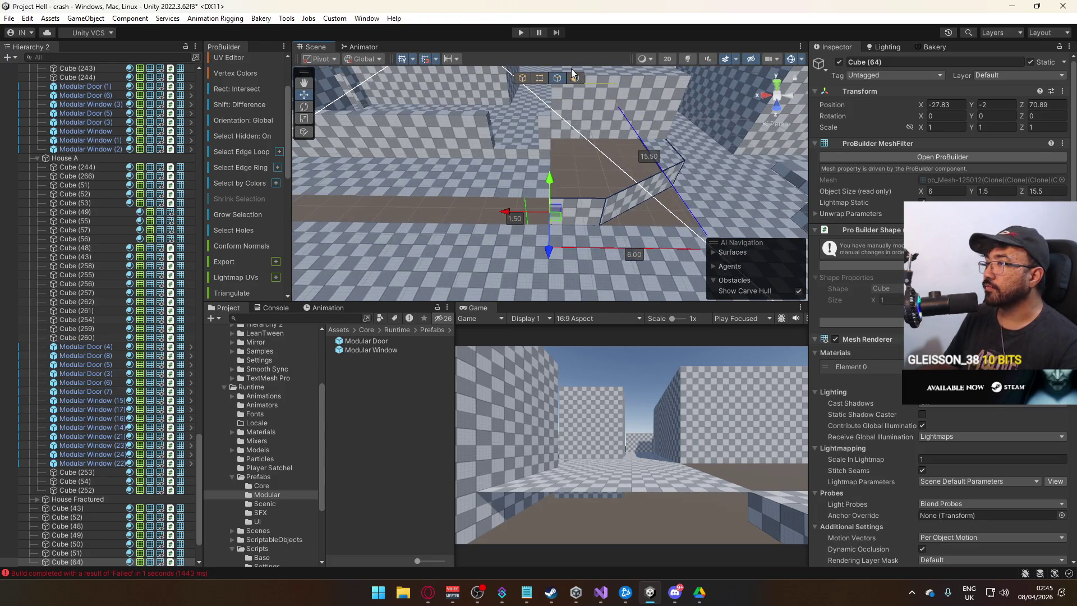
mouse_move(577, 182)
mouse_down()
mouse_move(480, 198)
mouse_move(581, 205)
mouse_up()
key(ctrl+z)
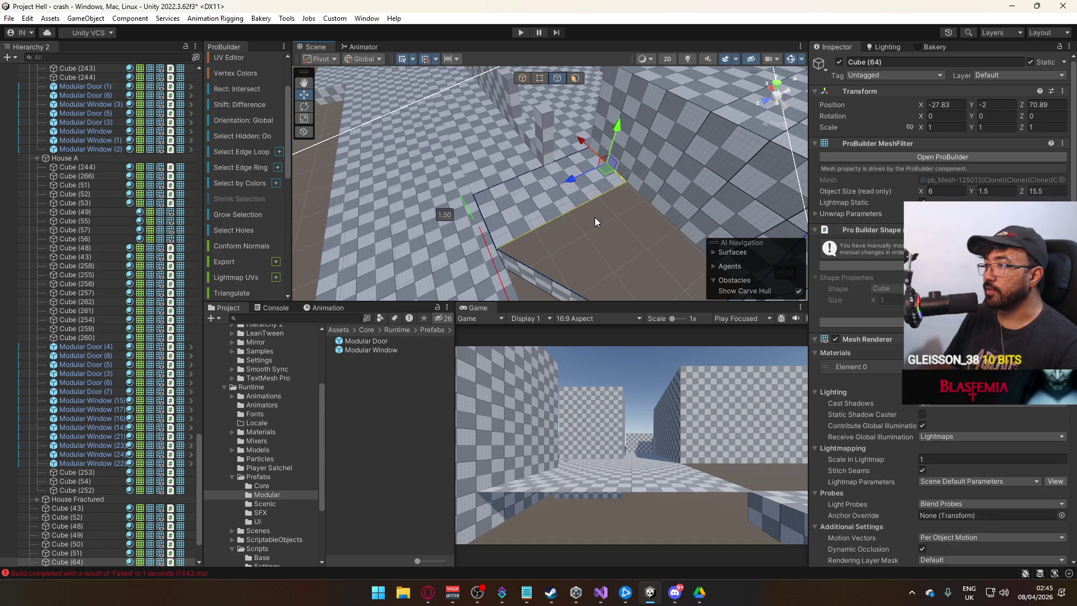
key(f)
drag(536, 210, 540, 200)
click(549, 197)
Step: Extend floor slab Cube (39) to 23 long and 7.5 deep
key(f)
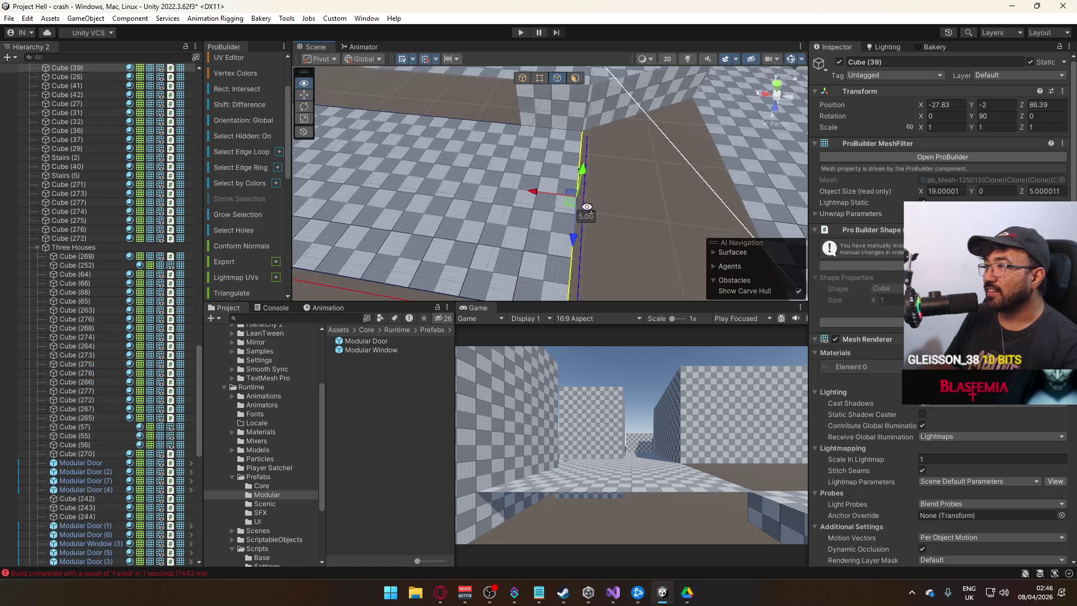
mouse_move(476, 191)
mouse_down()
mouse_move(465, 187)
mouse_move(628, 213)
mouse_up()
click(540, 78)
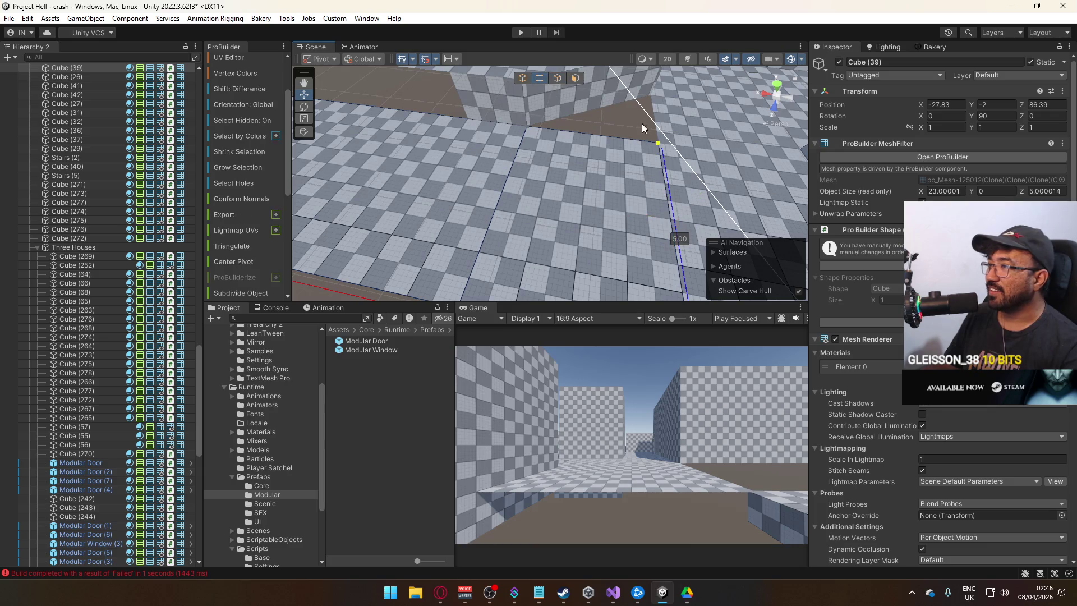
drag(663, 177, 672, 119)
Step: Select slab Cube (31) and pick its outer edge
click(522, 77)
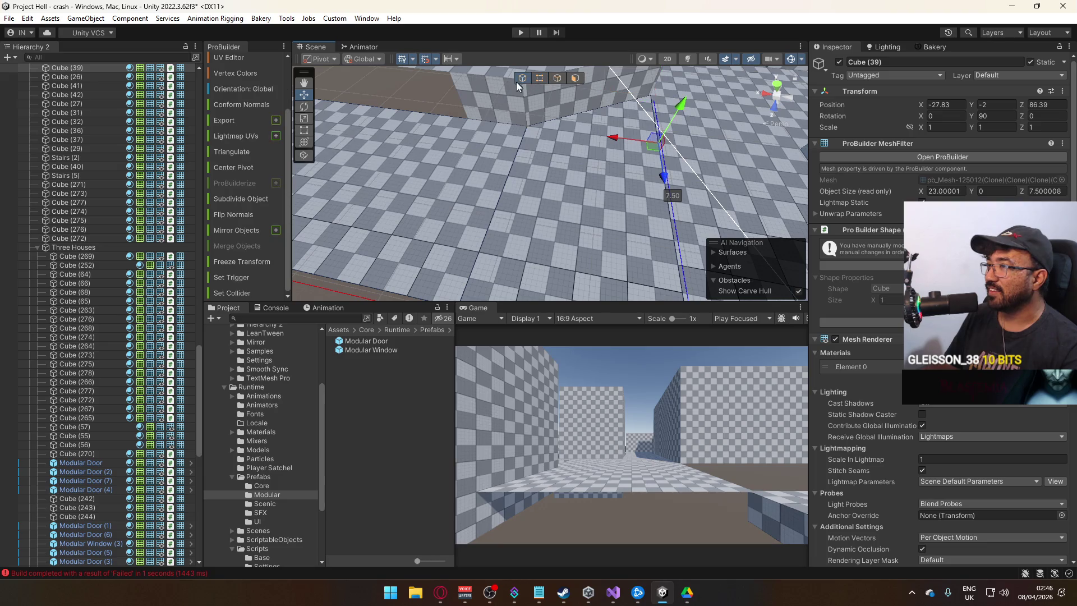
mouse_move(520, 84)
mouse_down()
mouse_move(509, 95)
mouse_move(696, 137)
mouse_move(555, 130)
mouse_move(538, 140)
mouse_move(517, 100)
mouse_up()
click(696, 136)
click(555, 130)
click(558, 78)
click(567, 139)
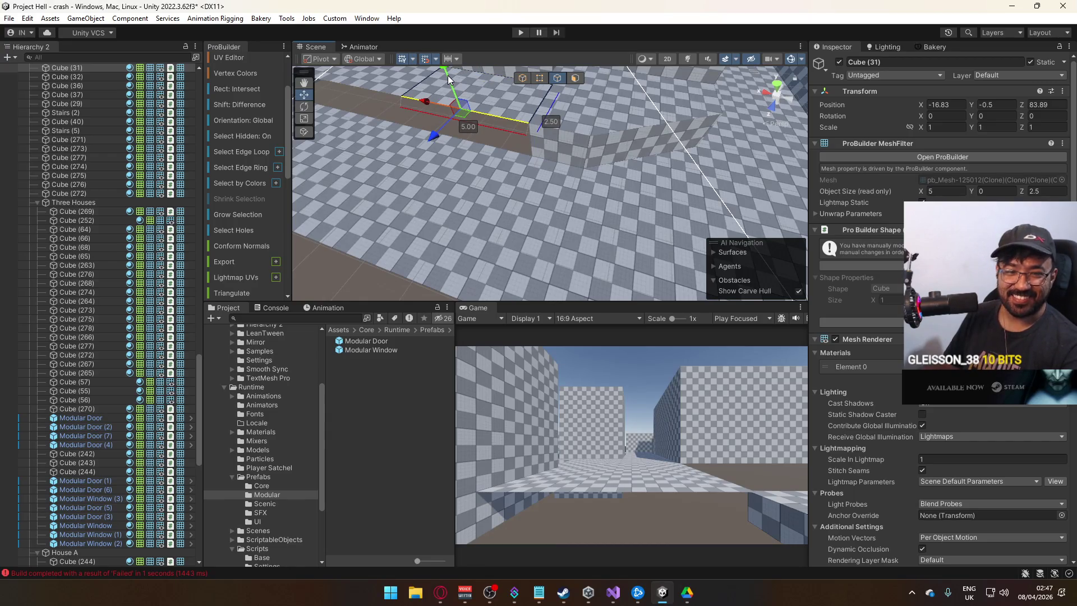
Step: Extrude 1.50-high walls from the edges of Cube (31) and Cube (32)
key(ctrl+e)
drag(454, 86, 475, 124)
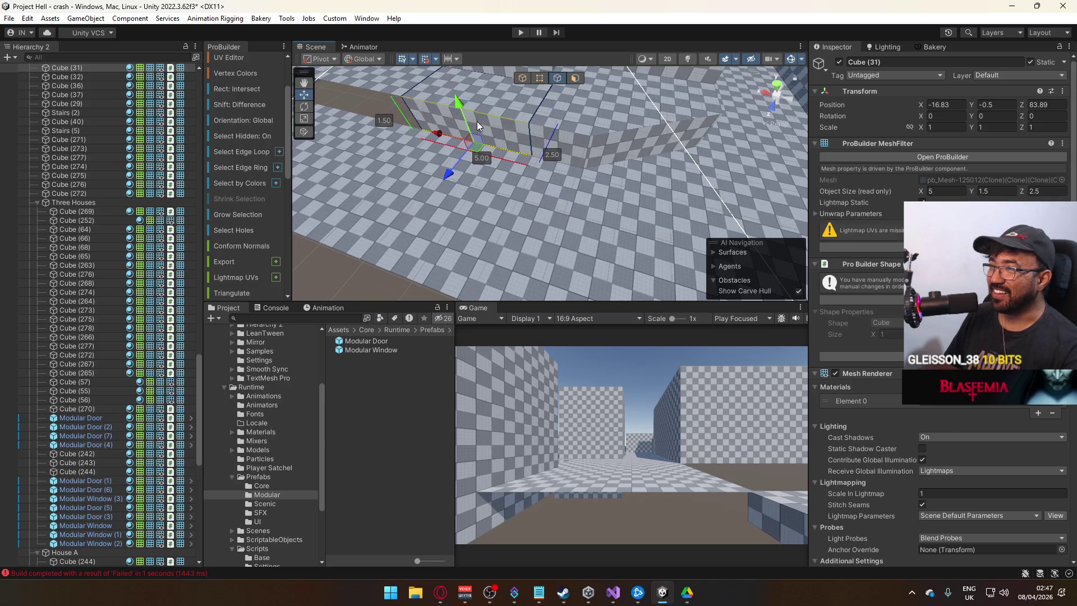
click(547, 149)
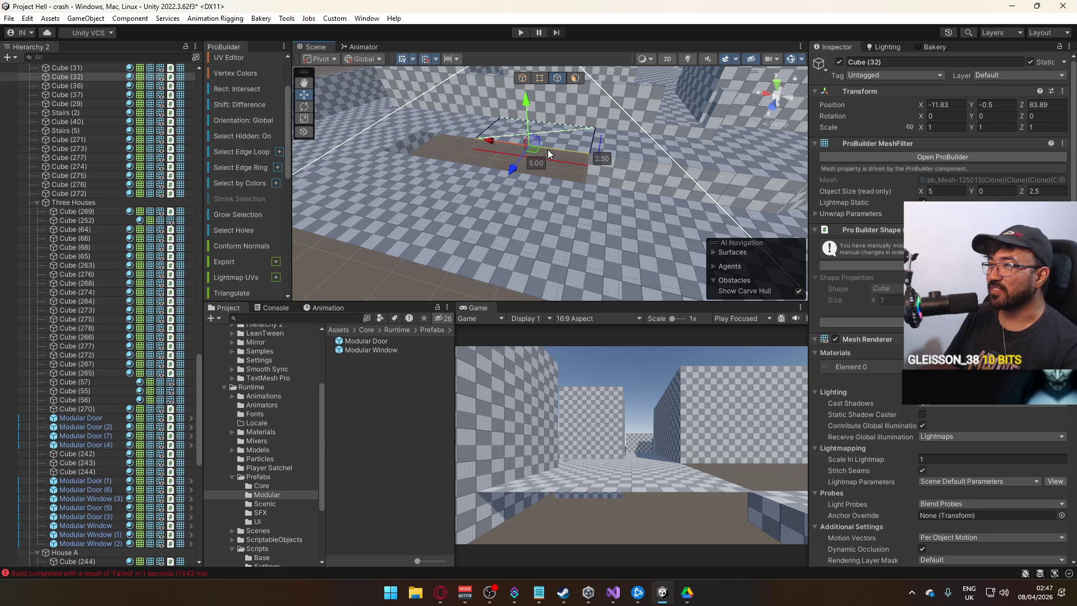
key(ctrl+e)
mouse_move(526, 104)
mouse_down()
mouse_move(527, 135)
mouse_move(593, 100)
mouse_up()
Step: Widen slab Cube (36) from 5 to 7 and look over the whole stretch
click(588, 92)
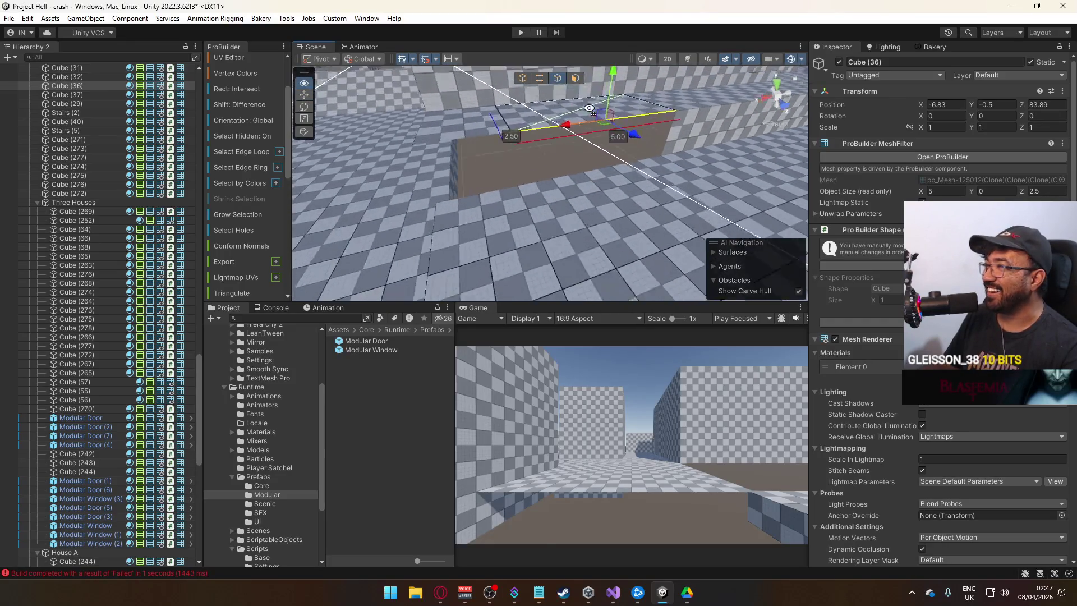
click(526, 140)
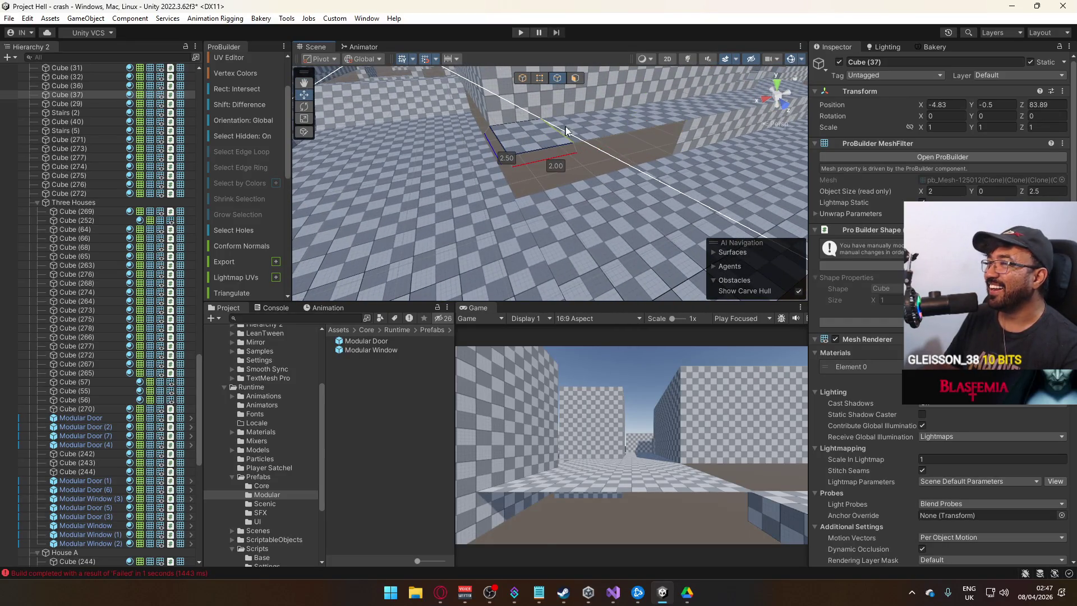
click(589, 124)
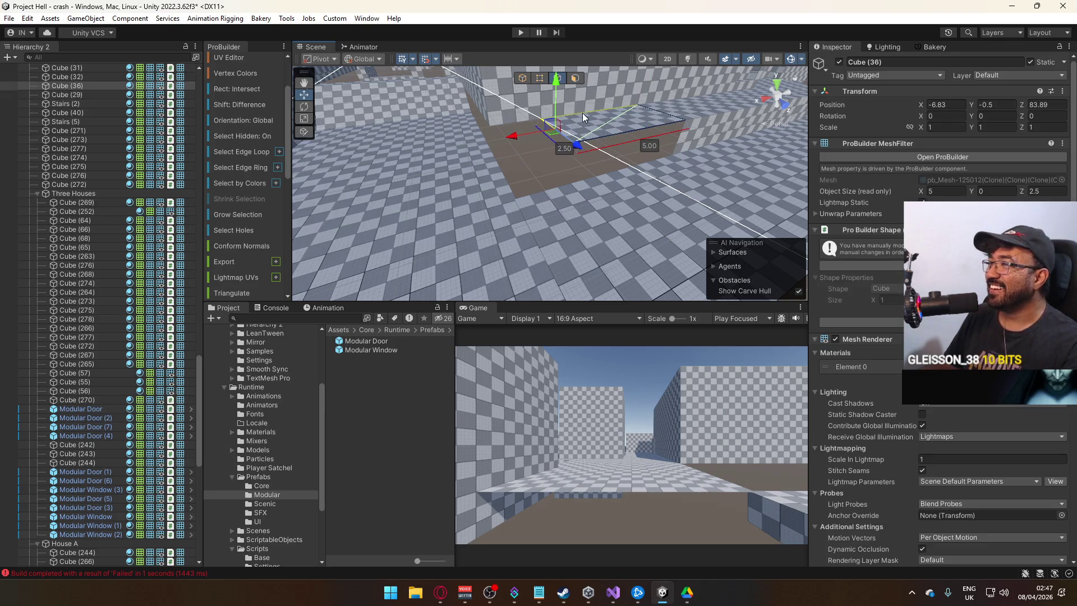
mouse_move(517, 139)
mouse_down()
mouse_move(488, 145)
mouse_move(493, 122)
mouse_move(599, 142)
mouse_move(564, 147)
mouse_up()
click(564, 147)
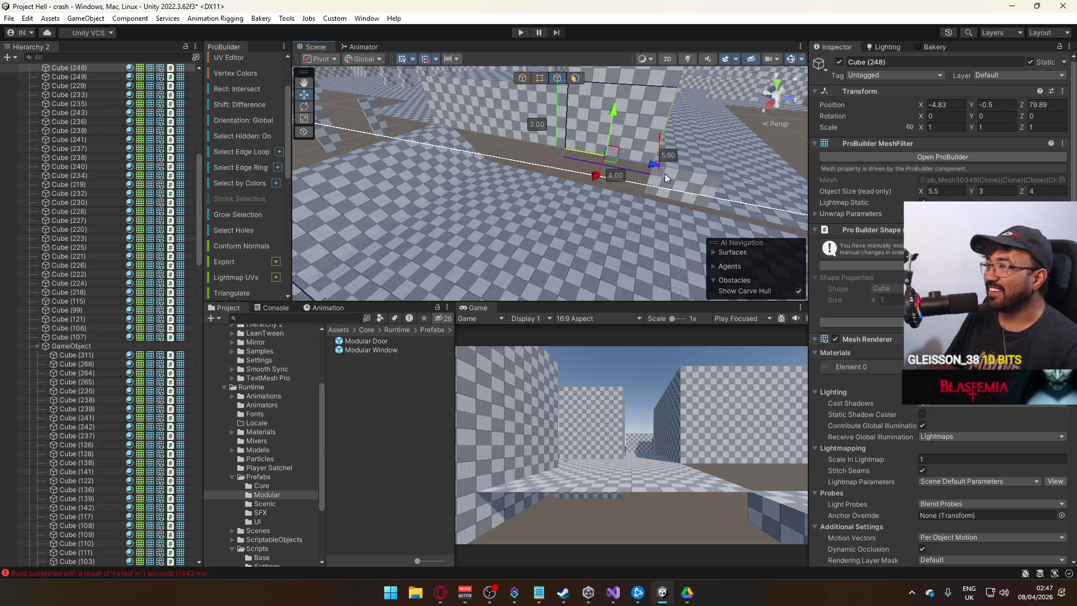
mouse_move(647, 170)
mouse_down()
mouse_move(482, 164)
mouse_move(521, 96)
mouse_up()
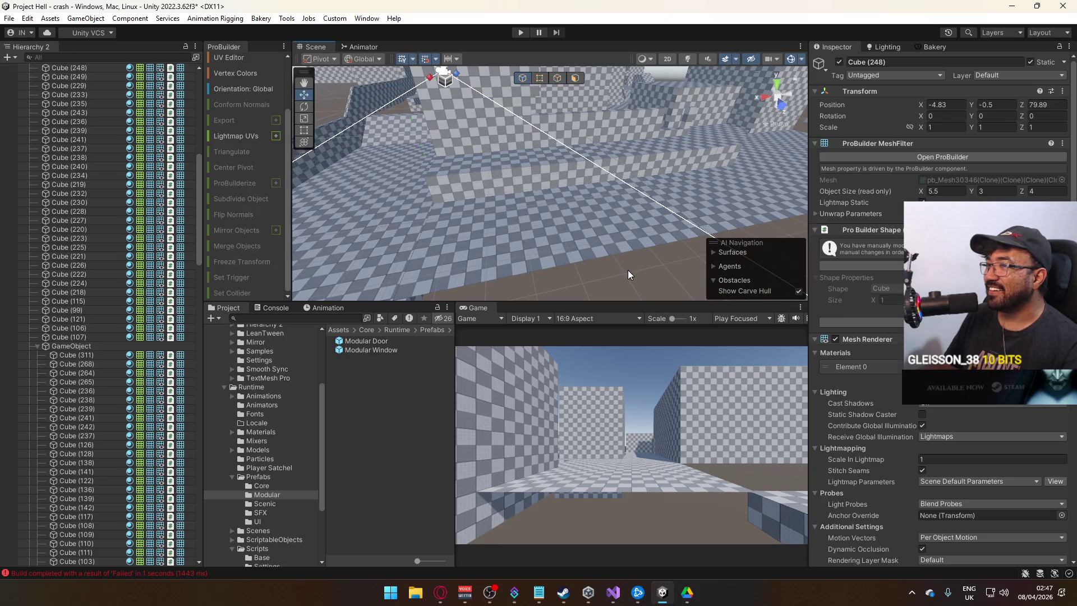
click(618, 210)
mouse_move(618, 210)
mouse_down()
mouse_move(654, 198)
mouse_move(652, 169)
mouse_move(720, 167)
mouse_move(654, 152)
mouse_move(538, 187)
mouse_move(469, 185)
mouse_move(415, 204)
mouse_move(445, 144)
mouse_move(544, 158)
mouse_move(567, 147)
mouse_move(583, 206)
mouse_move(523, 274)
mouse_move(404, 188)
mouse_move(645, 161)
mouse_move(424, 185)
mouse_up()
mouse_move(656, 188)
mouse_down()
mouse_move(661, 216)
mouse_move(587, 170)
mouse_move(458, 179)
mouse_move(744, 215)
mouse_move(588, 179)
mouse_move(623, 214)
mouse_move(608, 244)
mouse_up()
key(alt+Tab)
key(alt+Tab)
key(alt+Tab)
key(Tab)
key(alt+Tab)
key(alt+Tab)
key(Tab)
key(Tab)
key(Tab)
key(Tab)
key(Tab)
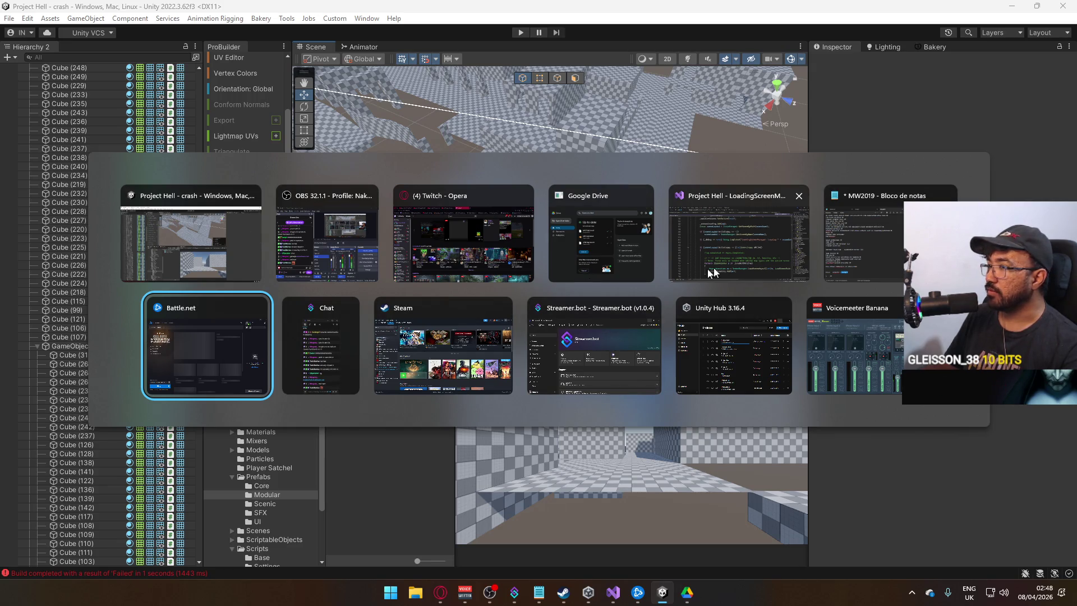
key(Escape)
click(911, 592)
click(955, 537)
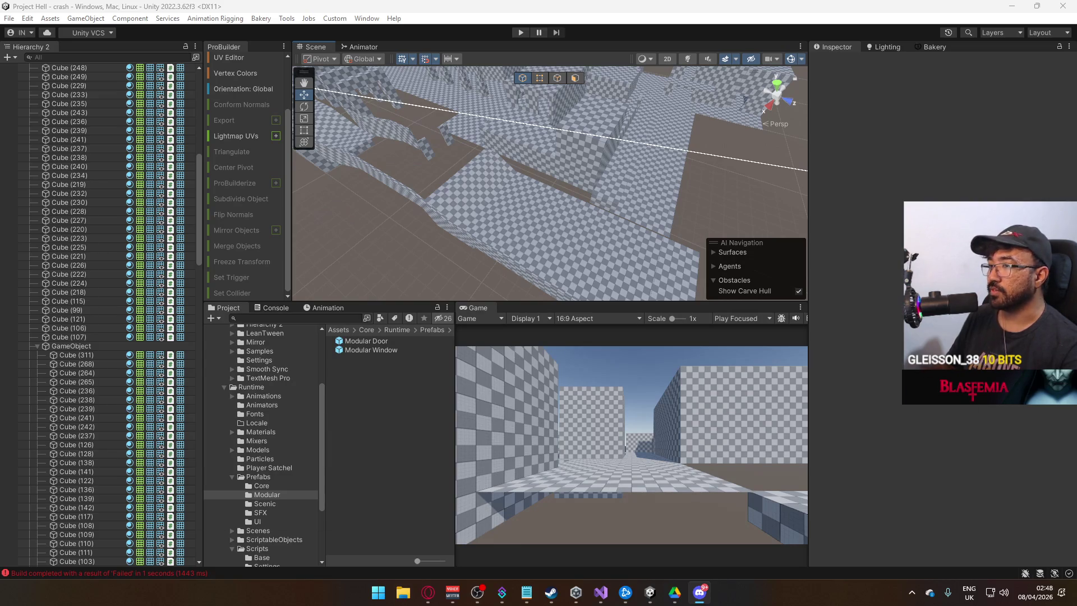
key(alt+Tab)
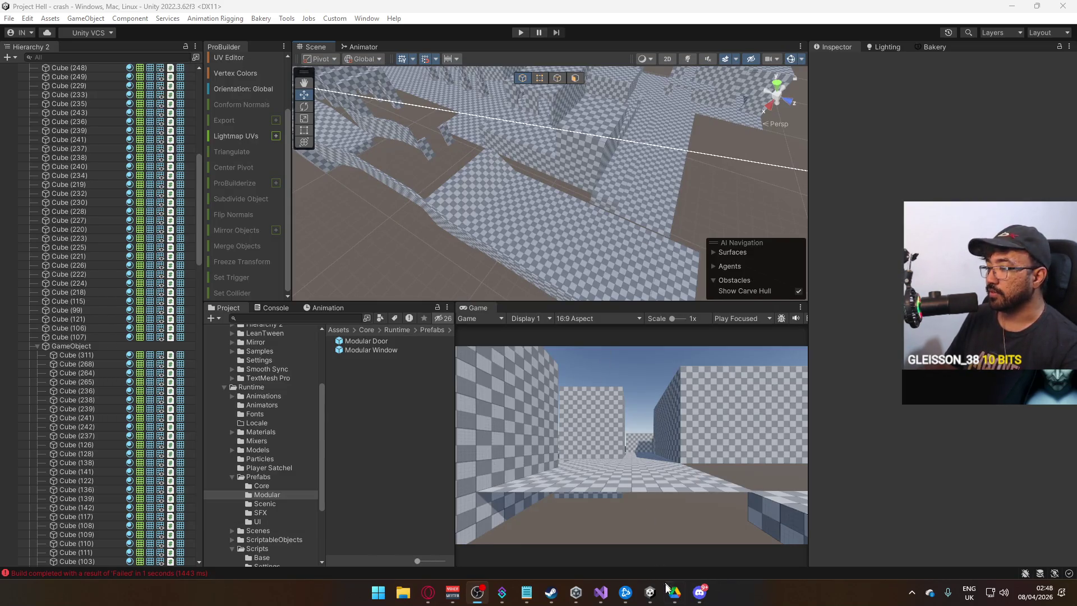
Step: Delete the checkered slab Cube (311) and the wall Cube (103)
click(650, 592)
mouse_move(585, 180)
mouse_down()
mouse_move(572, 211)
mouse_move(440, 197)
mouse_move(337, 168)
mouse_move(489, 73)
mouse_move(548, 104)
mouse_up()
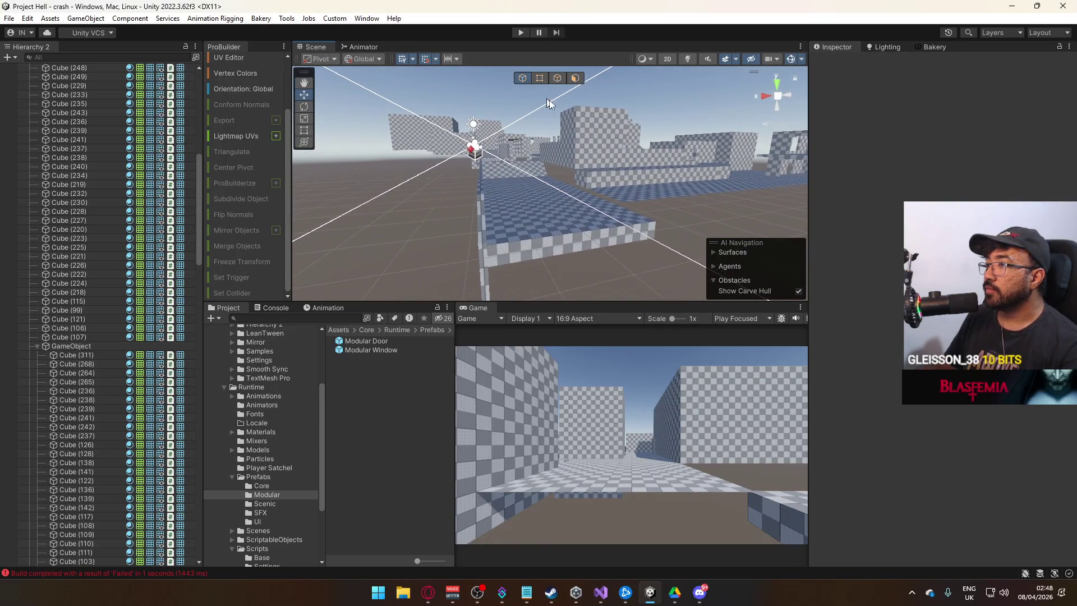
click(567, 210)
key(Delete)
mouse_move(624, 211)
mouse_down()
mouse_move(515, 224)
mouse_move(509, 211)
mouse_up()
click(509, 212)
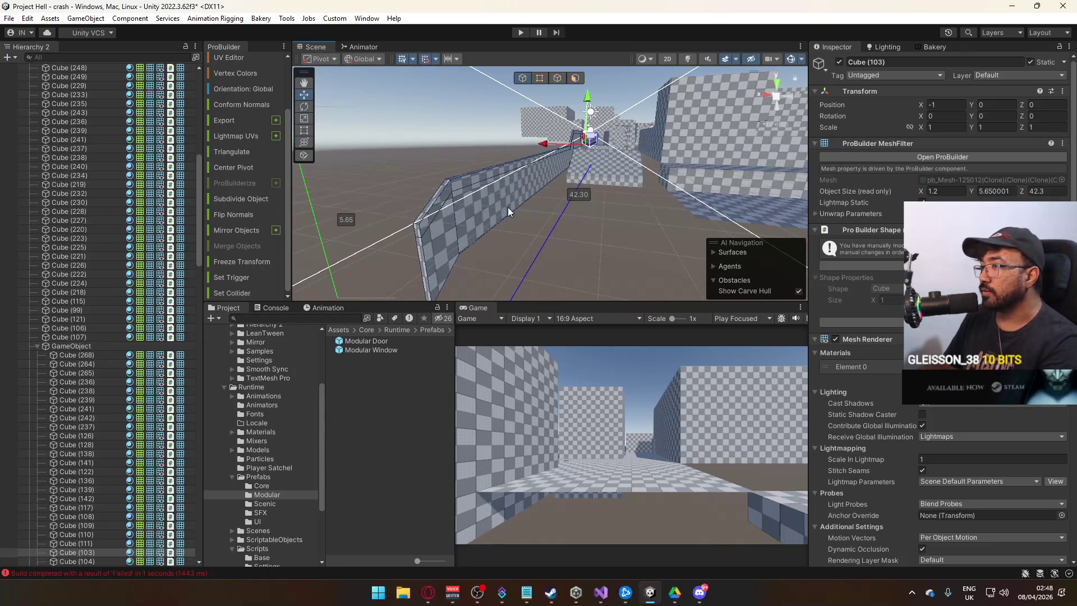
key(Delete)
Step: Select floor Cube (53) and delete its chosen floor and slab faces
click(612, 177)
mouse_move(612, 176)
mouse_down()
mouse_move(777, 186)
mouse_move(685, 172)
mouse_up()
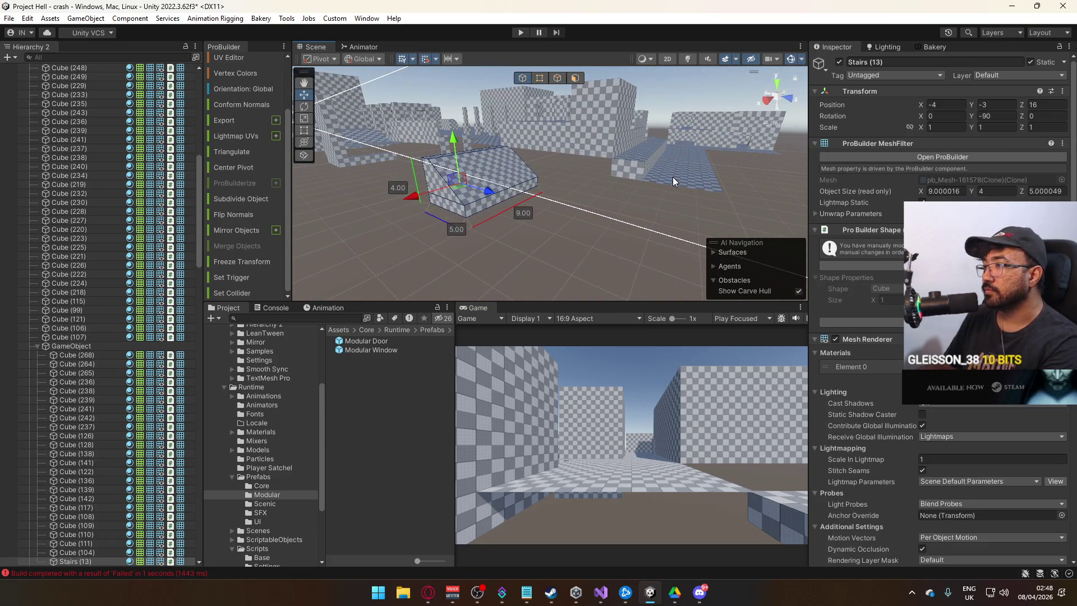
click(672, 176)
mouse_move(672, 176)
mouse_down()
mouse_move(553, 224)
mouse_move(675, 158)
mouse_up()
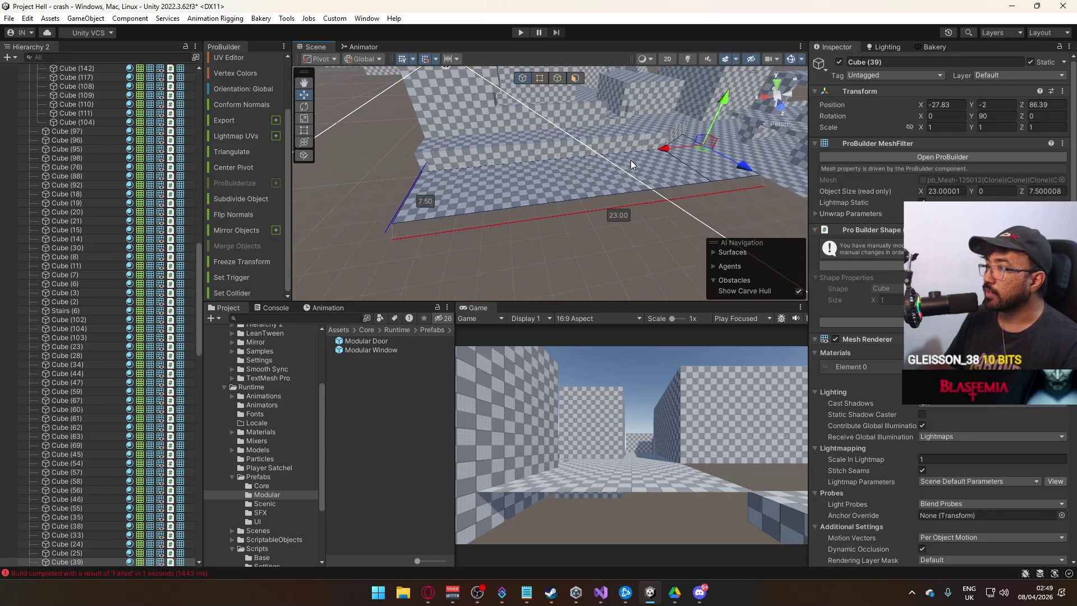
click(385, 168)
drag(385, 168, 505, 168)
click(575, 78)
click(500, 178)
click(486, 167)
key(Delete)
Step: Set Cube (53)'s pivot to a corner vertex and slide it along X to -4.83
click(522, 78)
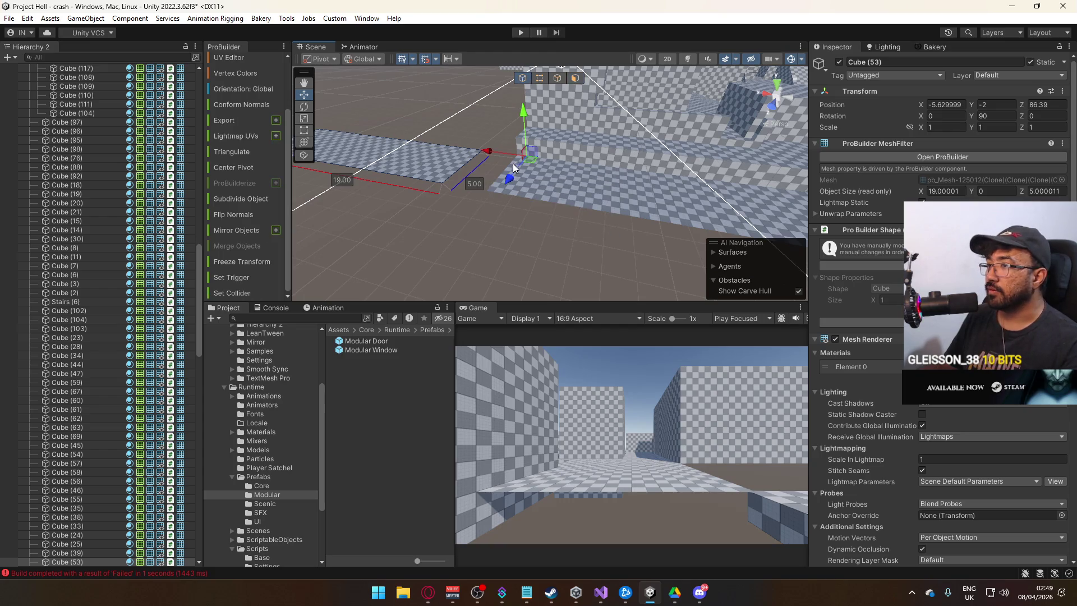
click(539, 78)
click(429, 192)
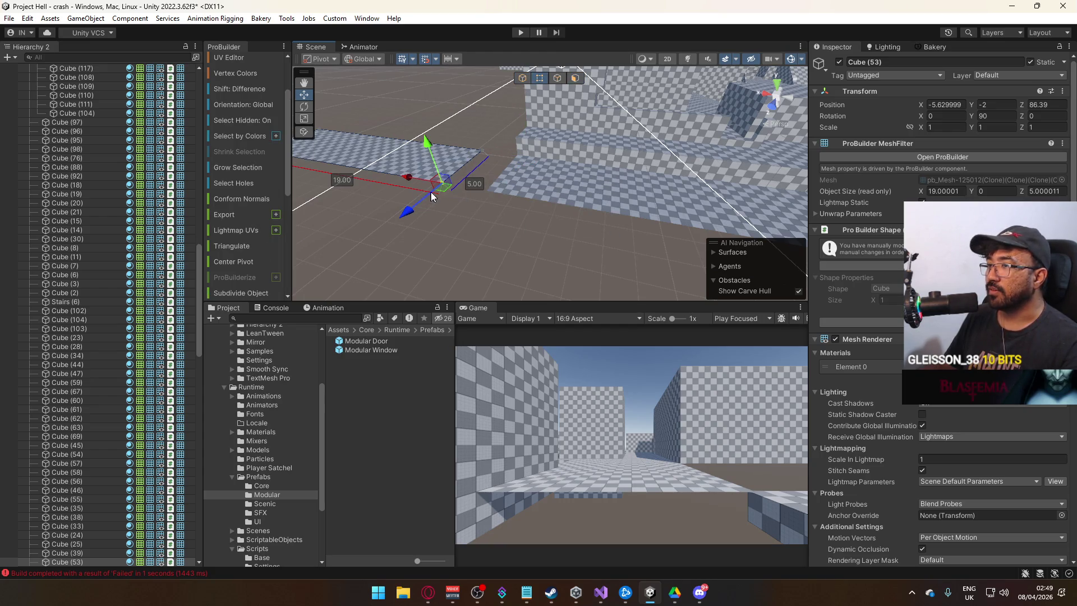
key(ctrl+j)
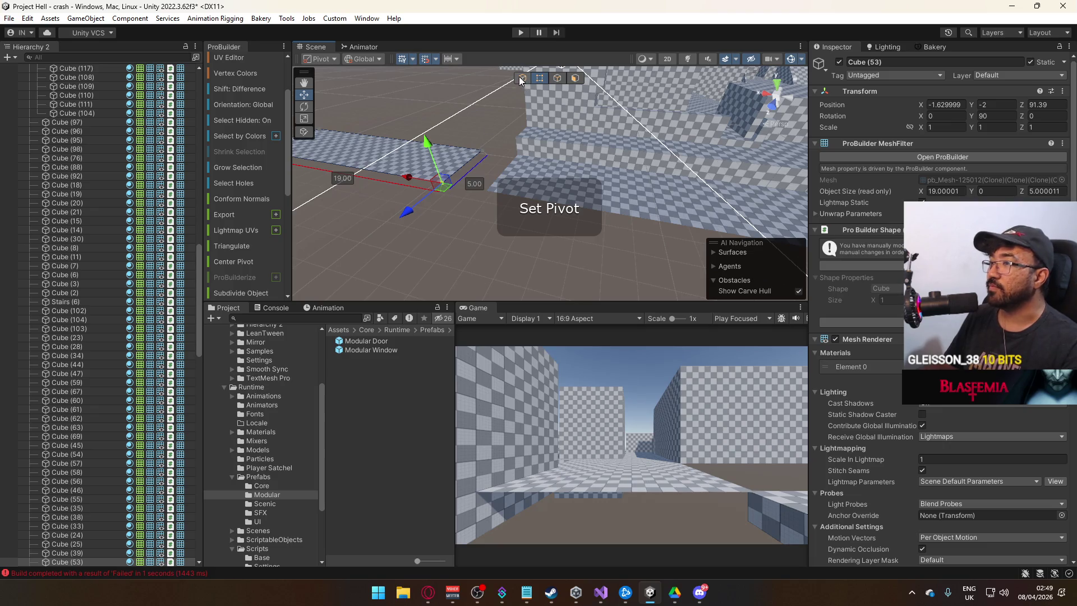
click(520, 78)
mouse_move(409, 177)
mouse_down()
mouse_move(440, 184)
mouse_move(566, 135)
mouse_move(549, 100)
mouse_up()
Step: Drag Cube (53)'s far-end vertices to shorten it from 19 to 6
click(540, 78)
drag(474, 163, 297, 263)
click(362, 209)
mouse_move(365, 208)
mouse_down()
mouse_move(489, 227)
mouse_move(519, 218)
mouse_move(656, 234)
mouse_move(701, 225)
mouse_move(617, 168)
mouse_up()
click(557, 78)
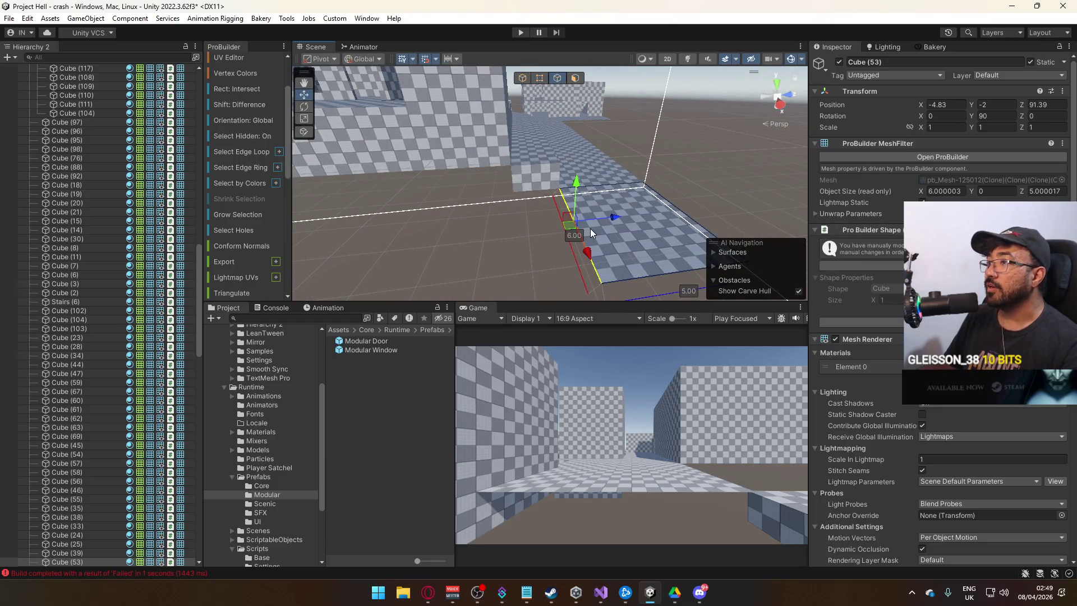
Step: Stretch Cube (53)'s edge, then duplicate it into Cube (65) slid along the floor
mouse_move(610, 220)
mouse_down()
mouse_move(611, 207)
mouse_move(503, 213)
mouse_move(600, 219)
mouse_move(611, 204)
mouse_up()
drag(599, 162, 564, 76)
click(523, 76)
key(ctrl+d)
mouse_move(750, 194)
mouse_down()
mouse_move(627, 190)
mouse_move(647, 190)
mouse_up()
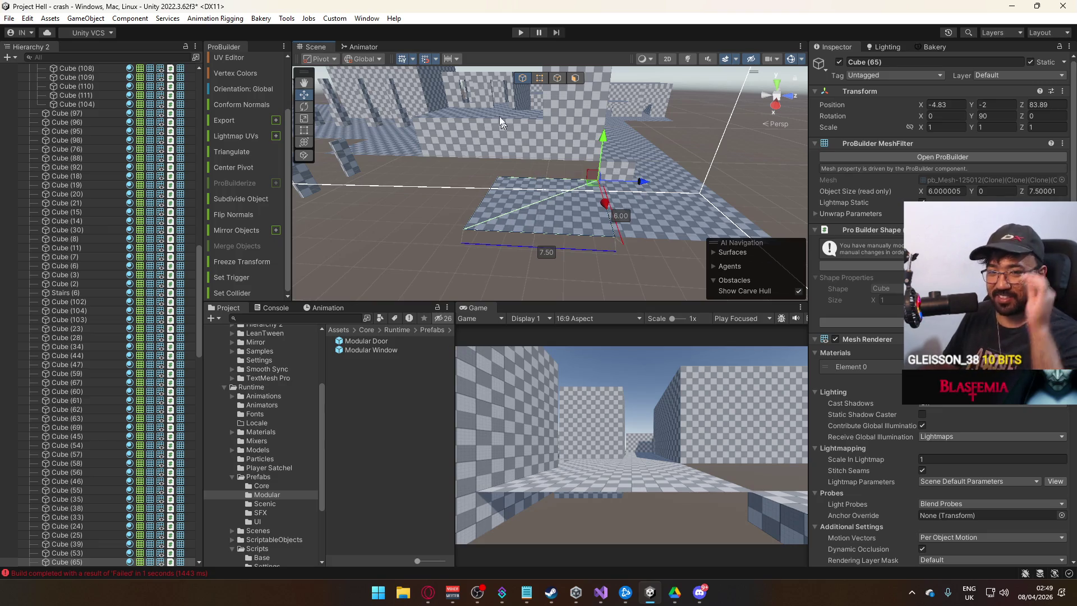
Step: Raise an edge of Cube (65) to give it 1.5 height
click(539, 83)
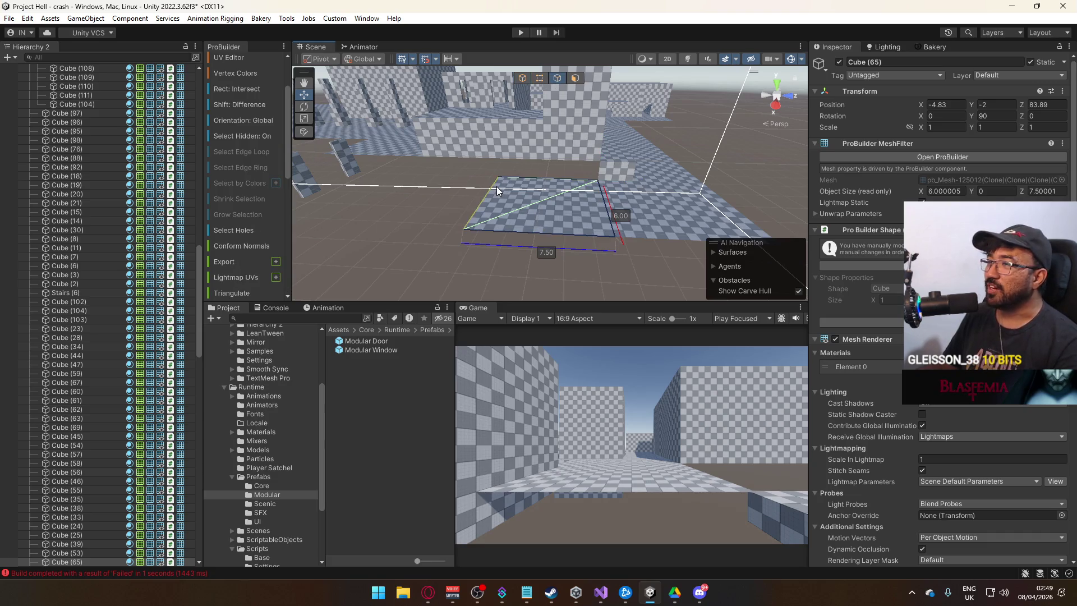
click(496, 186)
key(f)
mouse_move(554, 217)
mouse_down()
mouse_move(563, 147)
mouse_move(645, 181)
mouse_move(629, 178)
mouse_move(632, 159)
mouse_move(673, 170)
mouse_move(632, 169)
mouse_move(552, 125)
mouse_up()
scroll(627, 199, down, 5)
Step: Extend Cube (53)'s far edge so it runs 9 deep, then review Cube (65)
click(523, 78)
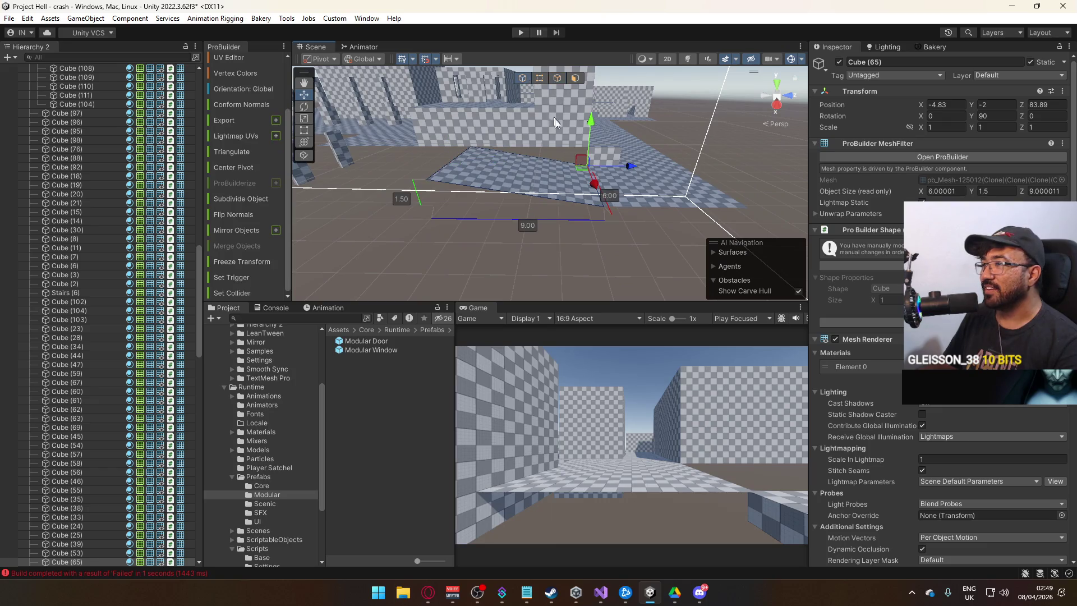
click(623, 171)
mouse_move(623, 171)
mouse_down()
mouse_move(624, 185)
mouse_move(580, 107)
mouse_up()
click(559, 79)
click(567, 184)
drag(606, 189, 579, 186)
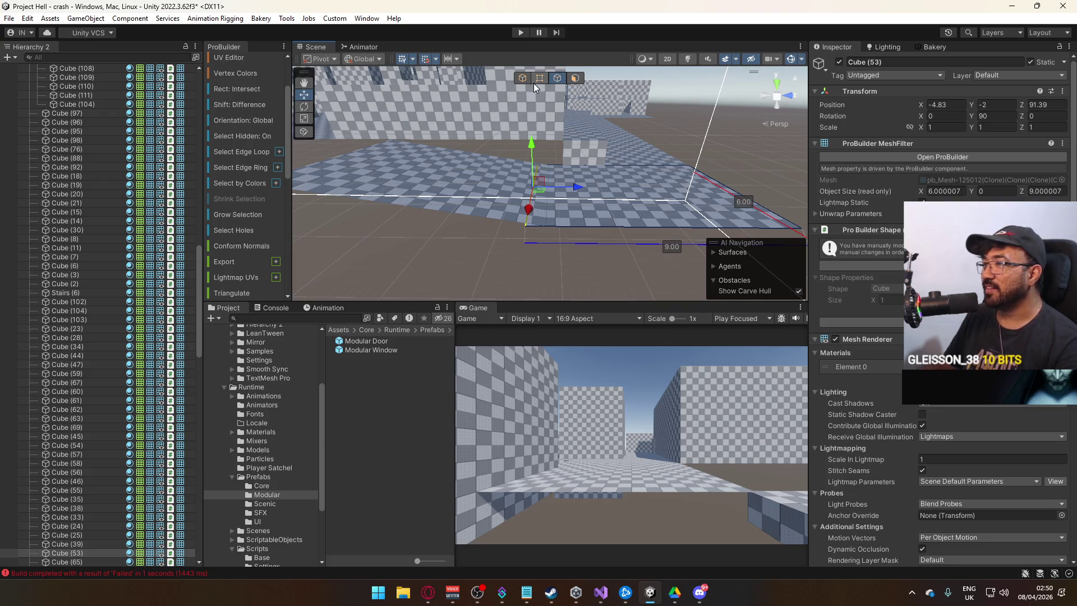
click(522, 79)
click(579, 179)
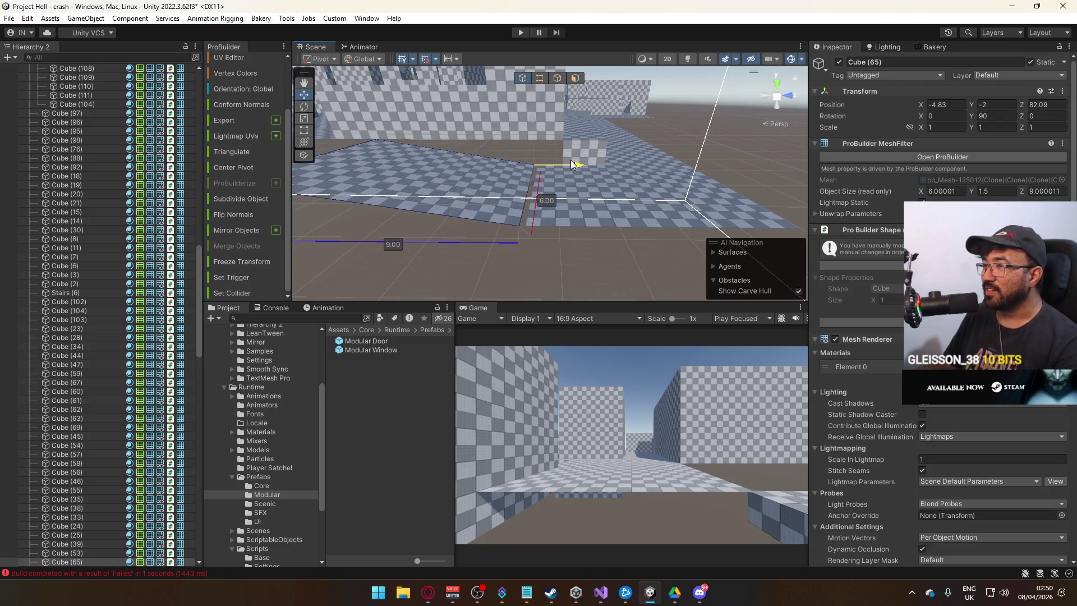
click(604, 266)
mouse_move(604, 266)
mouse_down()
mouse_move(572, 236)
mouse_move(584, 226)
mouse_move(331, 266)
mouse_up()
key(alt+Tab)
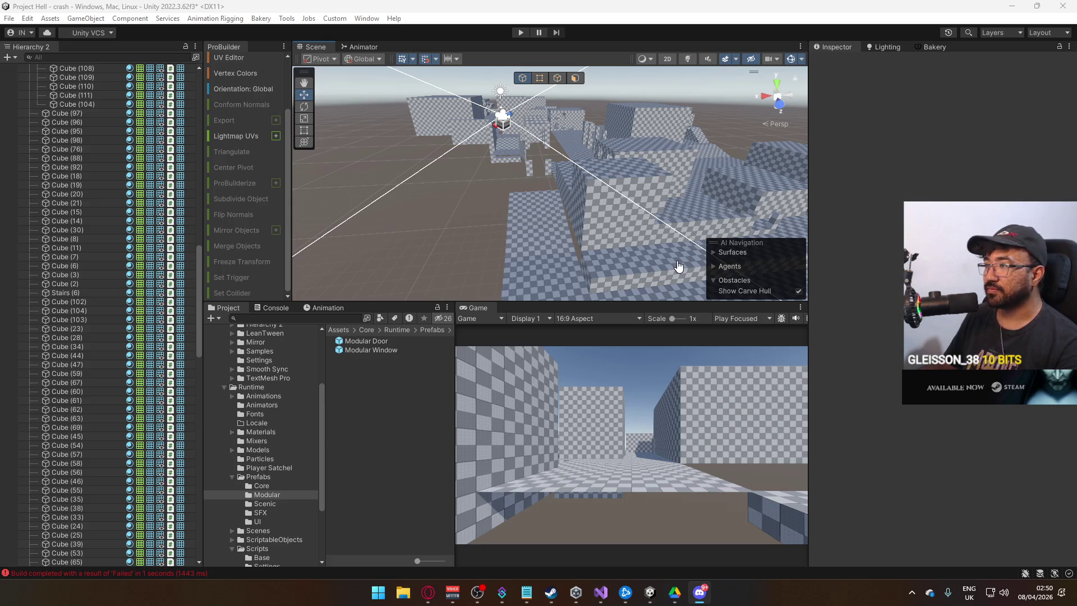
Step: Widen floor Cube (53) to about 8 by dragging its vertices along X
key(alt+Tab)
mouse_move(665, 210)
mouse_down()
mouse_move(644, 224)
mouse_move(543, 216)
mouse_up()
click(543, 216)
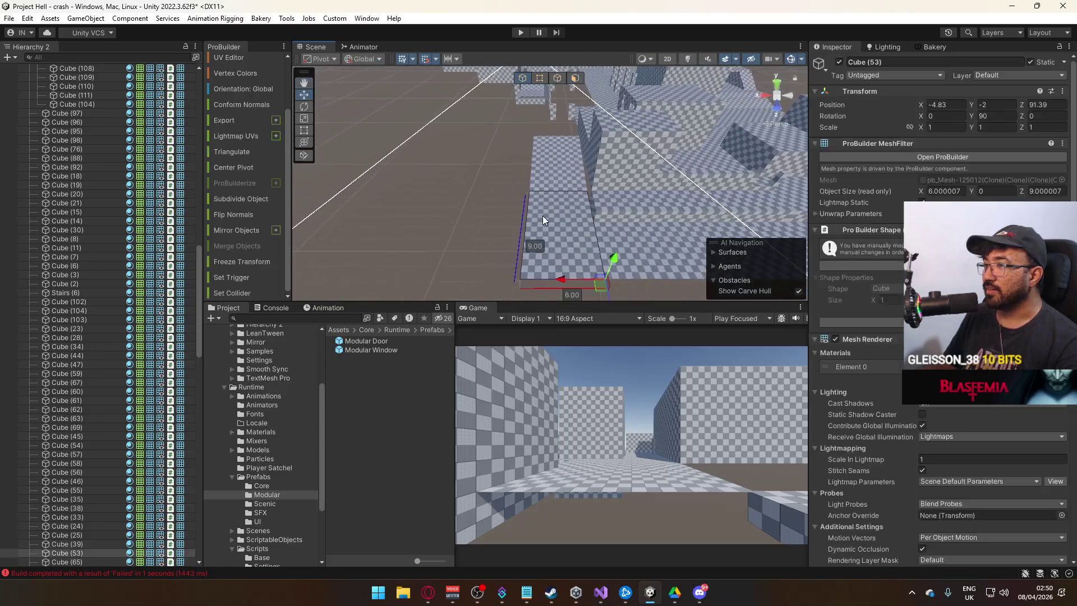
click(539, 78)
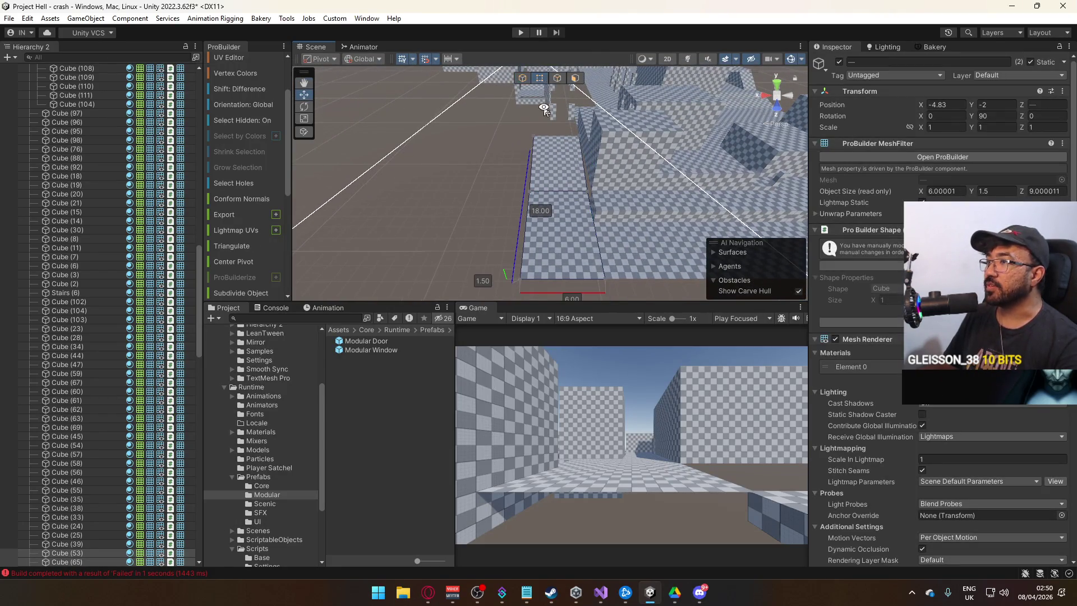
mouse_move(481, 136)
mouse_down()
mouse_move(436, 136)
mouse_move(595, 110)
mouse_move(588, 189)
mouse_move(572, 162)
mouse_up()
click(453, 159)
Step: Check Cube (65) and Cube (36), then duplicate Cube (53) into Cube (66)
click(567, 208)
mouse_move(567, 207)
mouse_down()
mouse_move(666, 191)
mouse_move(589, 146)
mouse_up()
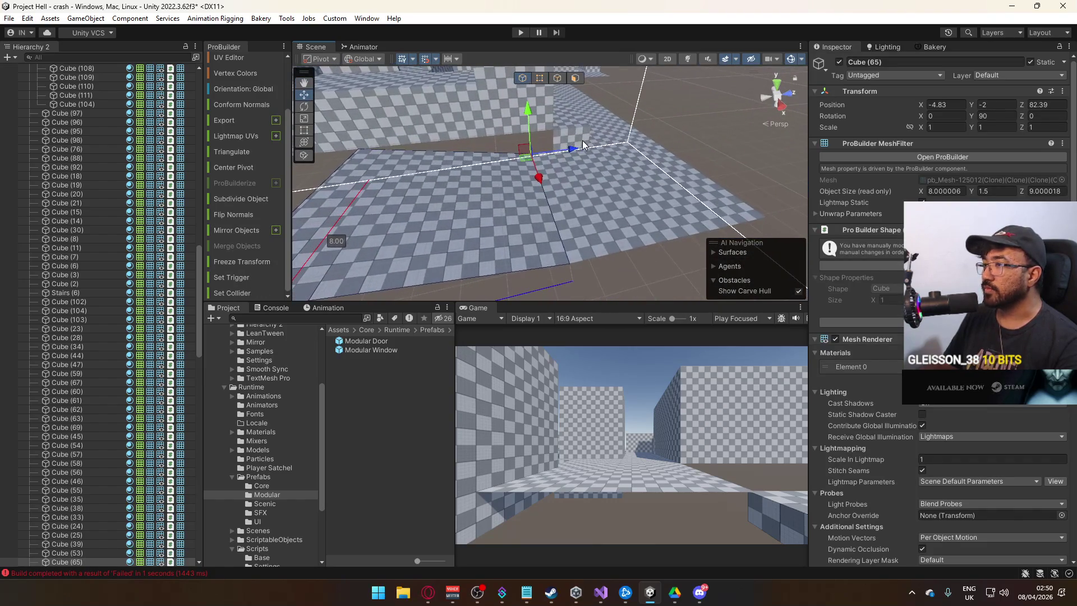
click(550, 121)
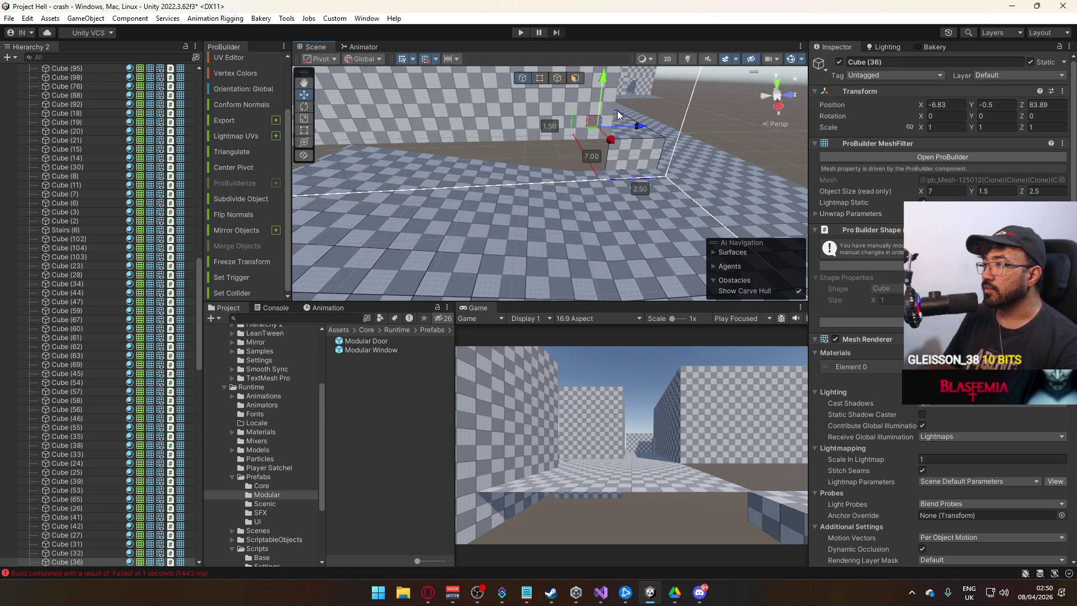
click(598, 218)
mouse_move(598, 217)
mouse_down()
mouse_move(738, 173)
mouse_move(631, 166)
mouse_up()
key(ctrl+d)
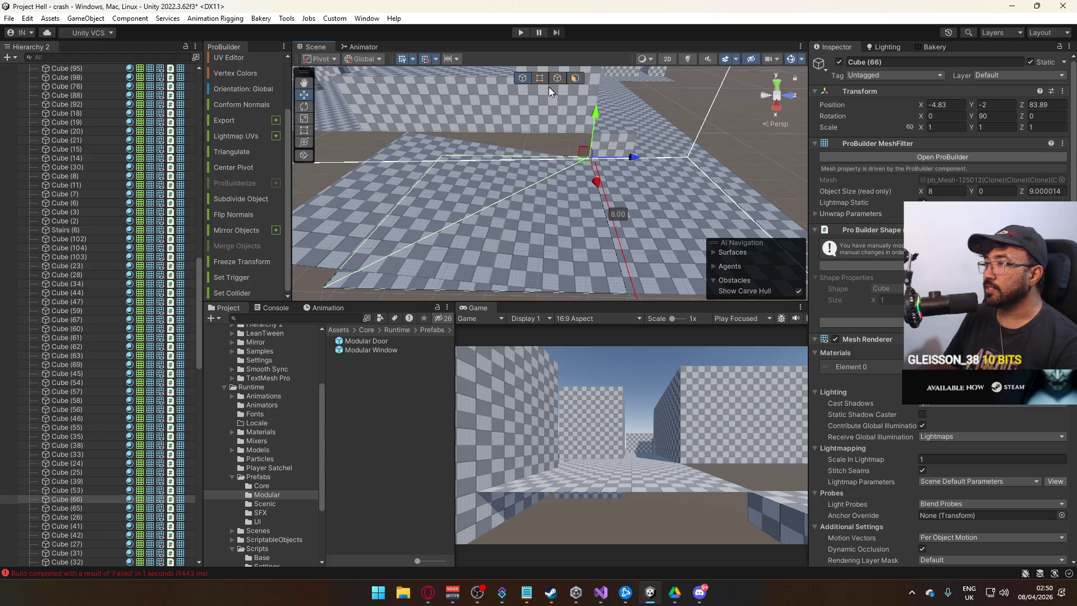
Step: Raise Cube (66)'s vertices to 1.8 and pull them inward into a thin wall
click(539, 78)
key(f)
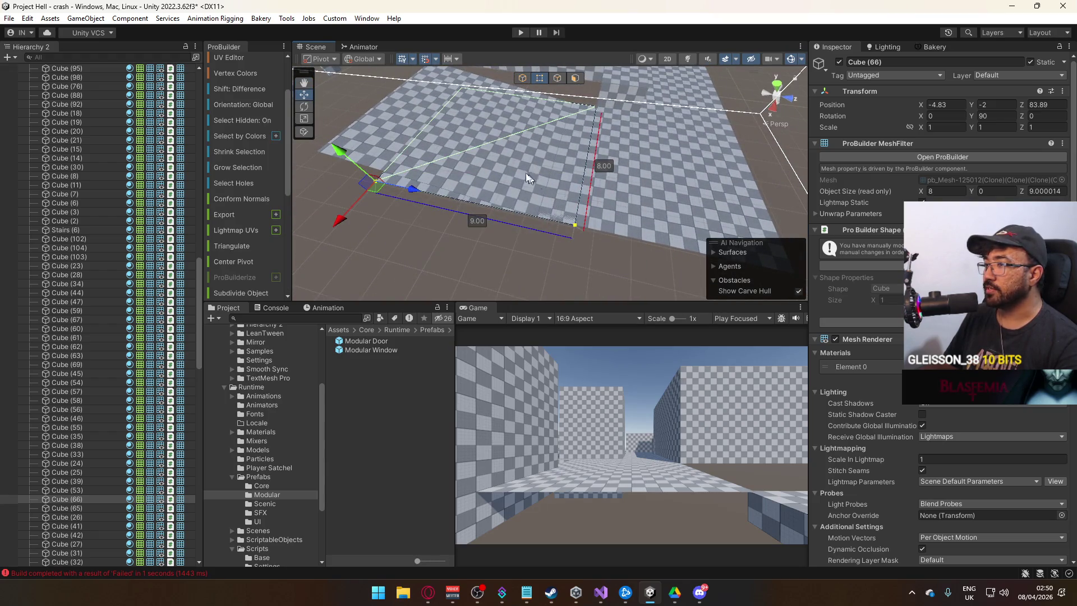
mouse_move(347, 148)
mouse_down()
mouse_move(346, 101)
mouse_move(439, 148)
mouse_up()
mouse_move(371, 142)
mouse_down()
mouse_move(523, 135)
mouse_move(511, 135)
mouse_move(566, 90)
mouse_move(534, 100)
mouse_up()
scroll(247, 210, down, 3)
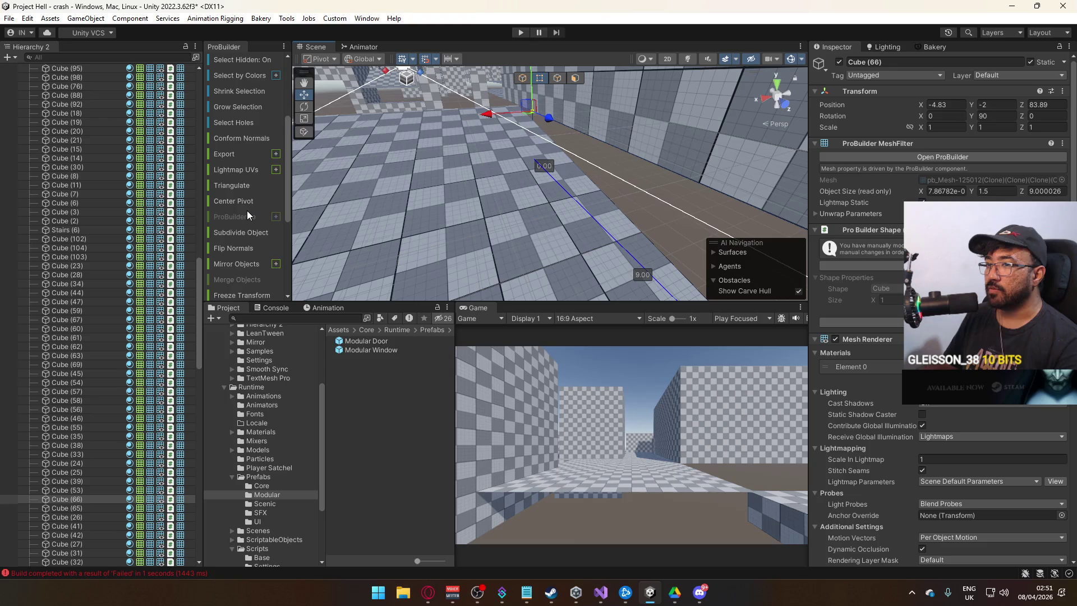
Step: Stretch Cube (65) to 9.5 deep
mouse_move(645, 214)
mouse_down()
mouse_move(786, 213)
mouse_move(819, 197)
mouse_move(479, 117)
mouse_move(477, 202)
mouse_move(422, 275)
mouse_move(490, 216)
mouse_move(589, 218)
mouse_move(557, 222)
mouse_up()
click(523, 78)
click(538, 82)
click(562, 259)
key(f)
drag(520, 233, 872, 168)
mouse_move(658, 181)
mouse_down()
mouse_move(644, 194)
mouse_move(582, 173)
mouse_move(676, 217)
mouse_move(584, 208)
mouse_move(561, 146)
mouse_move(563, 93)
mouse_up()
Step: Extend Cube (65)'s end edge to about 11.3 deep and adjust an edge of Cube (66)
click(644, 195)
click(556, 205)
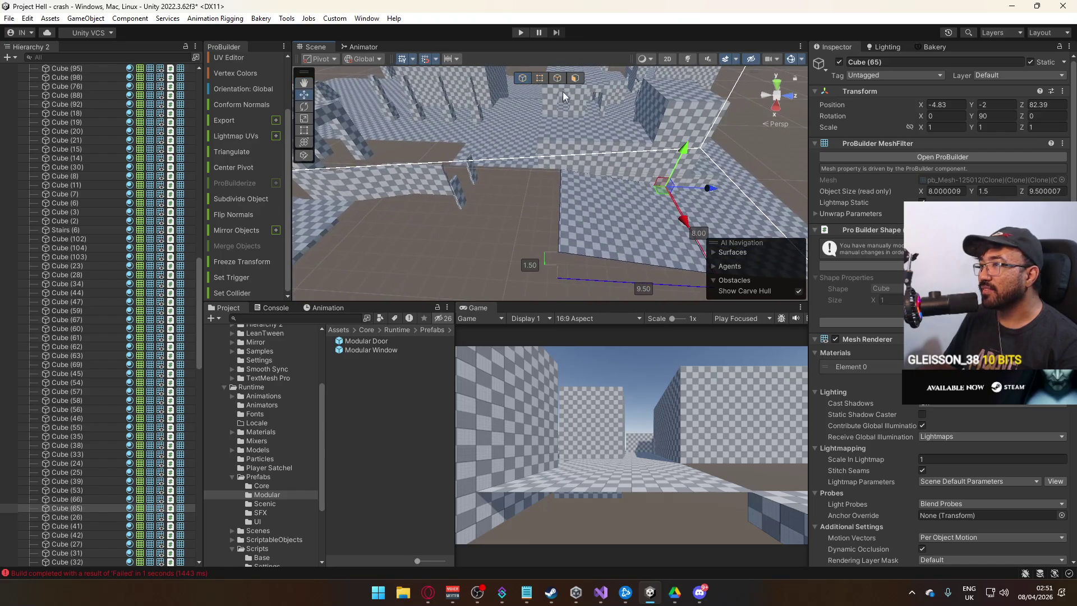
click(557, 79)
scroll(558, 195, up, 5)
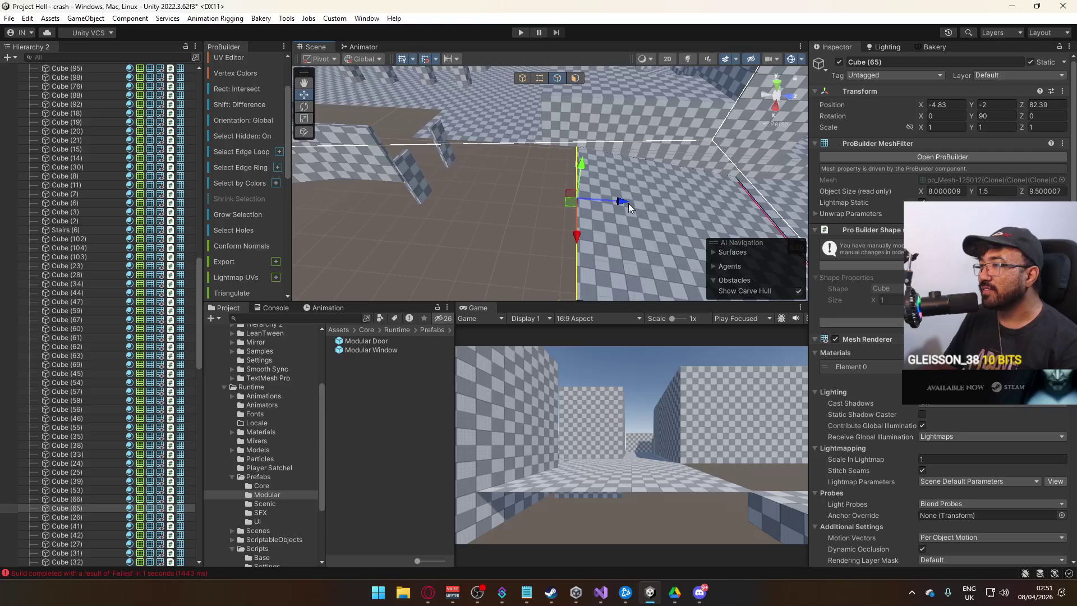
click(538, 200)
drag(584, 200, 568, 203)
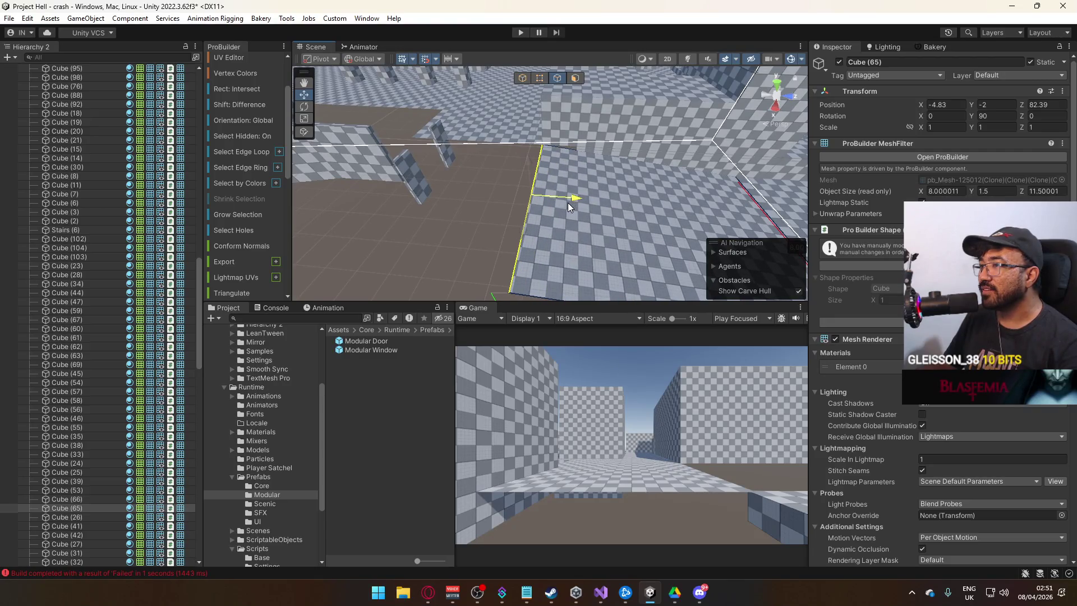
click(602, 155)
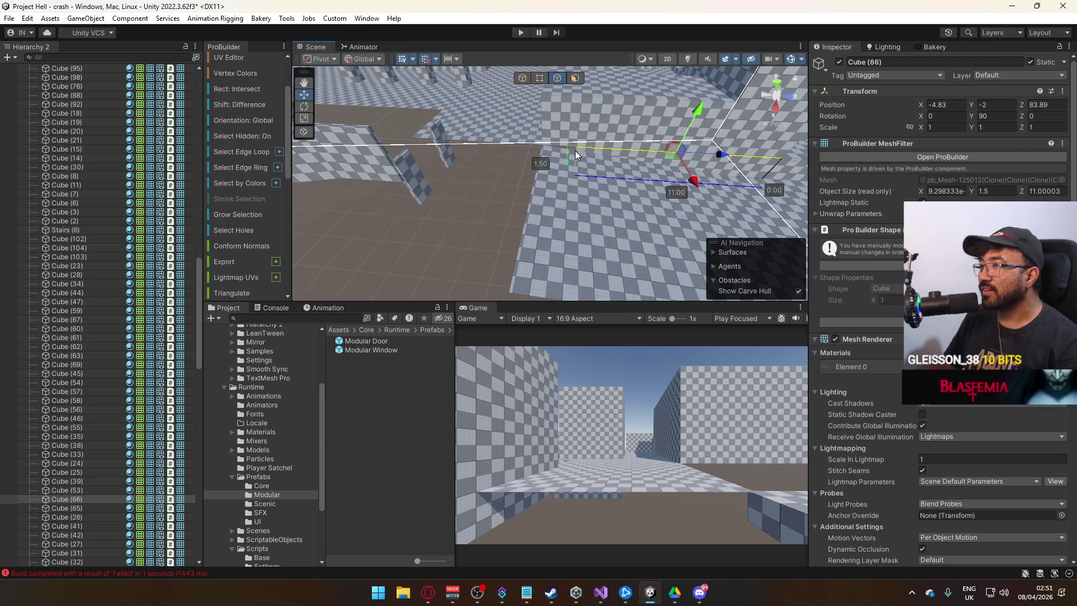
mouse_move(587, 150)
mouse_down()
mouse_move(586, 139)
mouse_move(592, 144)
mouse_move(564, 151)
mouse_up()
Step: Duplicate floor Cube (53) into Cube (68) for the next room, at Z 70.89
click(524, 80)
click(540, 197)
key(f)
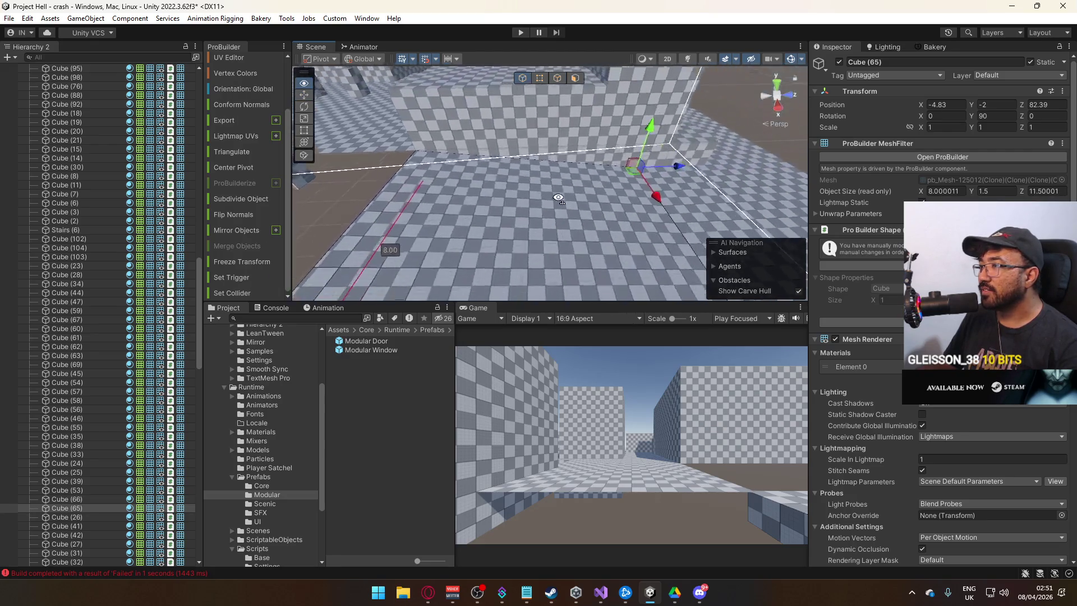
mouse_move(624, 200)
mouse_down()
mouse_move(694, 178)
mouse_move(536, 180)
mouse_move(492, 164)
mouse_move(491, 147)
mouse_move(597, 120)
mouse_move(589, 150)
mouse_move(436, 194)
mouse_move(325, 106)
mouse_up()
key(ctrl+d)
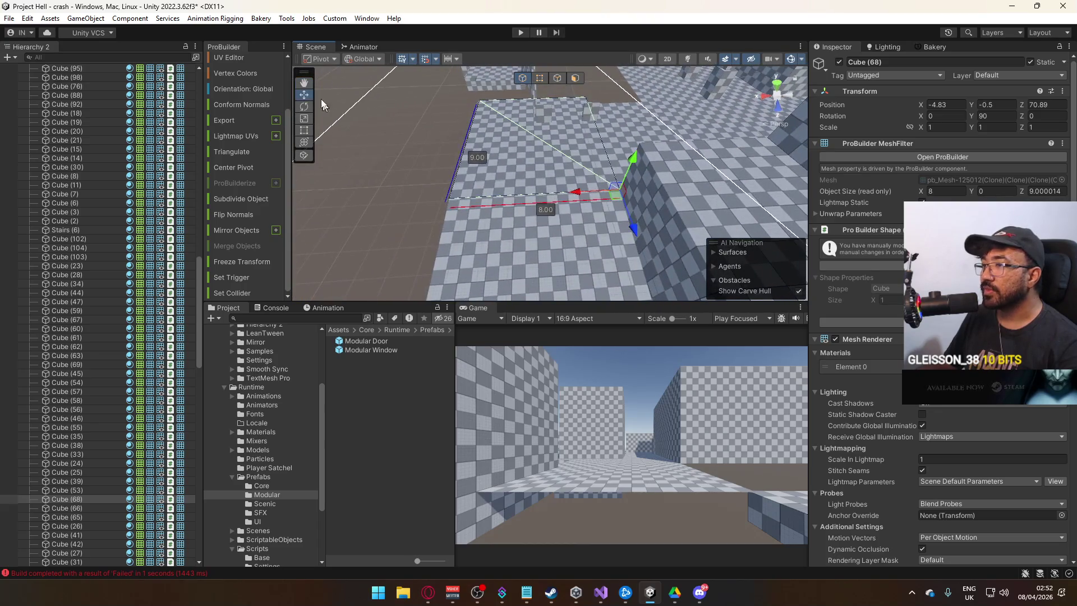
click(233, 56)
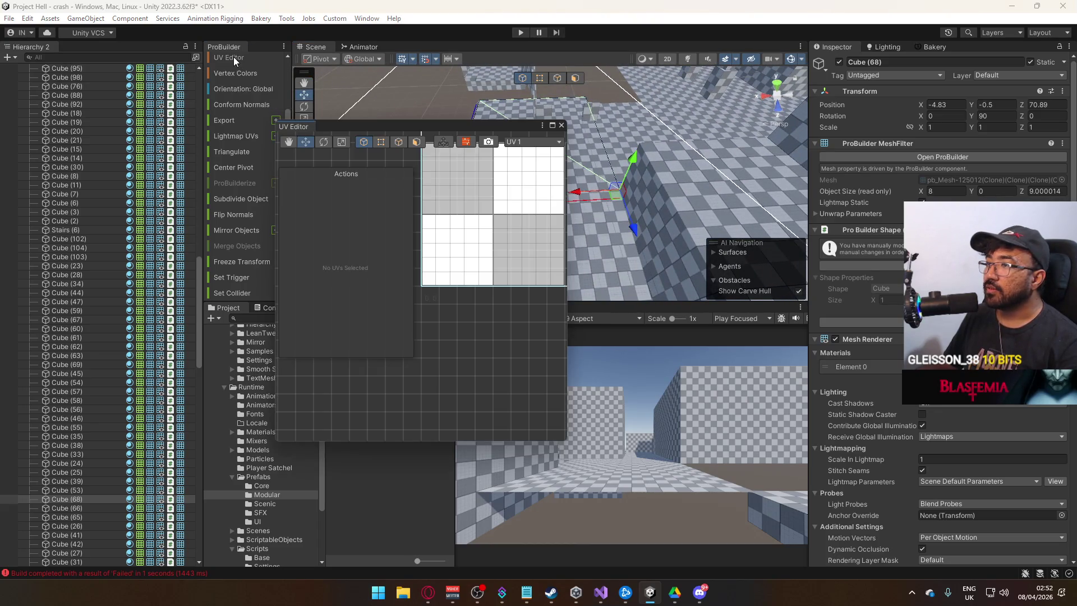
Step: Offset Cube (68)'s face UVs by 0.5 on Y, then close the UV Editor
click(417, 142)
click(510, 193)
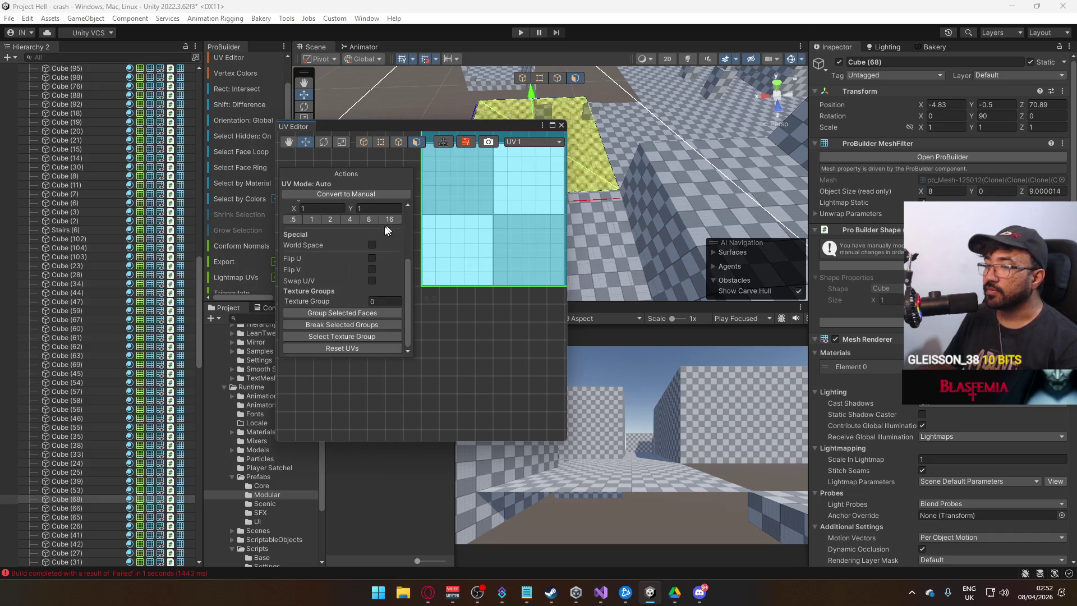
scroll(371, 287, up, 3)
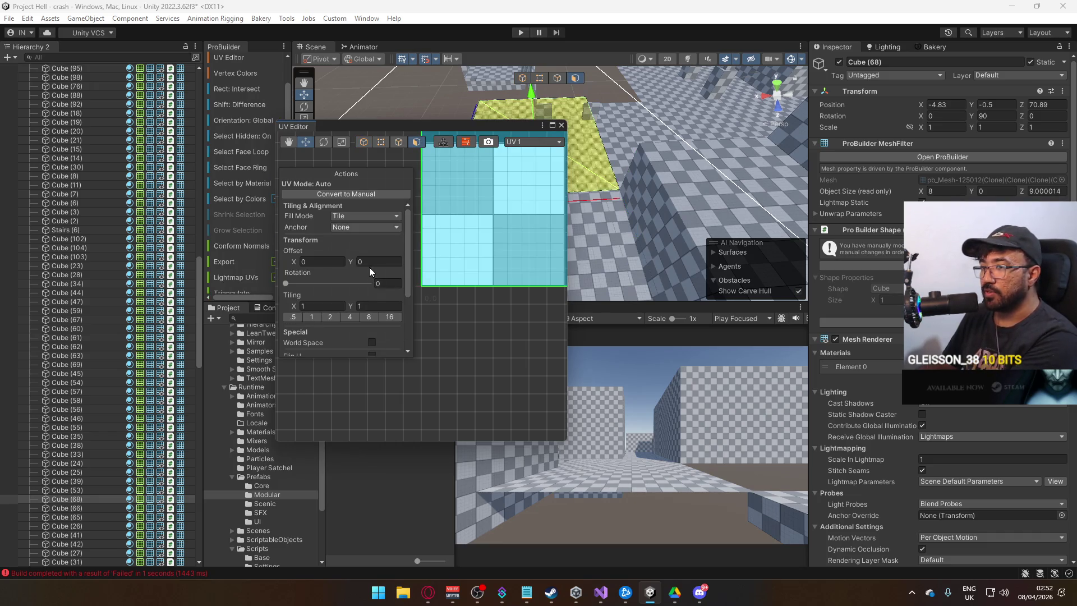
click(379, 262)
text(5)
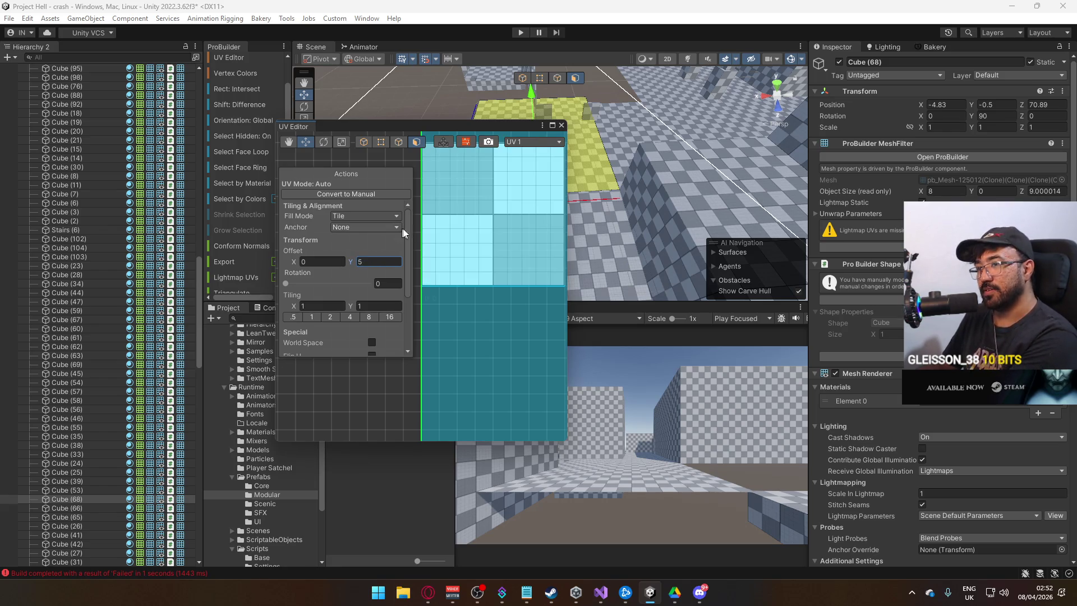
text(0.)
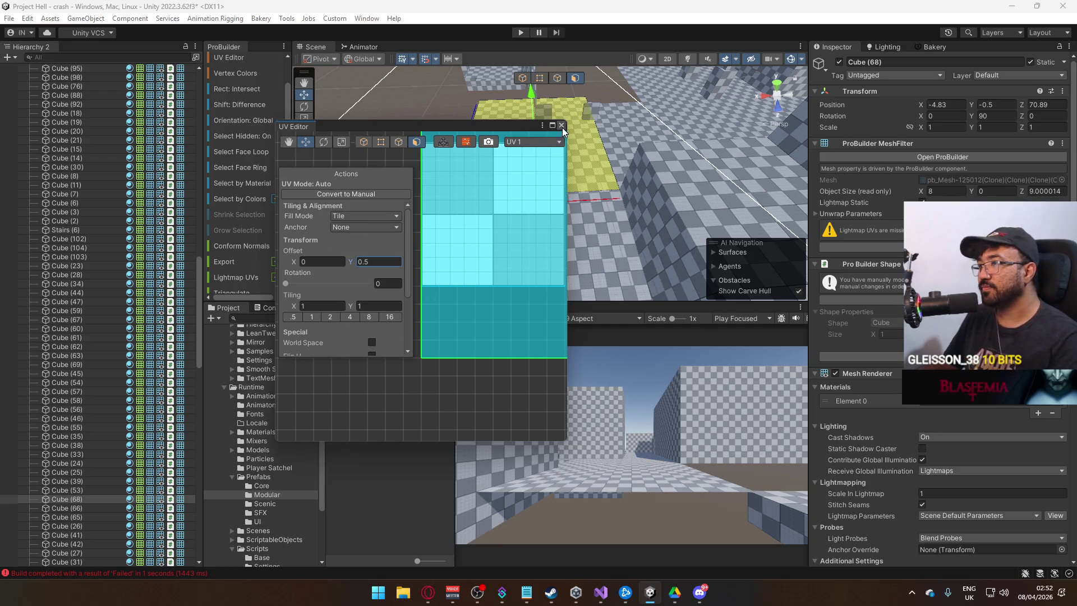
click(561, 126)
click(522, 82)
mouse_move(522, 82)
mouse_down()
mouse_move(458, 132)
mouse_move(728, 131)
mouse_move(361, 150)
mouse_move(560, 147)
mouse_move(587, 163)
mouse_up()
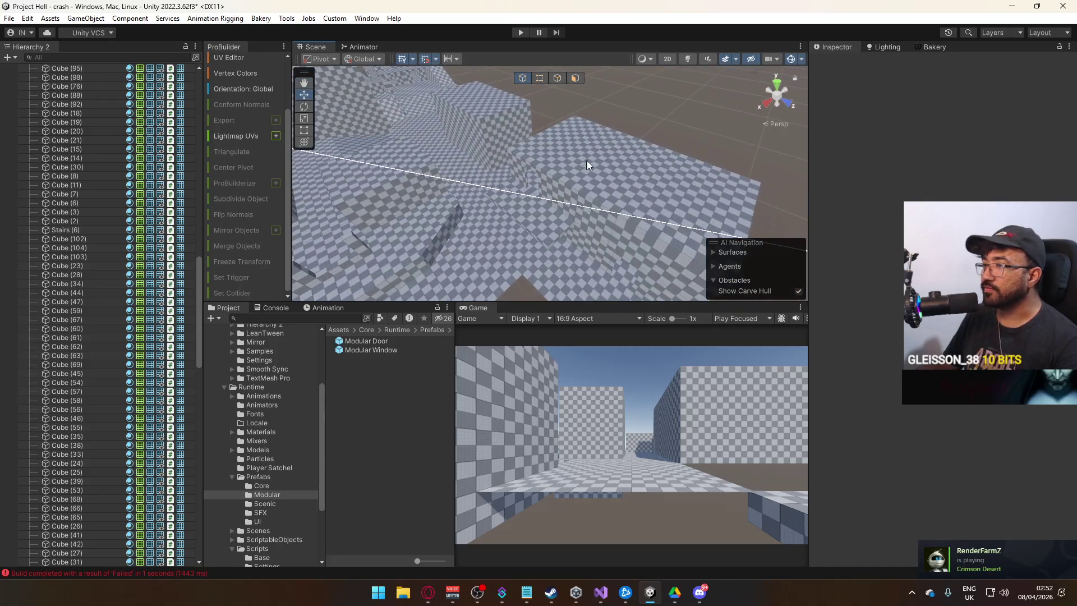
Step: Create an empty GameObject inside the Three Houses group
click(586, 163)
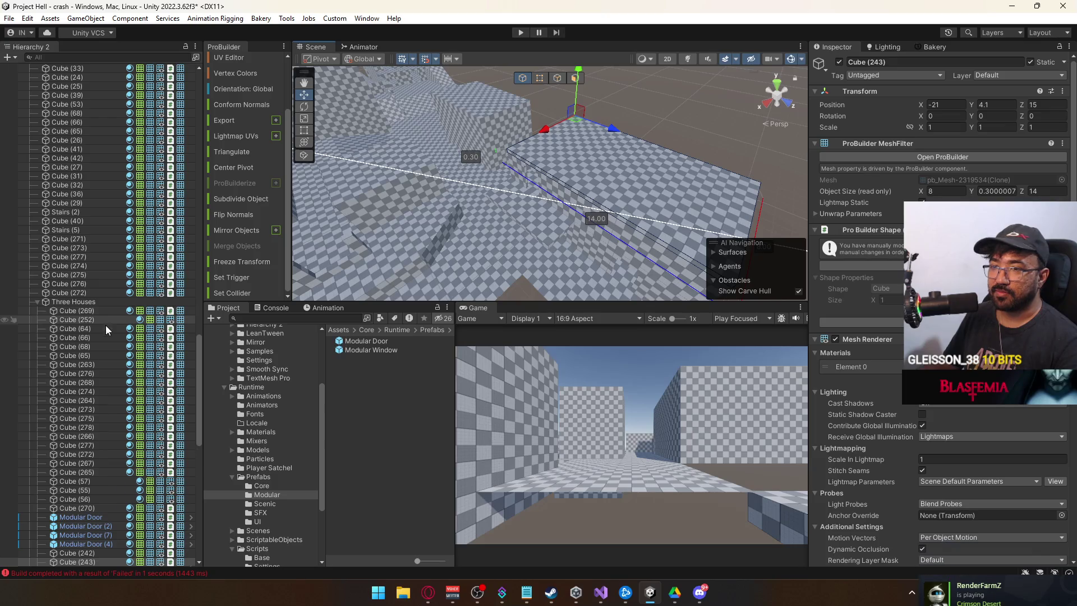
scroll(106, 322, down, 4)
mouse_move(558, 264)
mouse_down()
mouse_move(530, 221)
mouse_move(430, 240)
mouse_up()
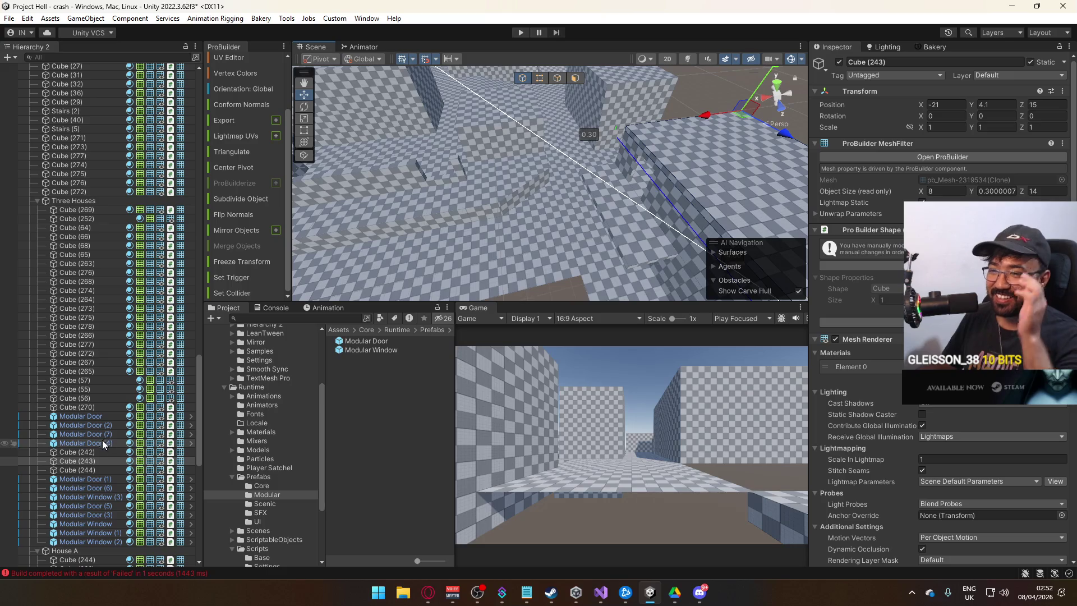
right_click(101, 200)
click(180, 260)
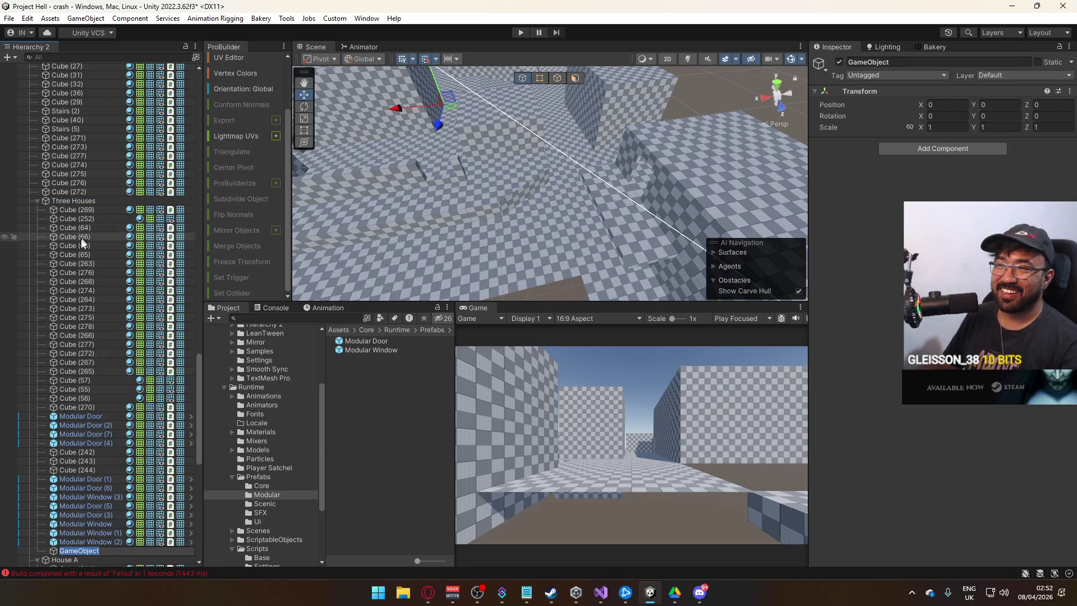
click(52, 553)
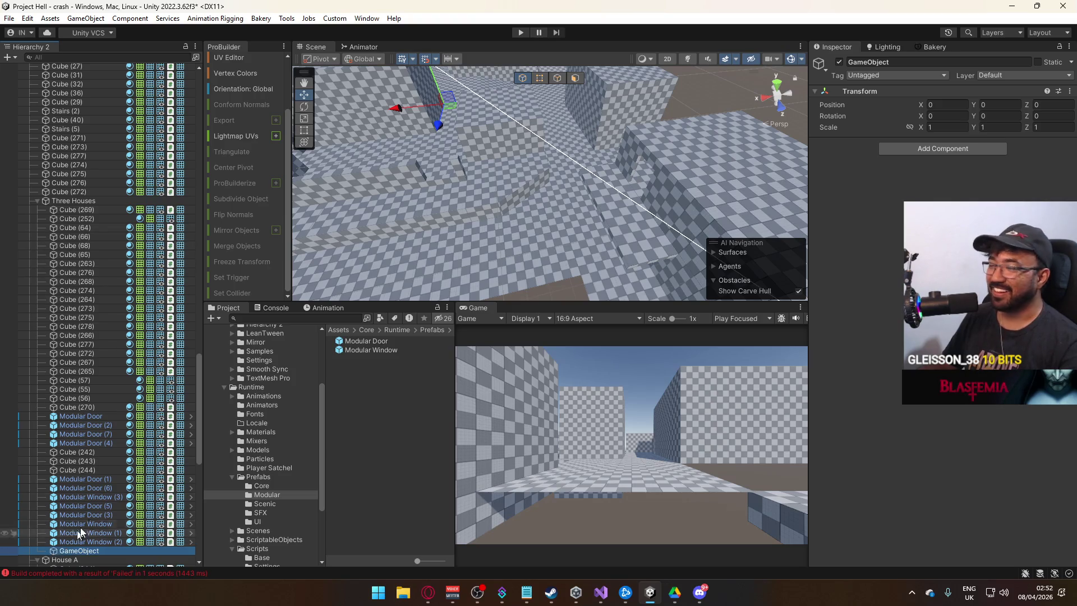
Step: Move the new GameObject to about X -13, Y -1.5, Z 15 by the corner building
mouse_move(434, 249)
mouse_down()
mouse_move(238, 115)
mouse_move(436, 219)
mouse_move(529, 205)
mouse_up()
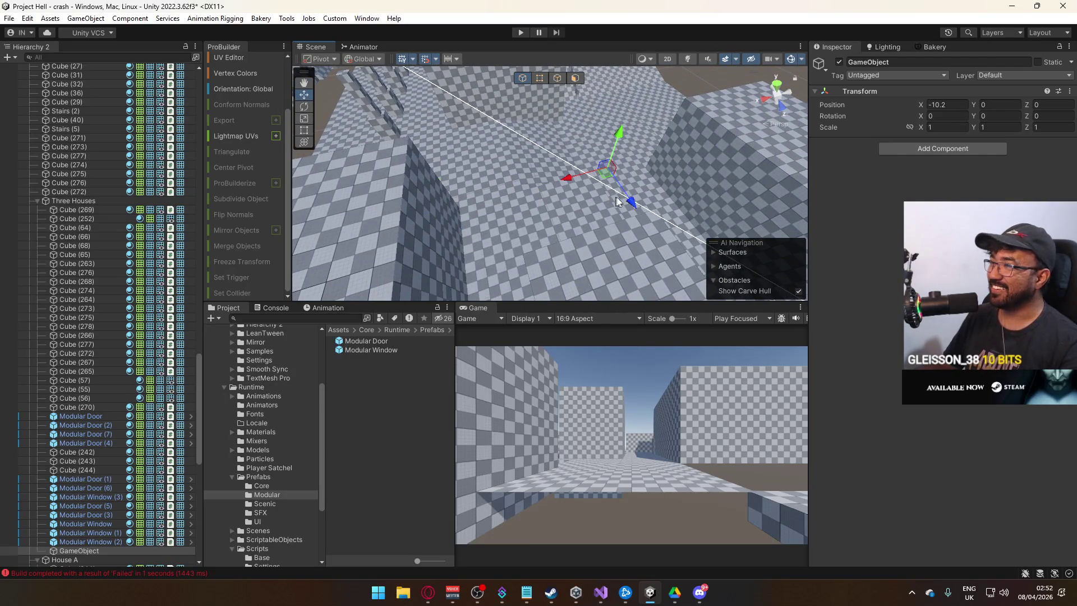
mouse_move(629, 203)
mouse_down()
mouse_move(498, 197)
mouse_move(569, 179)
mouse_up()
mouse_move(579, 262)
mouse_down()
mouse_move(464, 226)
mouse_move(481, 221)
mouse_move(449, 205)
mouse_move(435, 209)
mouse_move(537, 164)
mouse_move(550, 247)
mouse_move(375, 206)
mouse_up()
drag(376, 206, 571, 224)
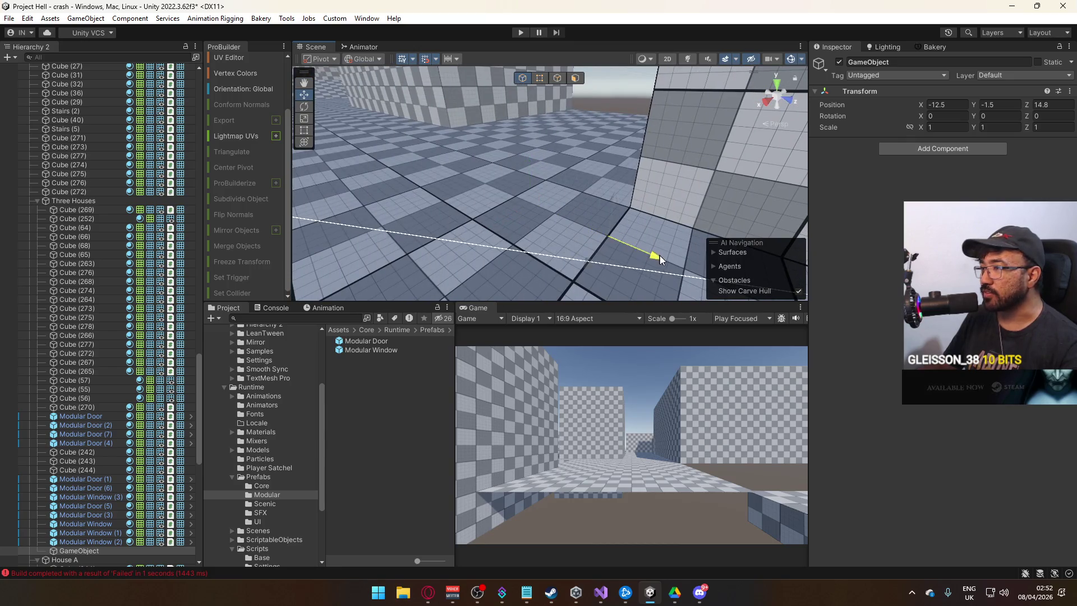
key(f)
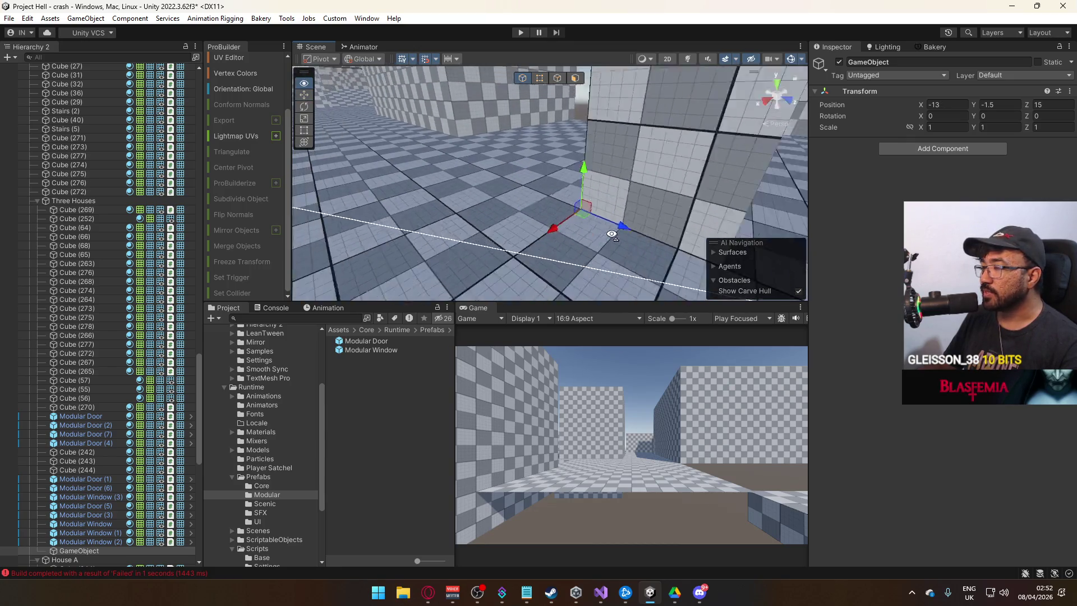
click(78, 553)
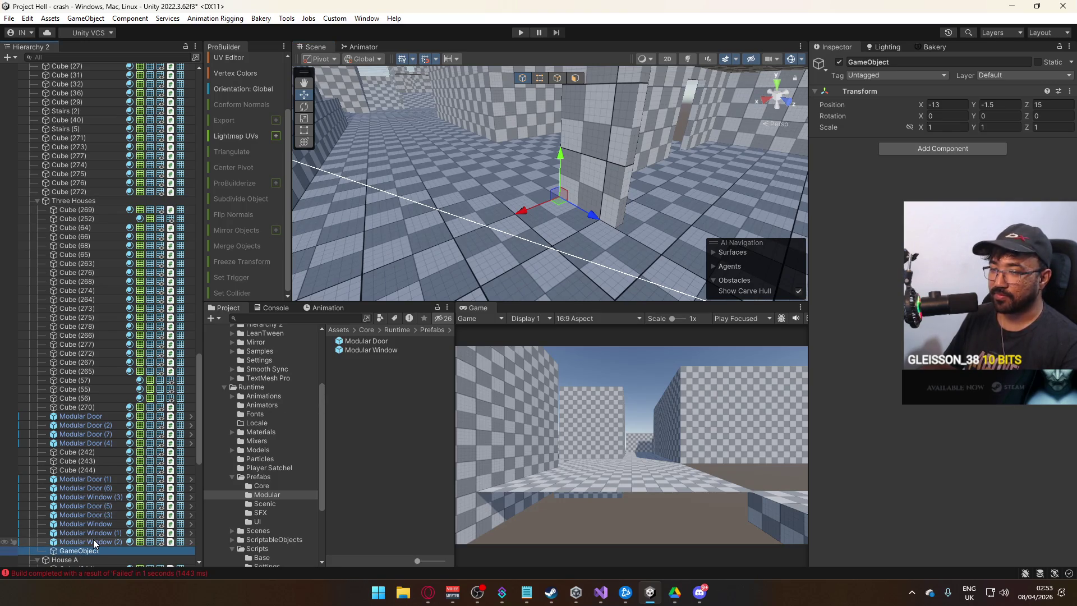
click(523, 210)
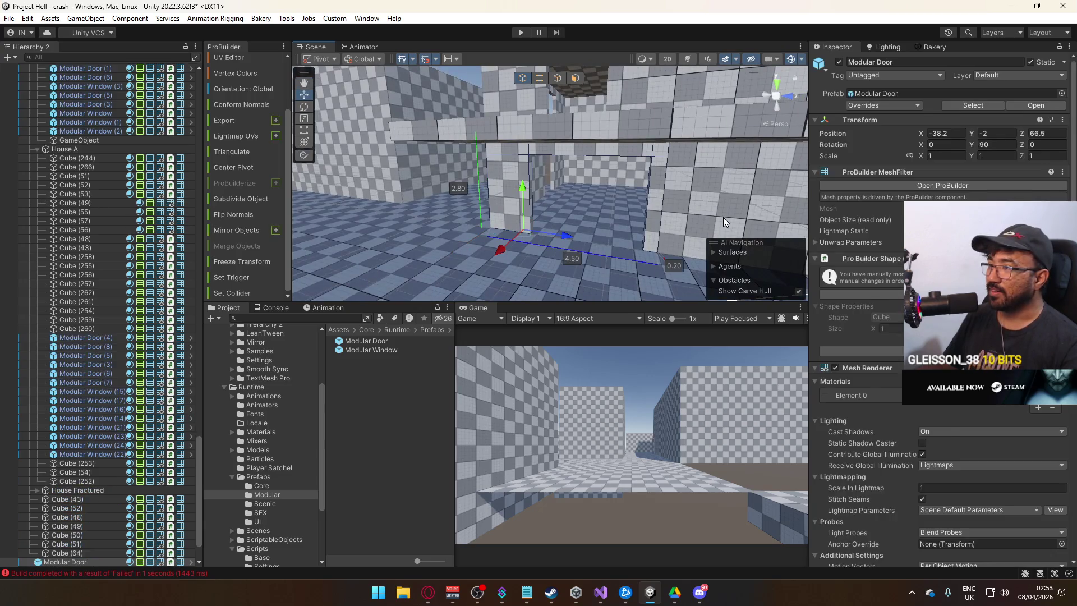
Step: Multi-select the corner building's walls, floor slab, Cube (43), door frame and right wall
shift+click(722, 217)
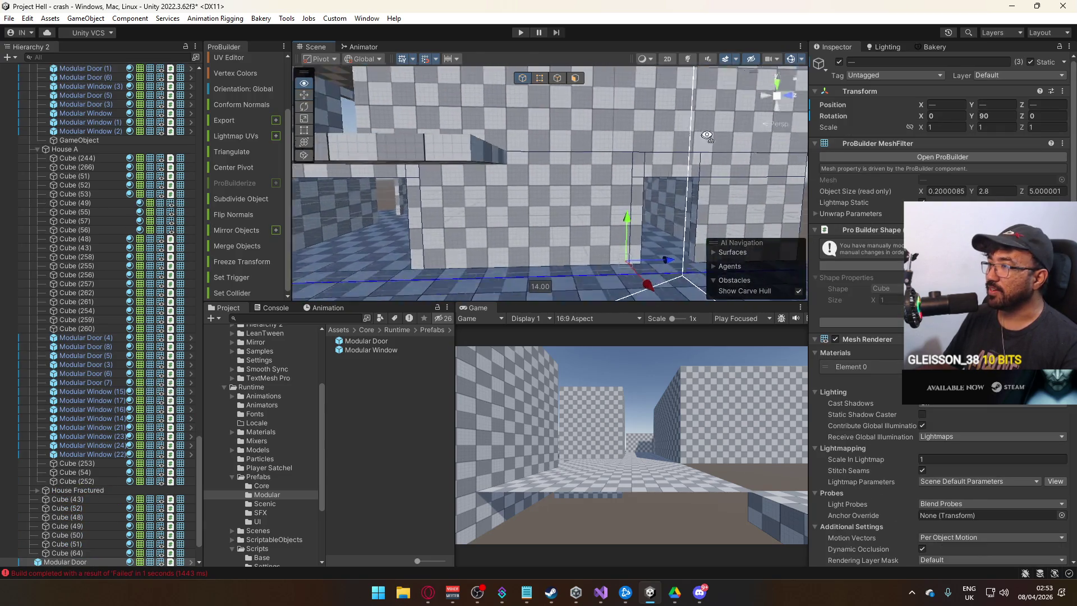
shift+click(550, 143)
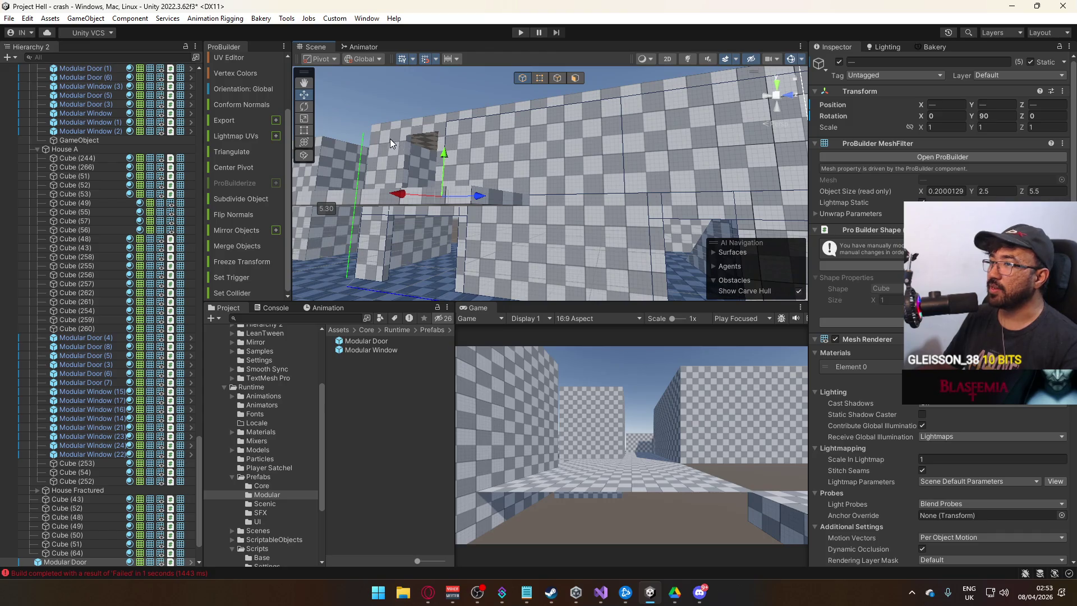
shift+click(438, 122)
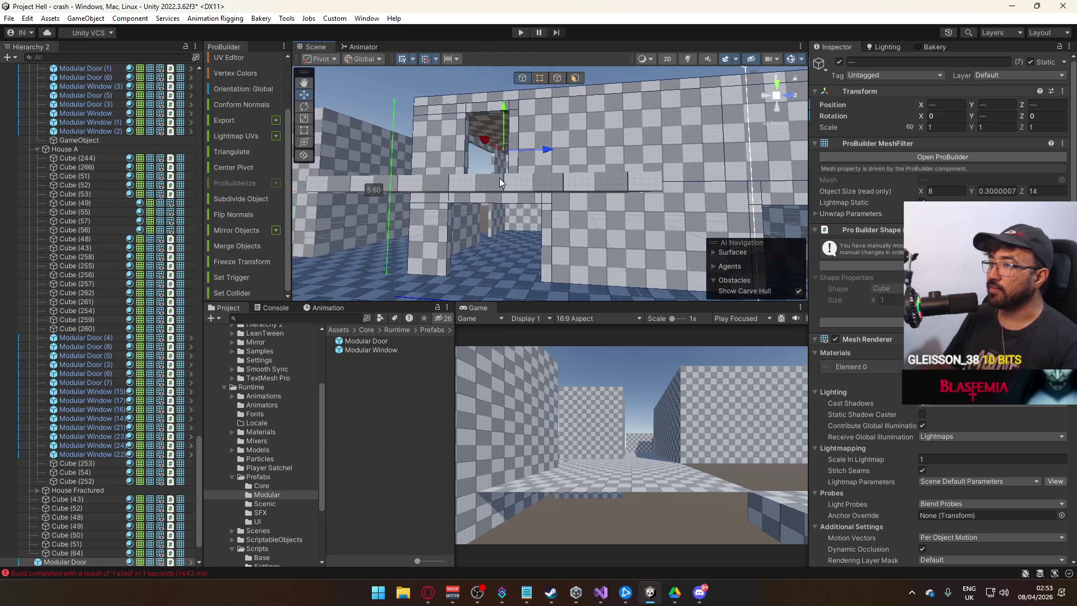
shift+click(500, 177)
shift+click(547, 242)
mouse_move(547, 242)
mouse_down()
mouse_move(532, 207)
mouse_move(485, 275)
mouse_move(547, 216)
mouse_move(587, 209)
mouse_move(463, 210)
mouse_up()
shift+click(527, 219)
click(563, 178)
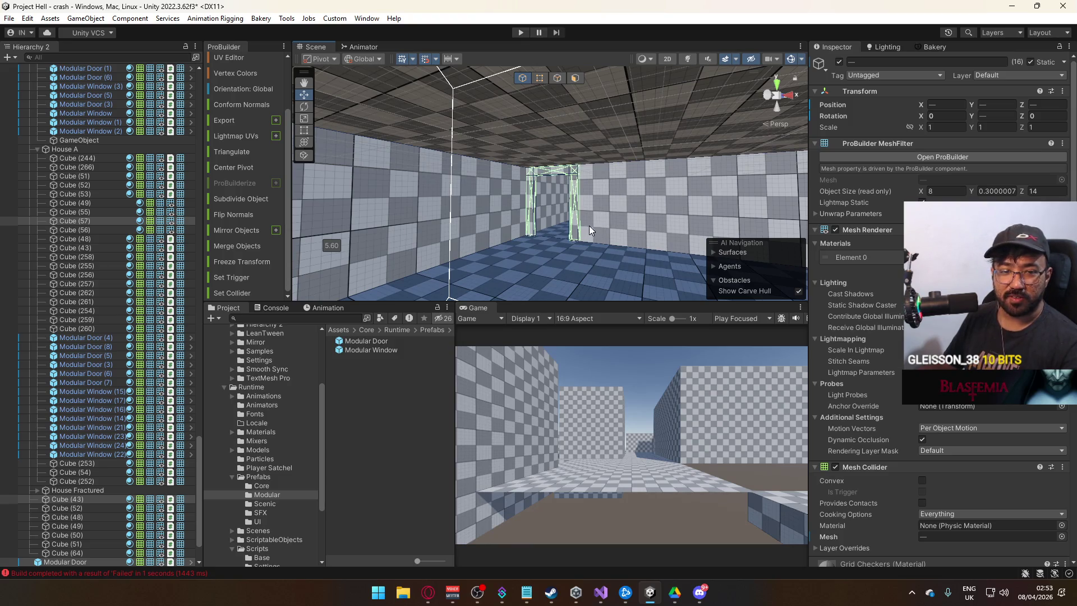
drag(556, 234, 589, 196)
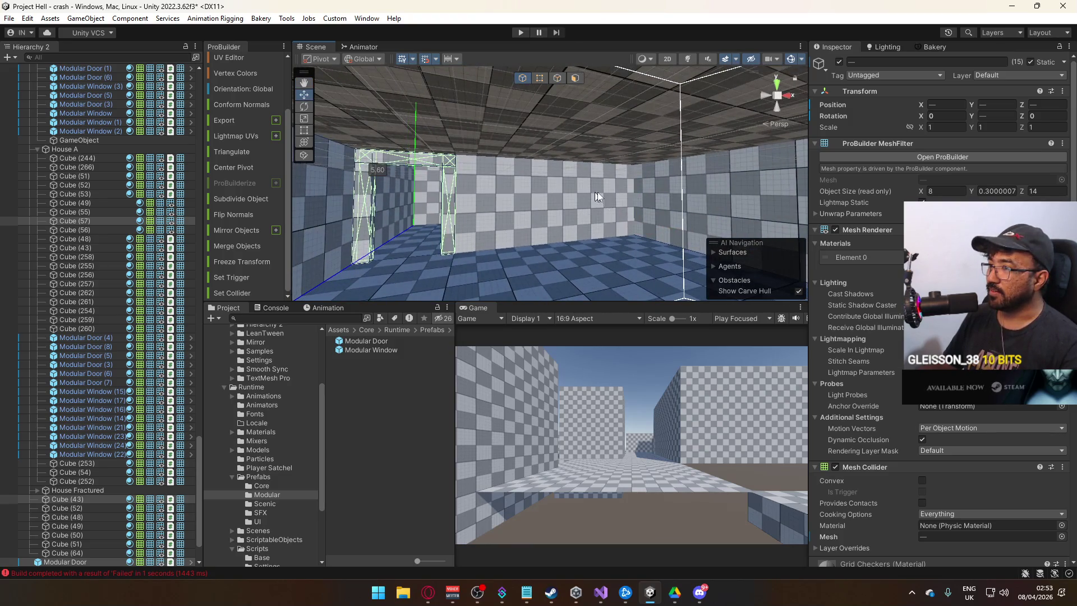
shift+click(698, 210)
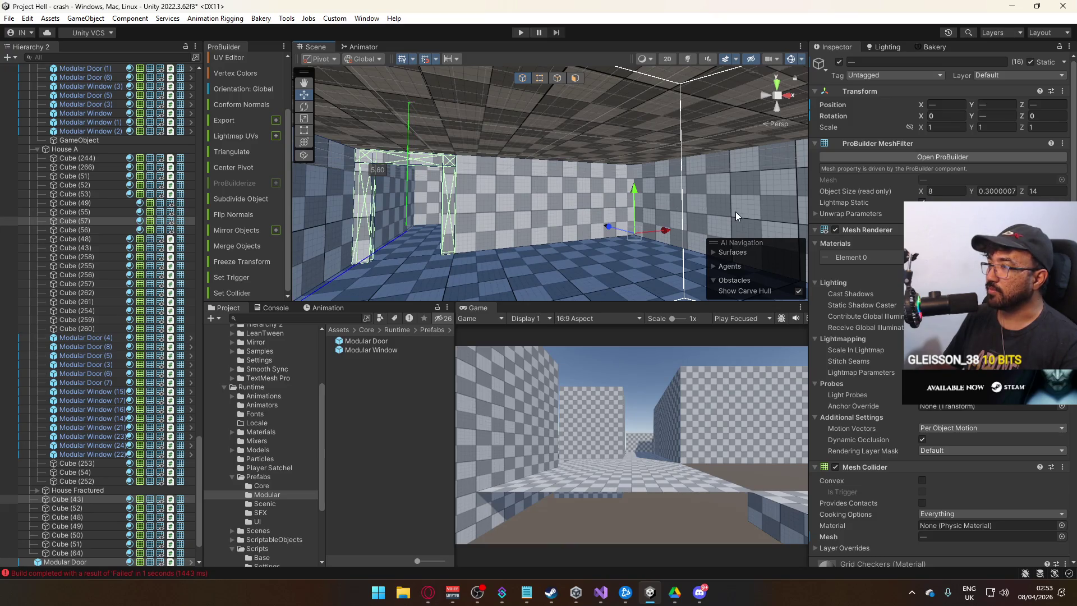
drag(735, 211, 786, 205)
mouse_move(524, 198)
mouse_down()
mouse_move(616, 157)
mouse_move(509, 171)
mouse_move(533, 182)
mouse_move(425, 205)
mouse_move(548, 199)
mouse_move(398, 230)
mouse_up()
Step: Add Cube (56), Cube (51) and the remaining walls and frames to the selection
shift+click(538, 186)
shift+click(549, 193)
shift+click(543, 197)
shift+click(548, 200)
shift+click(474, 247)
mouse_move(474, 247)
mouse_down()
mouse_move(565, 253)
mouse_move(801, 210)
mouse_move(551, 235)
mouse_move(544, 207)
mouse_up()
shift+click(544, 207)
mouse_move(507, 164)
mouse_down()
mouse_move(554, 144)
mouse_move(480, 153)
mouse_move(481, 185)
mouse_move(610, 126)
mouse_up()
shift+click(666, 180)
mouse_move(667, 180)
mouse_down()
mouse_move(737, 176)
mouse_move(587, 109)
mouse_move(702, 174)
mouse_move(808, 185)
mouse_move(597, 197)
mouse_move(715, 225)
mouse_move(544, 184)
mouse_move(708, 194)
mouse_move(582, 200)
mouse_up()
shift+click(733, 185)
shift+click(597, 197)
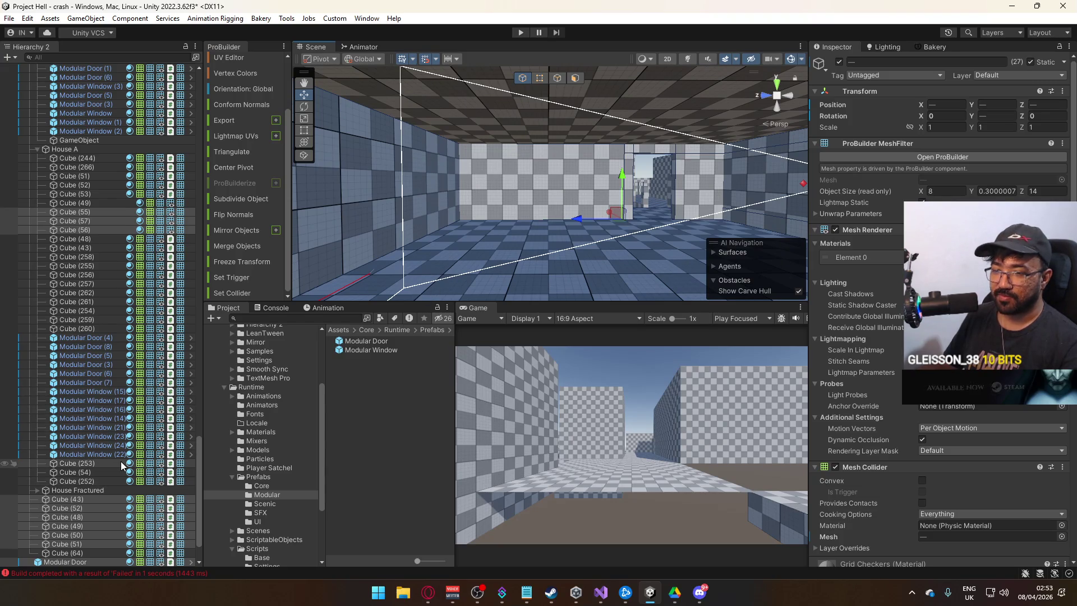
Step: Parent all selected pieces under GameObject in the Hierarchy
scroll(120, 463, down, 2)
scroll(115, 476, up, 5)
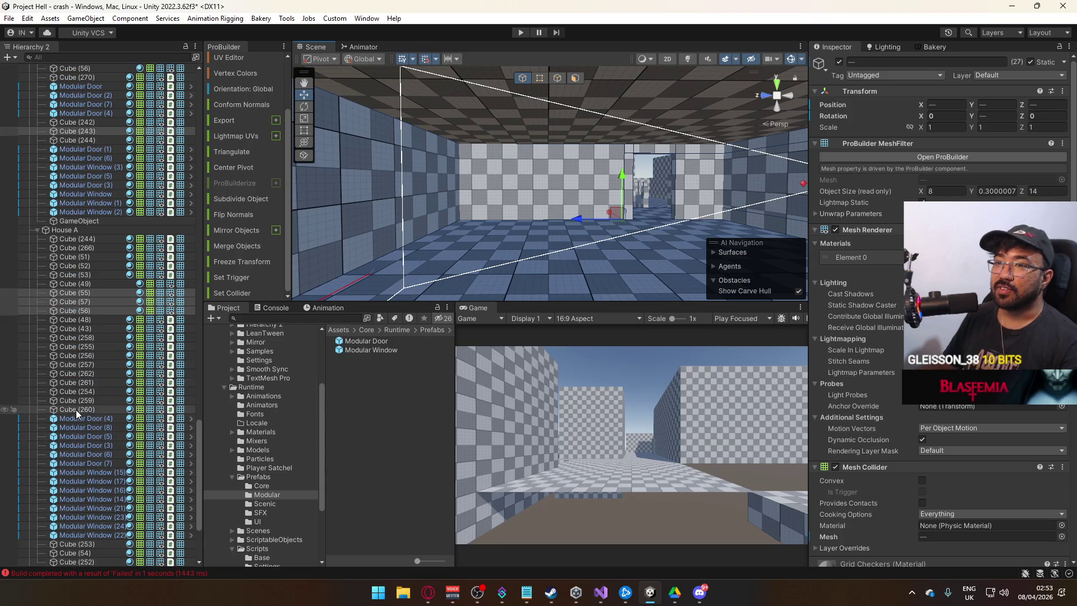
scroll(84, 412, up, 4)
mouse_move(91, 390)
mouse_down()
mouse_move(85, 234)
mouse_move(73, 331)
mouse_move(136, 336)
mouse_up()
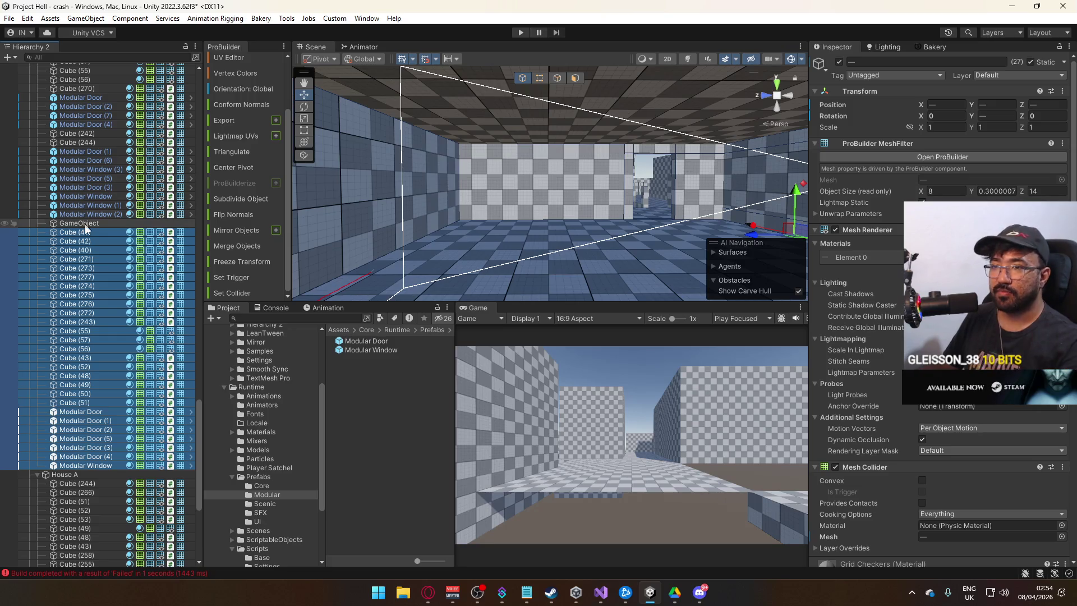
Step: Drop the selected corner-house pieces into the new GameObject and toggle its visibility to check them
drag(94, 226, 95, 220)
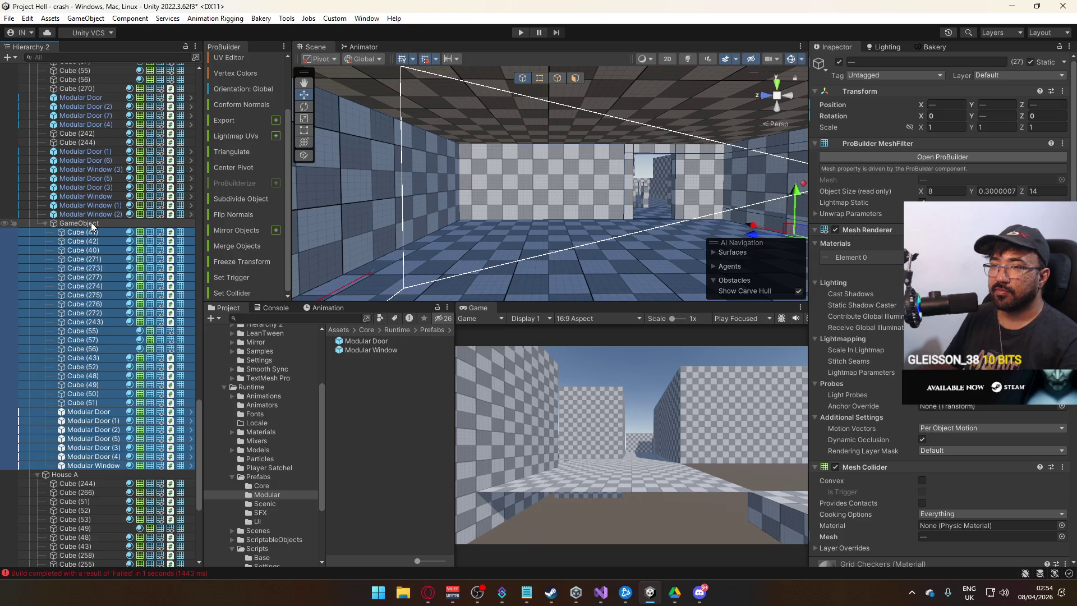
click(89, 224)
drag(490, 210, 651, 146)
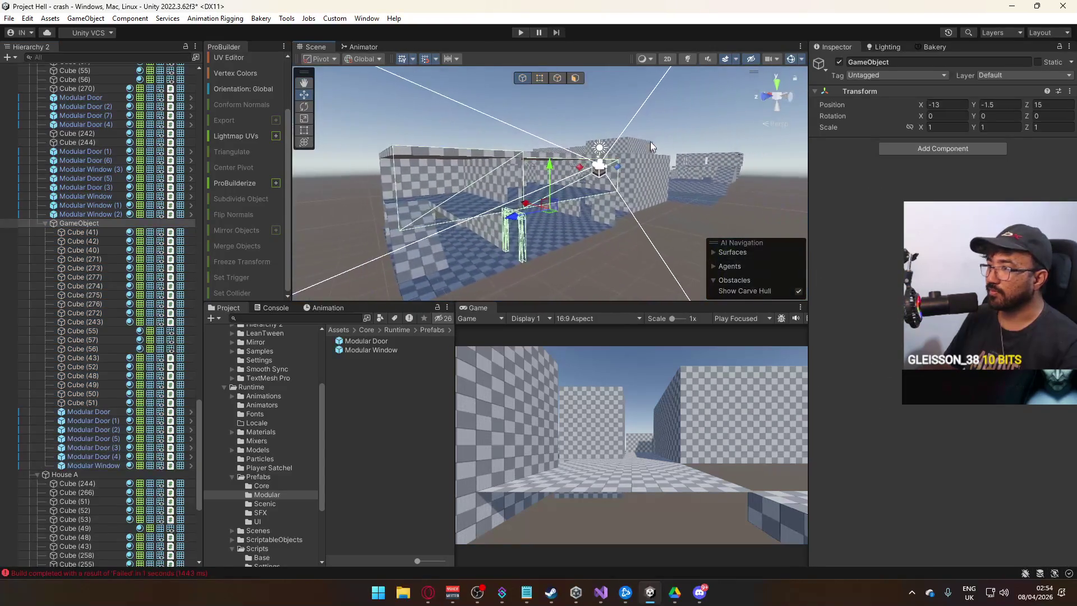
click(840, 62)
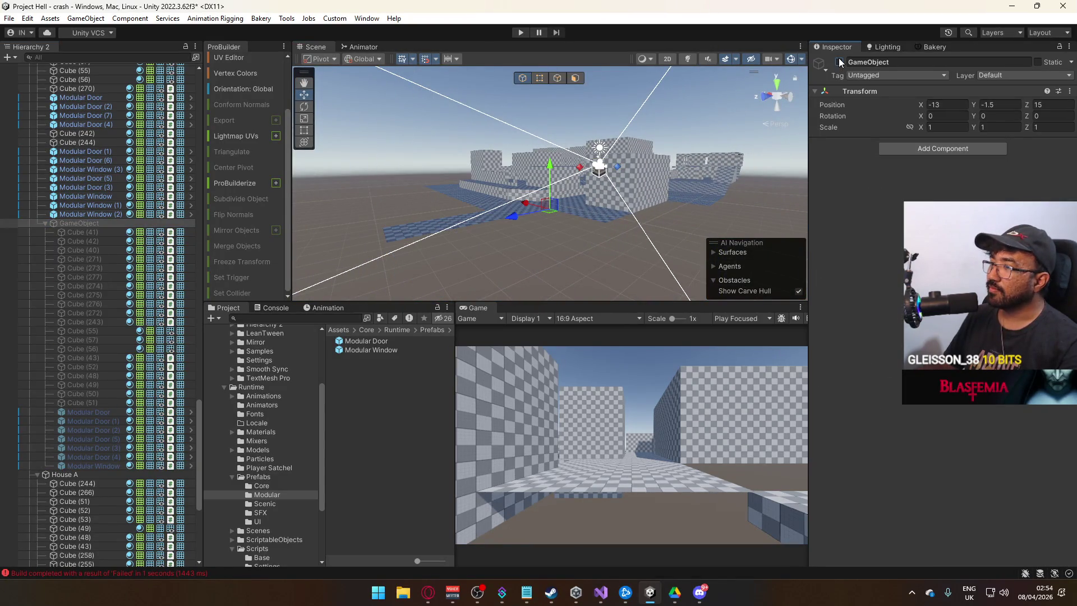
click(840, 62)
Step: Rename the group to 'Corner Building' and fold away its children
click(62, 223)
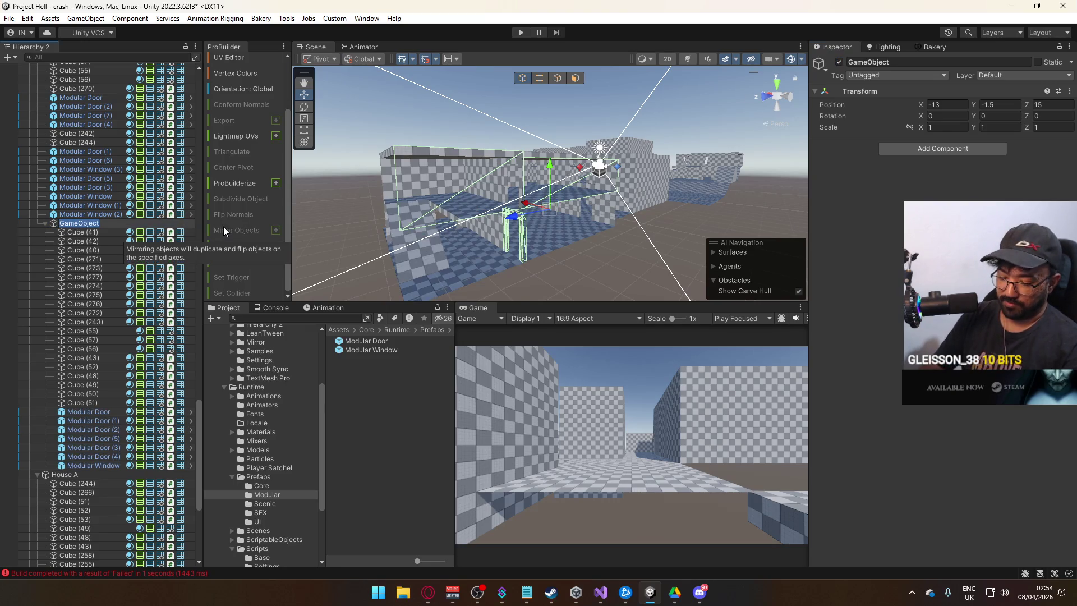
text(CO)
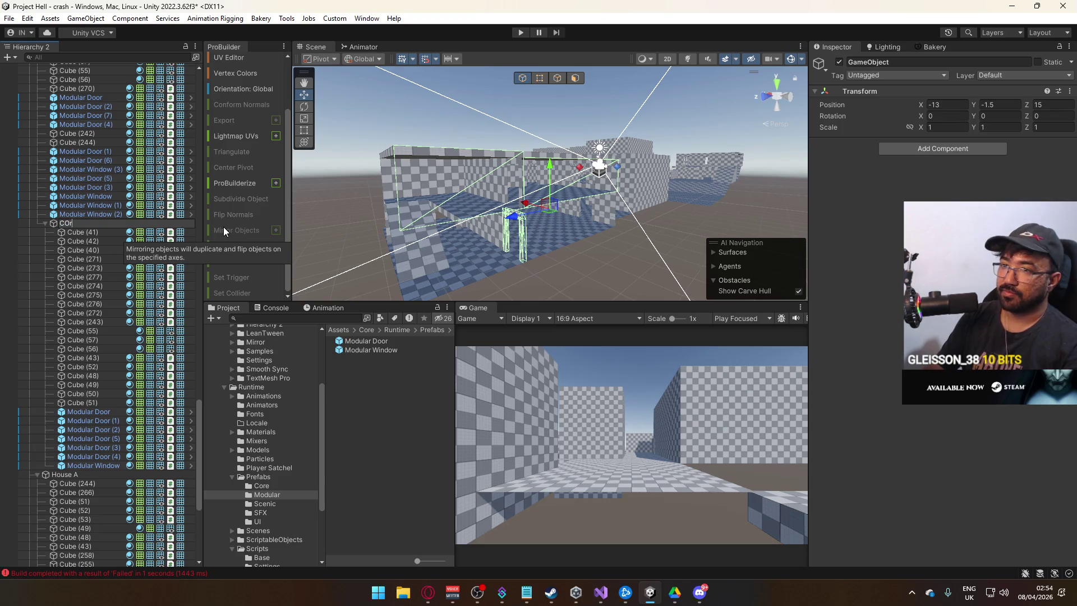
key(BackSpace)
text(orner H)
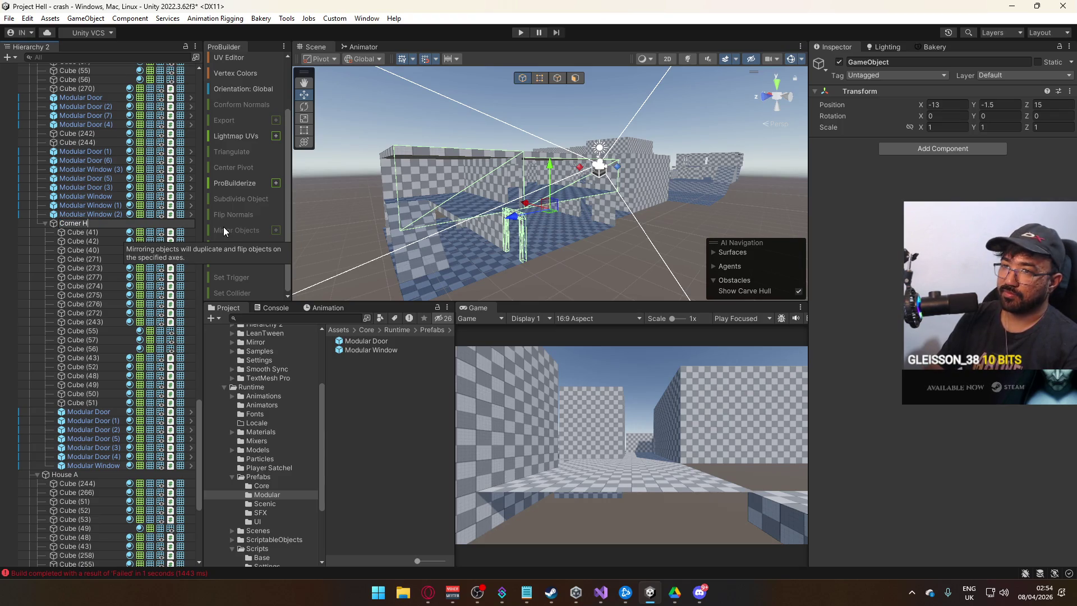
key(BackSpace)
text(Bu)
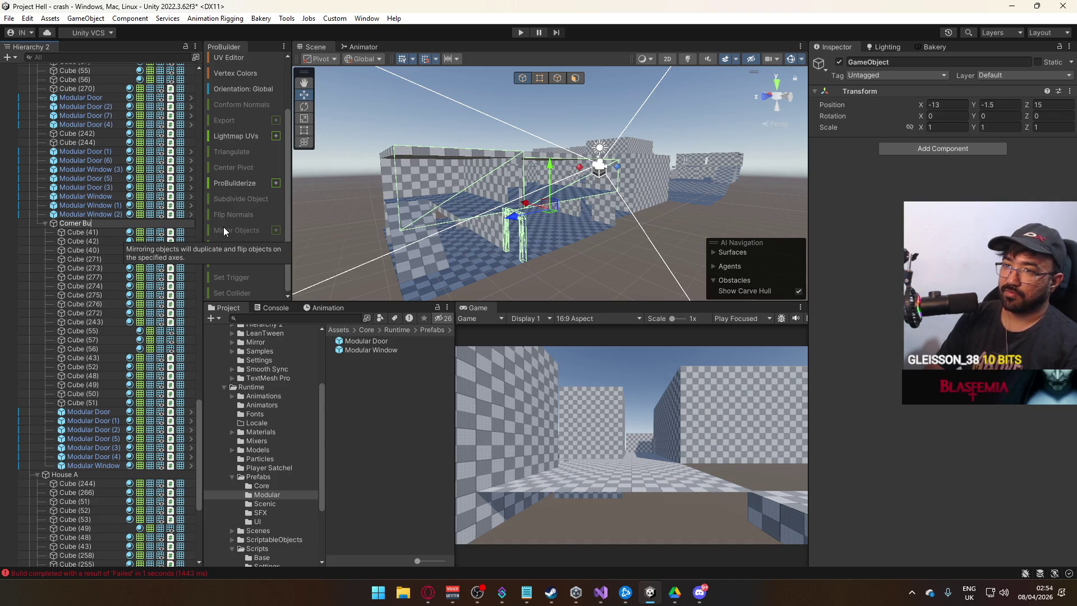
text(ilding)
key(Return)
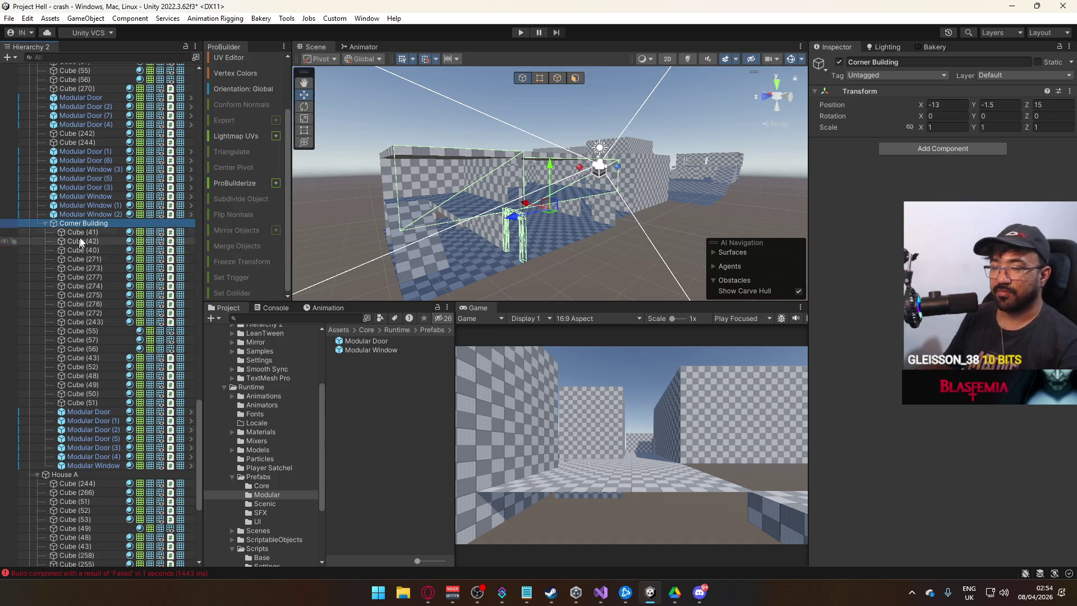
click(44, 223)
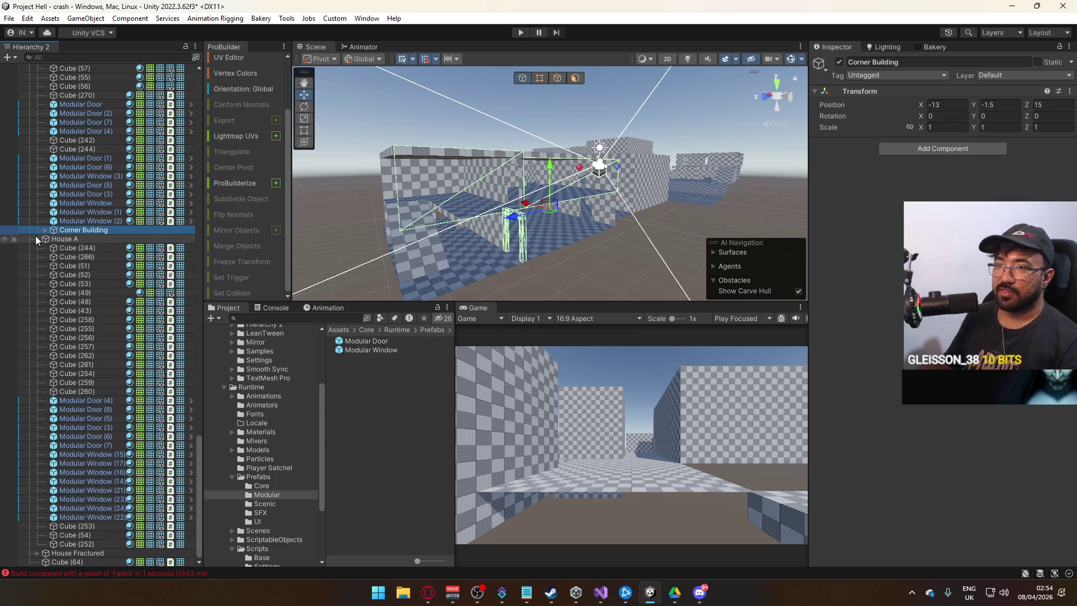
Step: Select House A, toggle its visibility and frame it to review its contents
scroll(35, 237, up, 10)
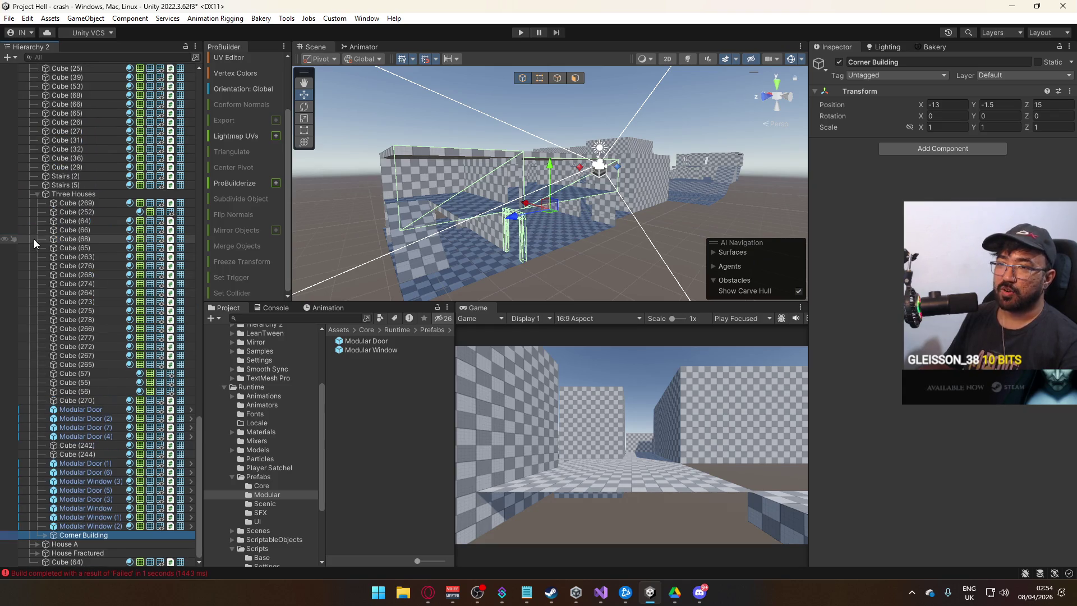
click(53, 545)
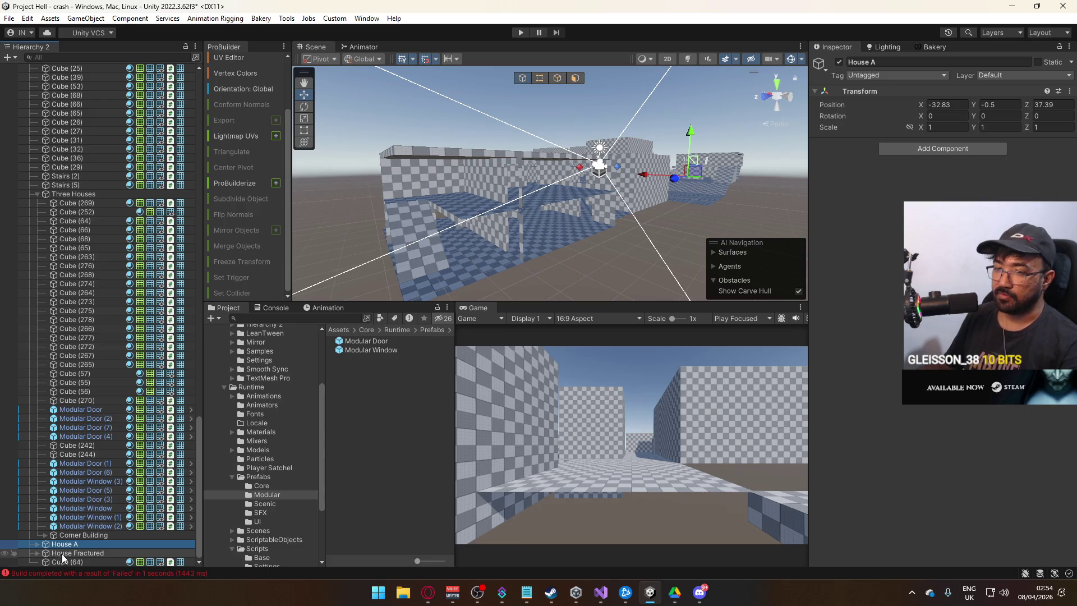
mouse_move(523, 267)
mouse_down()
mouse_move(610, 218)
mouse_move(572, 270)
mouse_move(598, 257)
mouse_move(599, 239)
mouse_move(860, 105)
mouse_up()
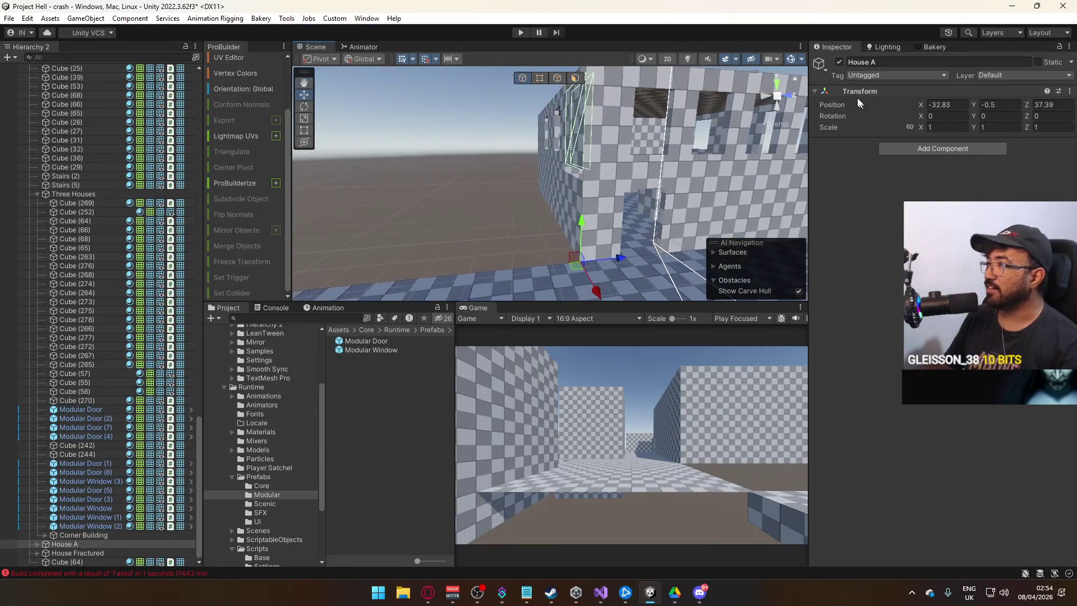
click(839, 62)
click(839, 62)
key(f)
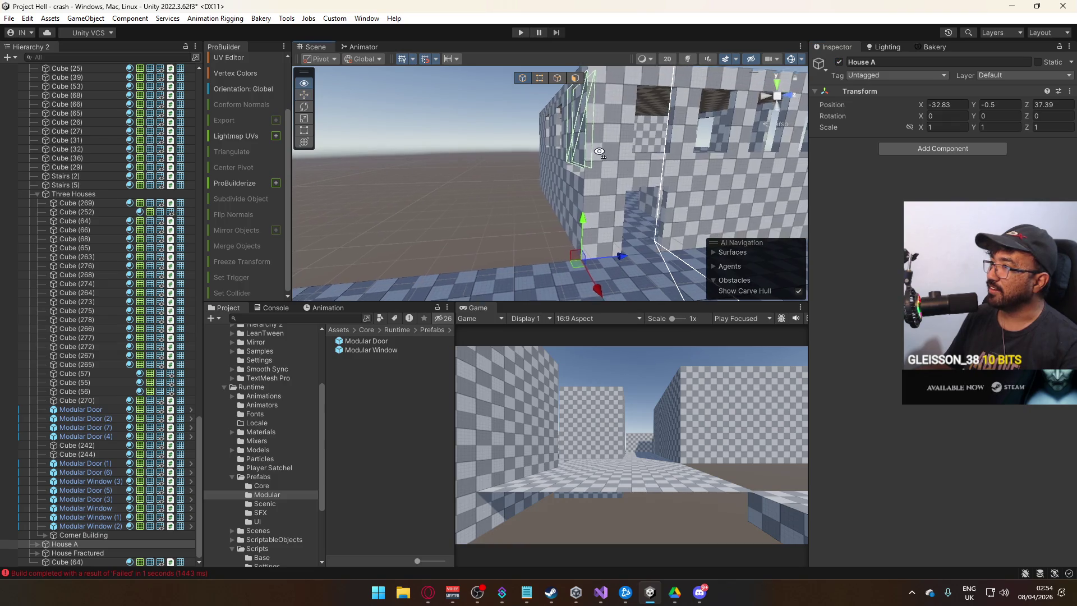
Step: Move Cube (244) beside Corner Building and expand that group to review its children
click(588, 121)
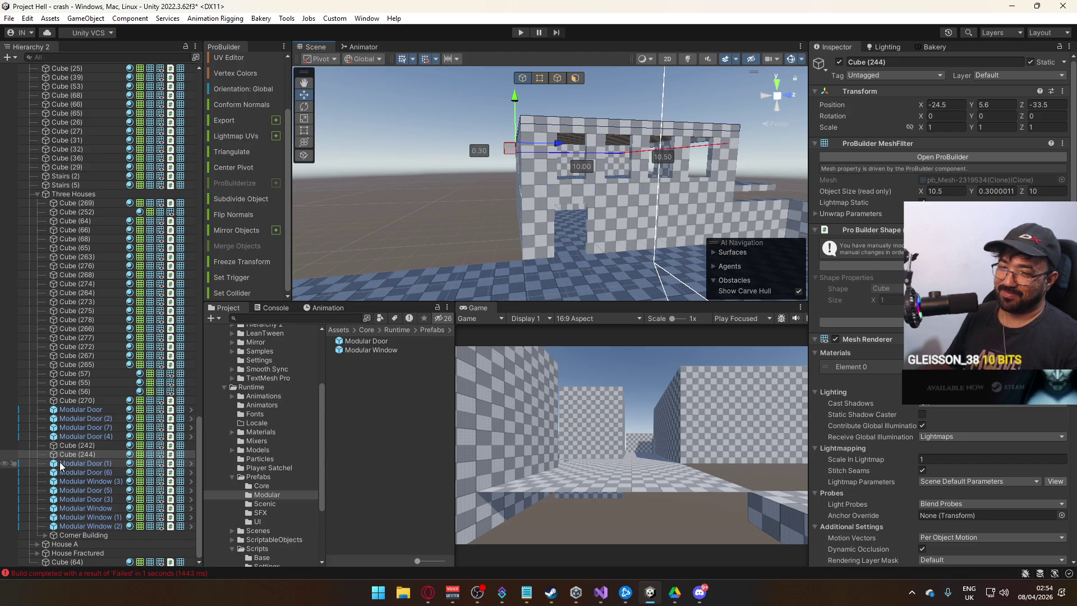
mouse_move(67, 455)
mouse_down()
mouse_move(99, 543)
mouse_move(97, 534)
mouse_up()
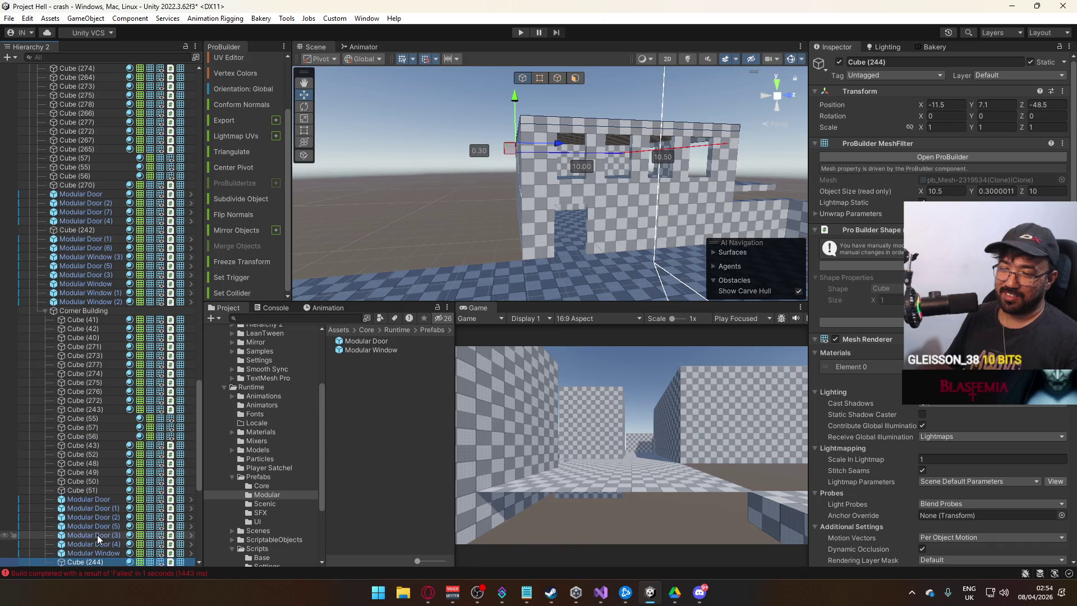
click(75, 311)
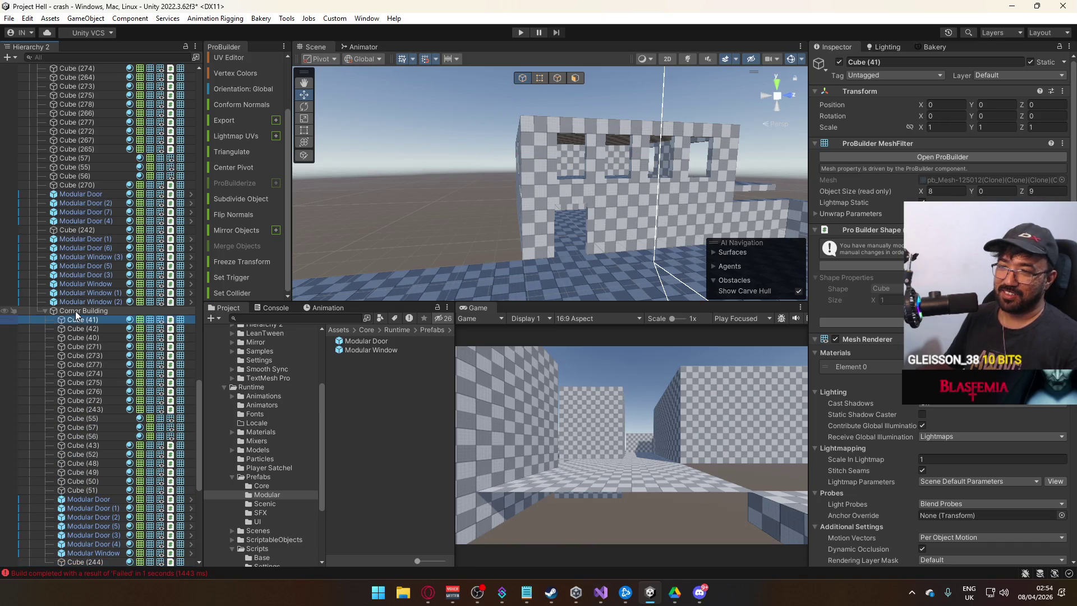
click(45, 310)
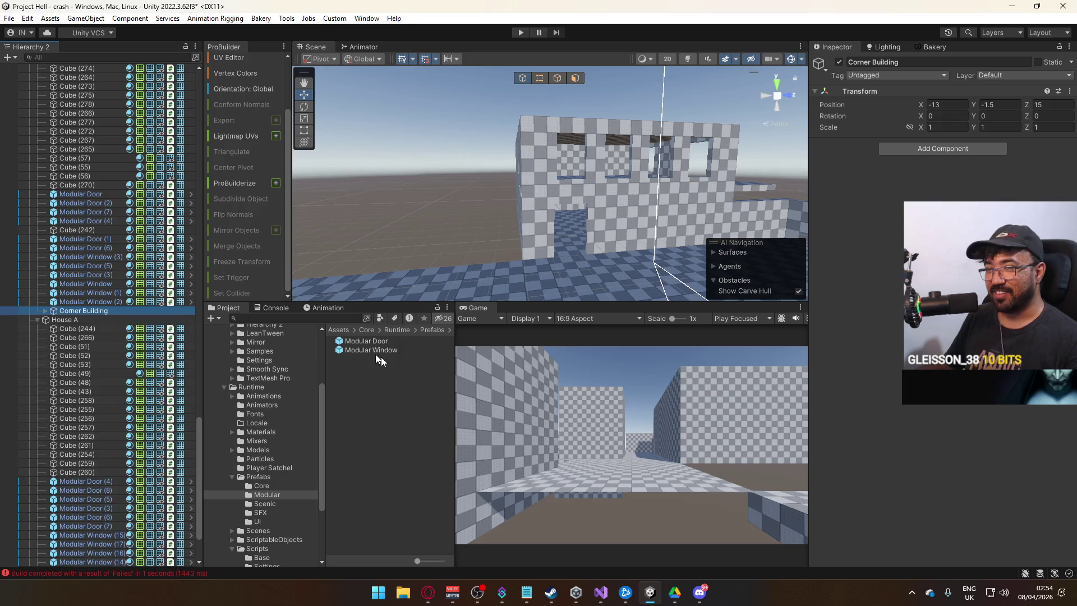
click(832, 68)
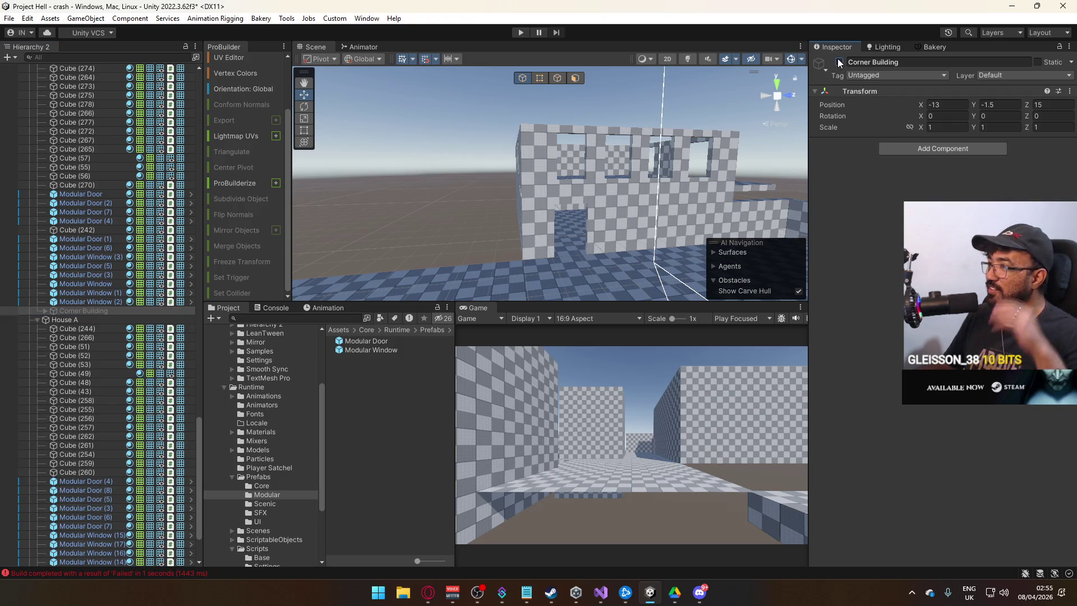
click(47, 311)
scroll(141, 461, down, 4)
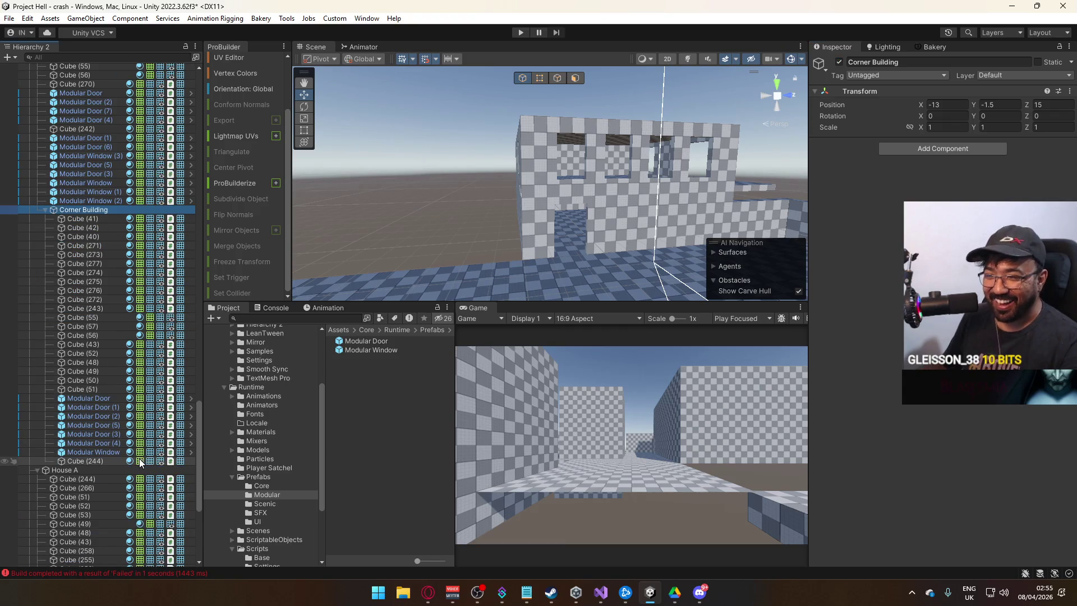
scroll(120, 442, down, 9)
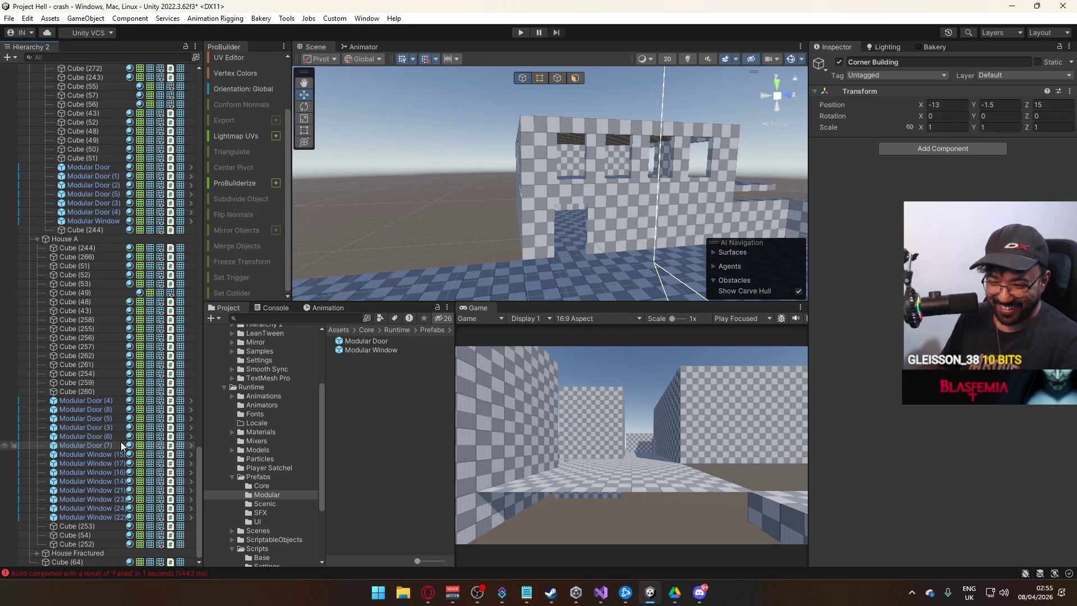
scroll(102, 383, up, 8)
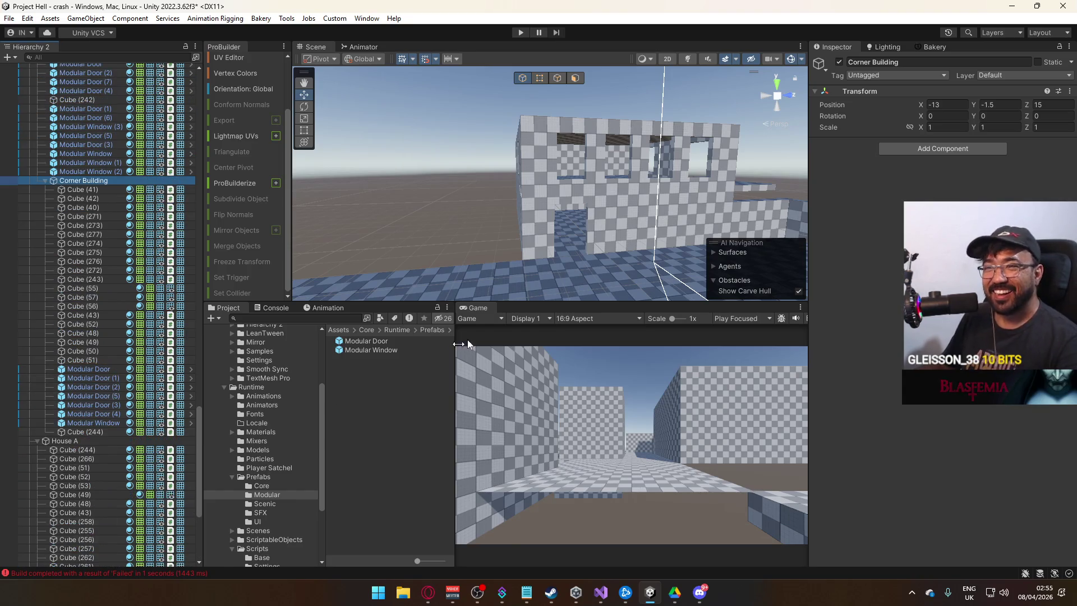
Step: Make top slab Cube (244) the first child of House A, then collapse House A
click(549, 123)
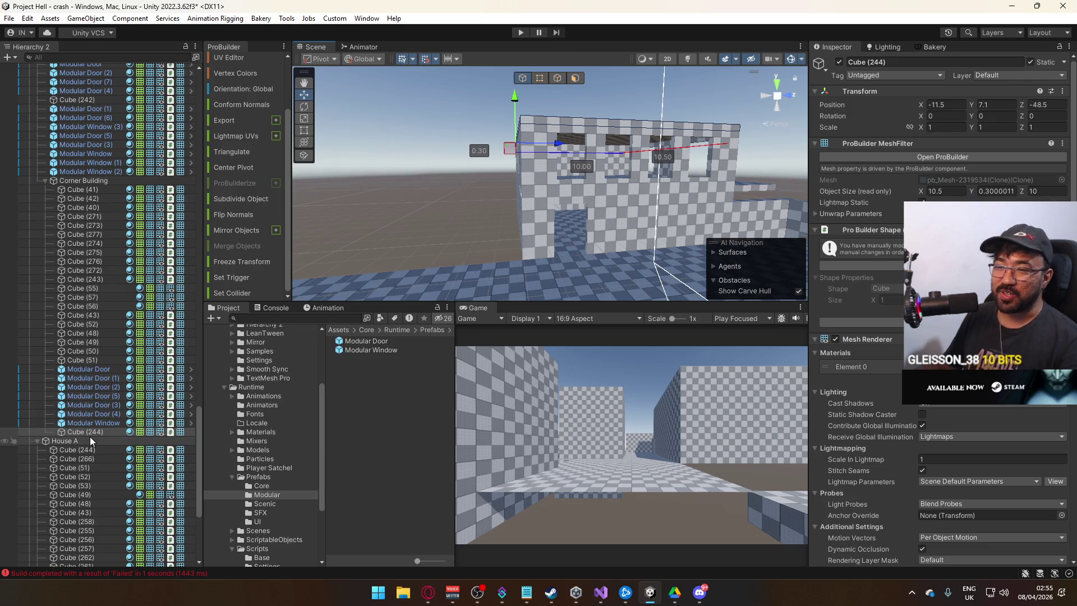
drag(89, 439, 87, 435)
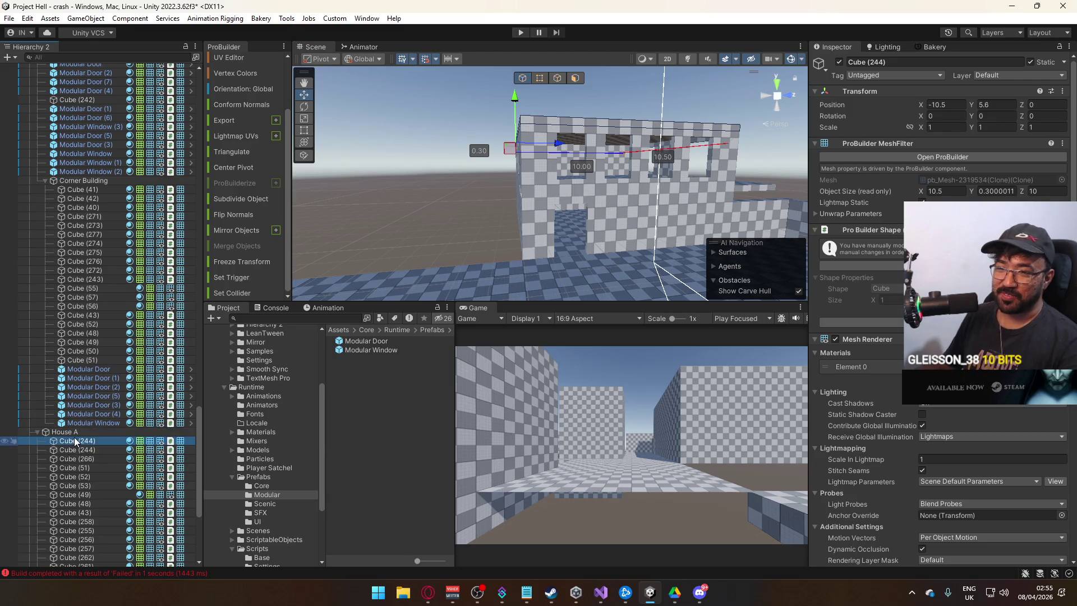
click(74, 433)
drag(648, 174, 522, 173)
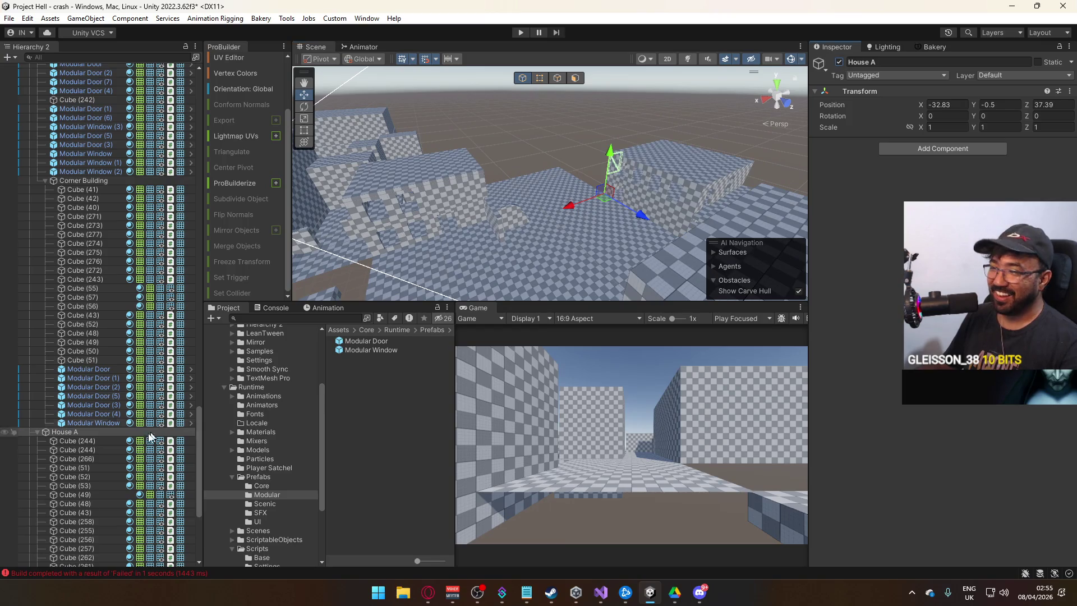
click(36, 430)
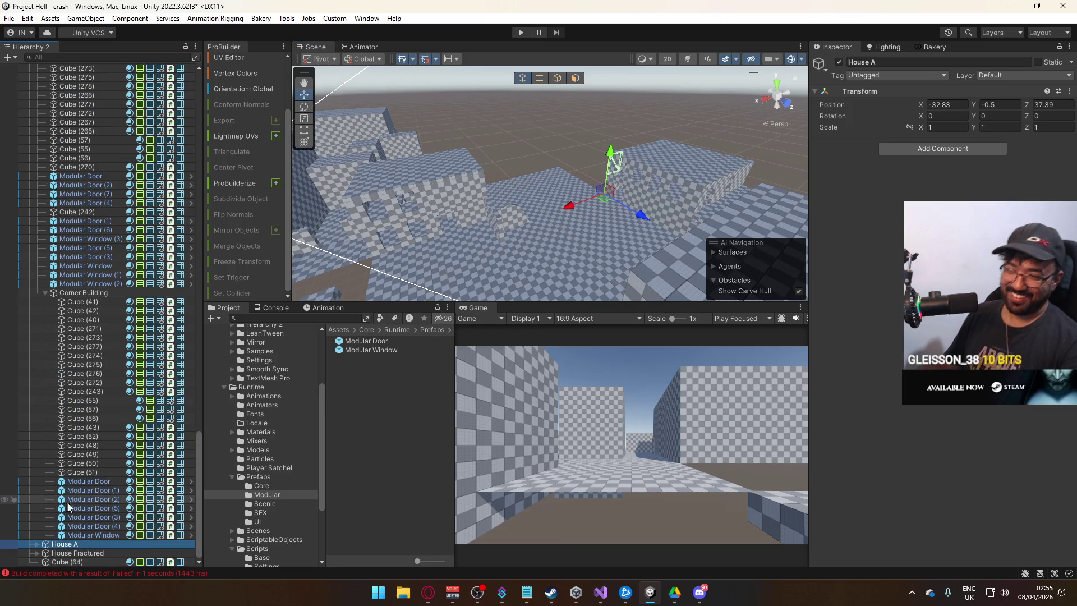
click(99, 294)
mouse_move(668, 152)
mouse_down()
mouse_move(715, 201)
mouse_move(617, 179)
mouse_move(572, 207)
mouse_move(550, 142)
mouse_move(665, 149)
mouse_up()
drag(661, 155, 524, 174)
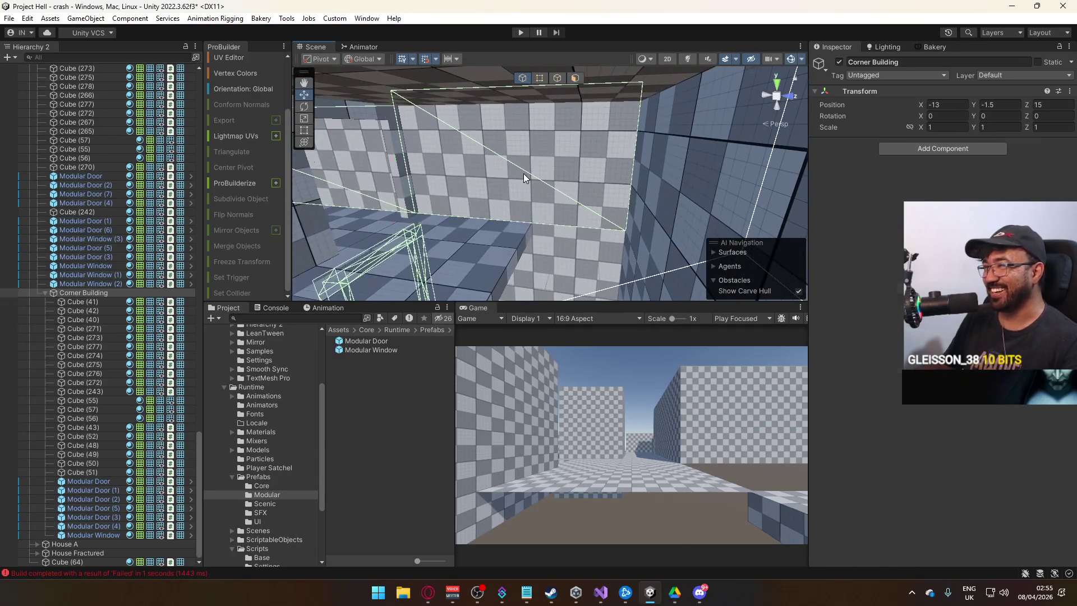
click(573, 200)
drag(580, 140, 540, 90)
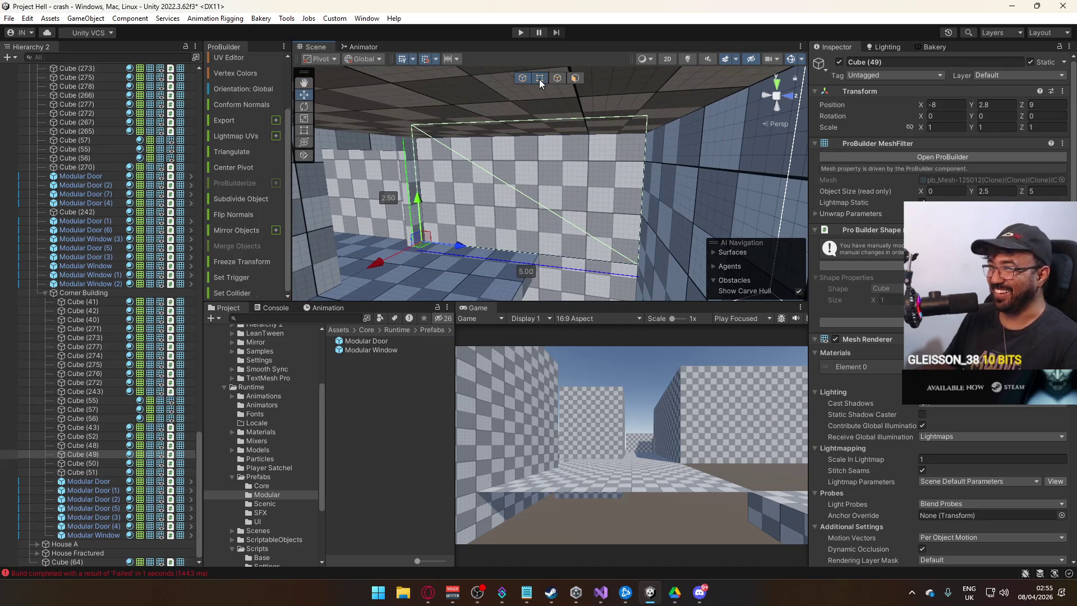
click(539, 79)
drag(353, 113, 679, 160)
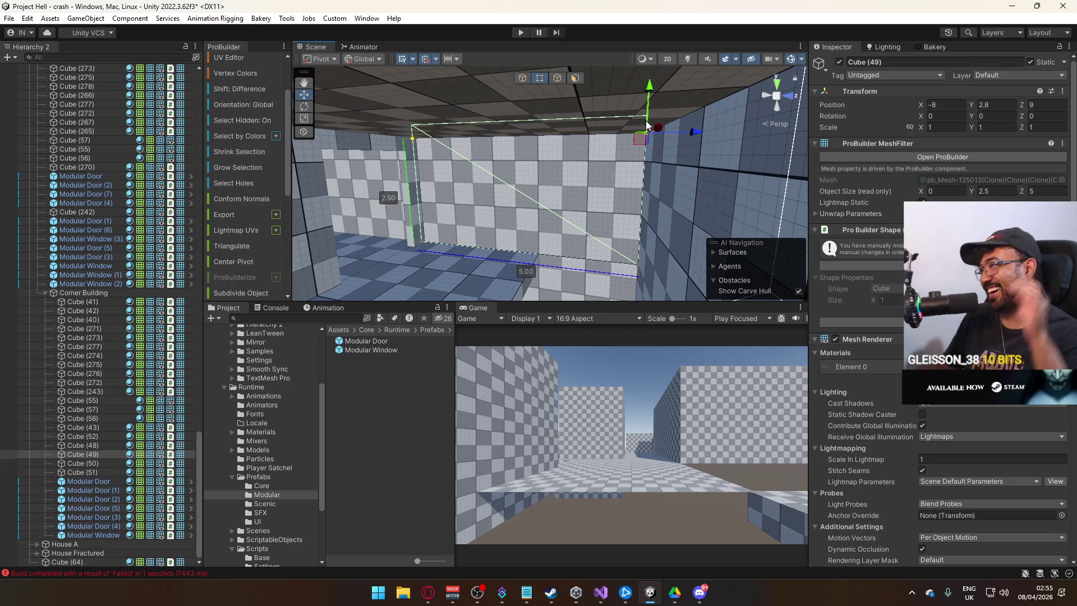
click(519, 78)
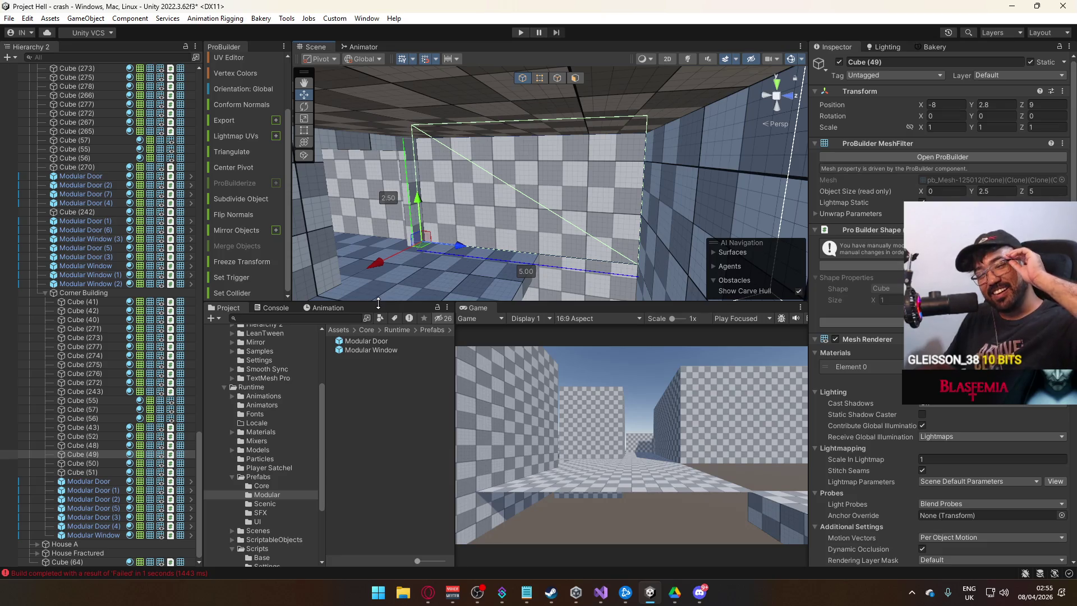
key(f)
scroll(864, 281, down, 5)
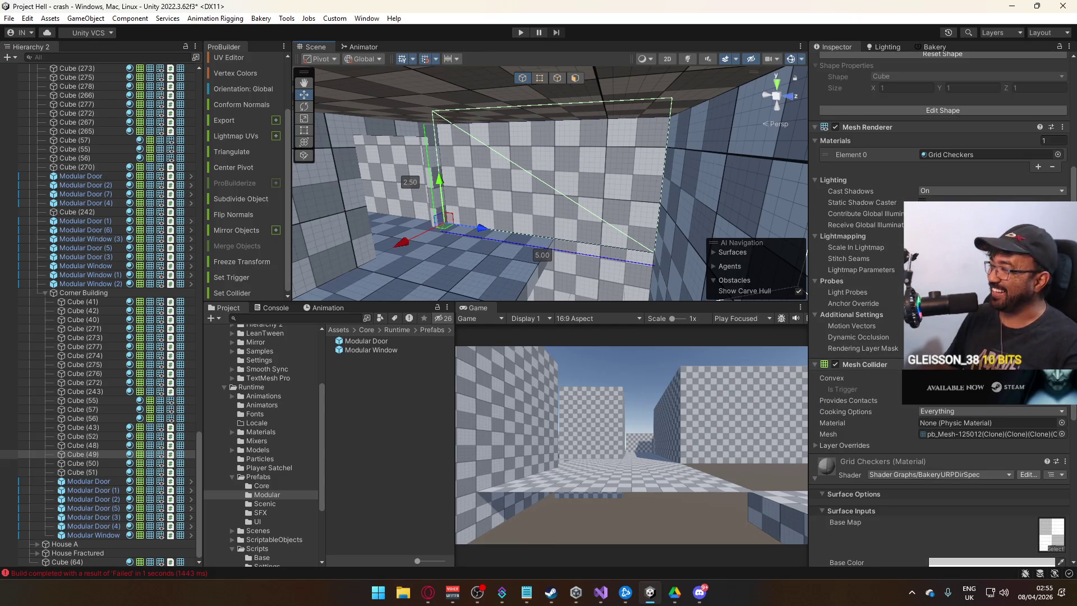
mouse_move(505, 247)
mouse_down()
mouse_move(436, 252)
mouse_move(572, 223)
mouse_move(530, 208)
mouse_up()
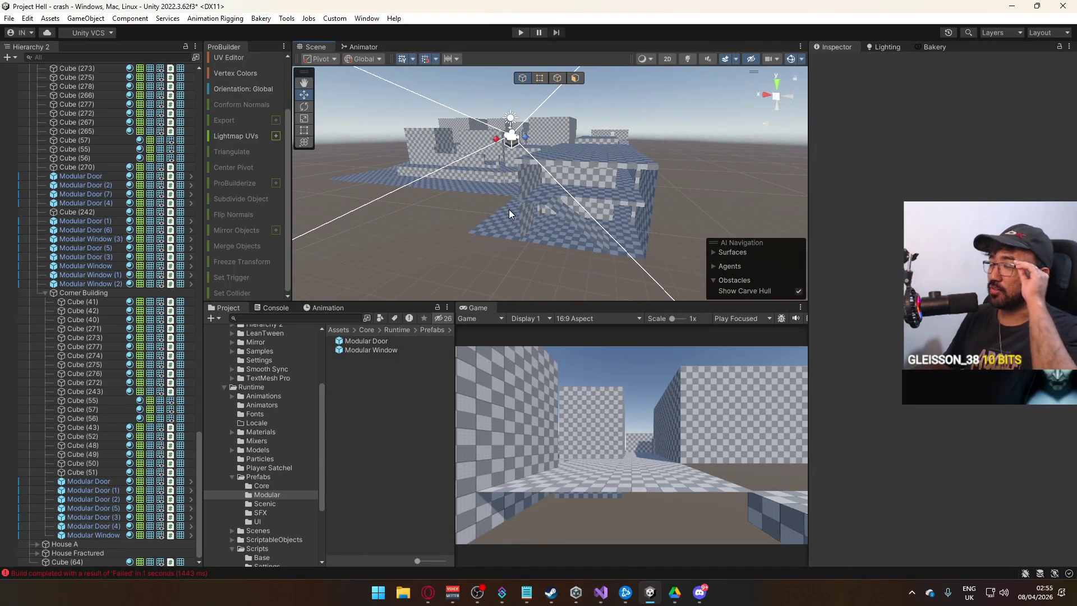
Step: Orbit the level and inspect building pieces Cube (39) and Cube (29)
key(alt)
drag(583, 252, 651, 247)
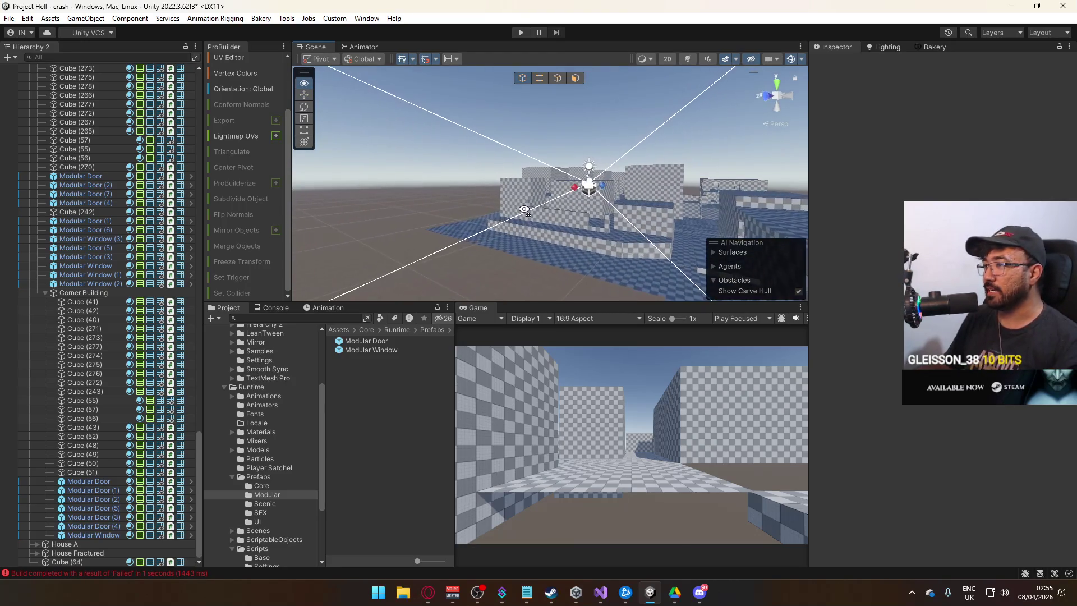
mouse_move(600, 191)
mouse_down()
mouse_move(625, 222)
mouse_move(387, 250)
mouse_move(528, 190)
mouse_up()
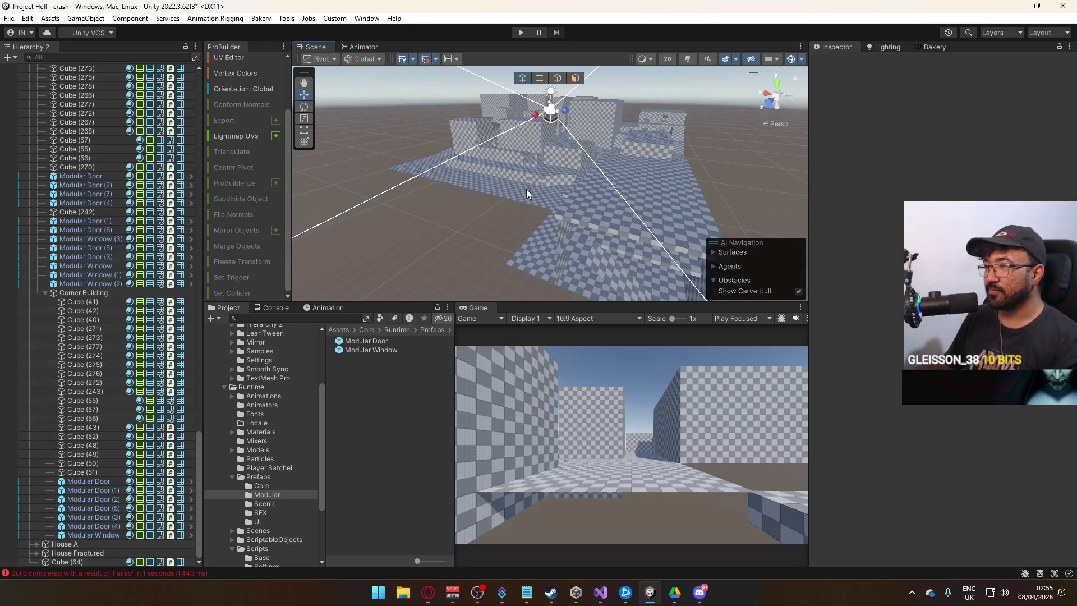
click(526, 189)
mouse_move(481, 226)
mouse_down()
mouse_move(595, 235)
mouse_move(535, 265)
mouse_move(310, 272)
mouse_up()
click(603, 241)
click(310, 272)
Step: Collapse Three Houses and move Cube (64) to sit right after Stairs (5)
click(37, 184)
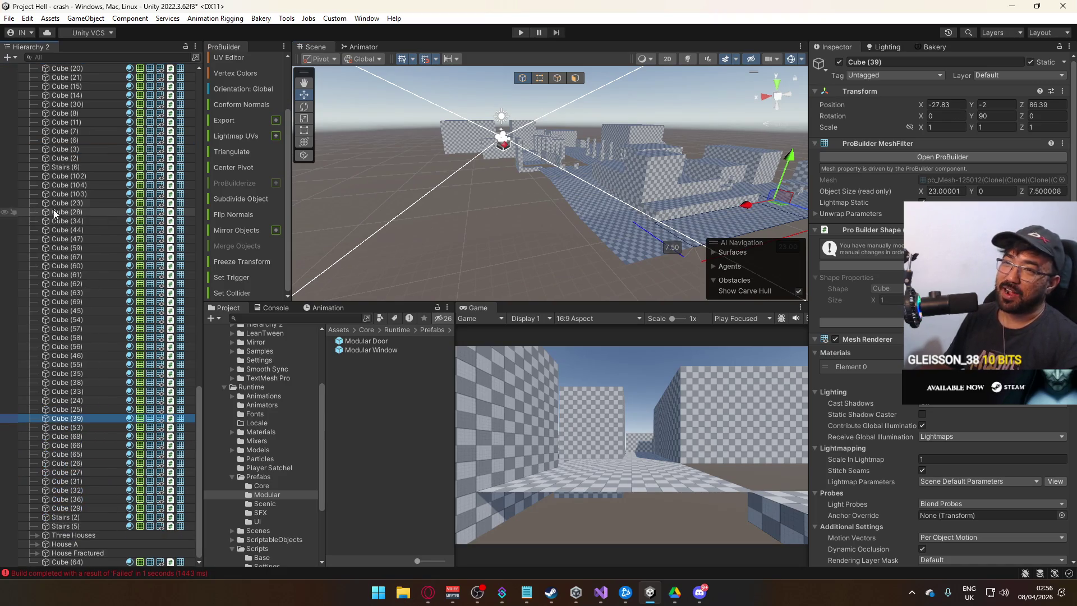
click(84, 561)
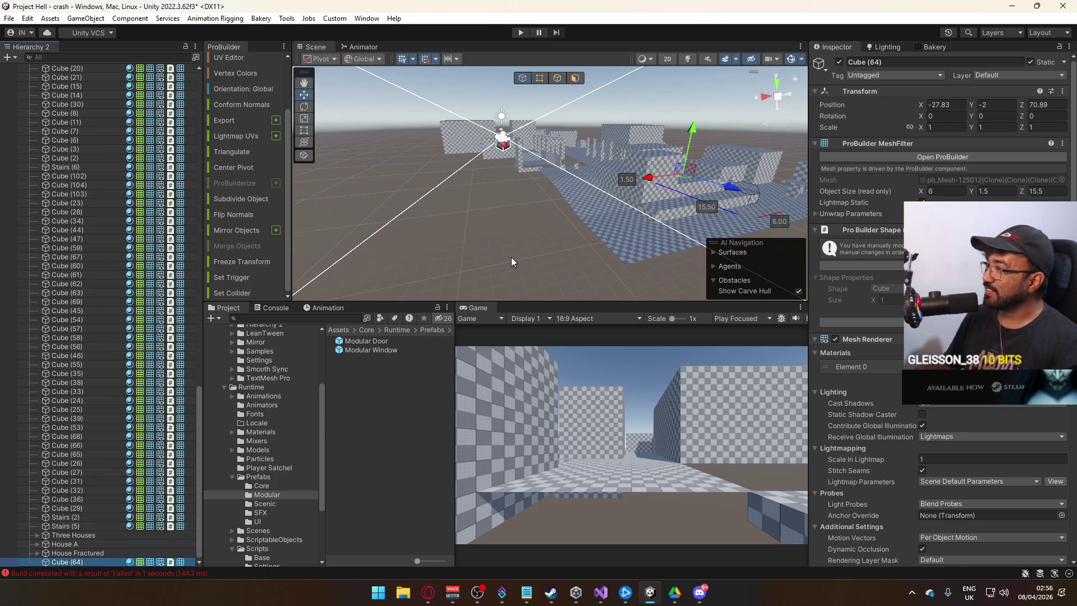
key(f)
drag(368, 289, 343, 306)
drag(56, 558, 84, 534)
Step: Frame and inspect Stairs (5) and floor piece Cube (68)
click(62, 525)
key(f)
mouse_move(433, 197)
mouse_down()
mouse_move(474, 231)
mouse_move(512, 179)
mouse_move(367, 227)
mouse_move(624, 230)
mouse_move(588, 249)
mouse_up()
click(623, 230)
key(f)
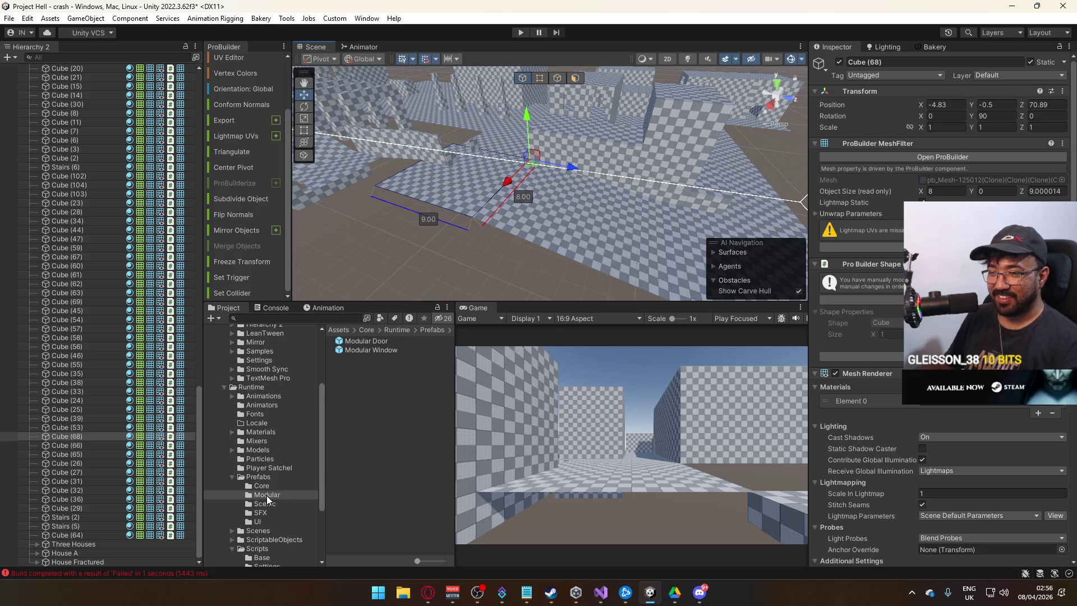
mouse_move(443, 246)
mouse_down()
mouse_move(480, 173)
mouse_move(547, 191)
mouse_move(588, 187)
mouse_move(537, 257)
mouse_move(555, 247)
mouse_move(581, 267)
mouse_move(450, 206)
mouse_move(547, 228)
mouse_move(485, 247)
mouse_move(503, 248)
mouse_up()
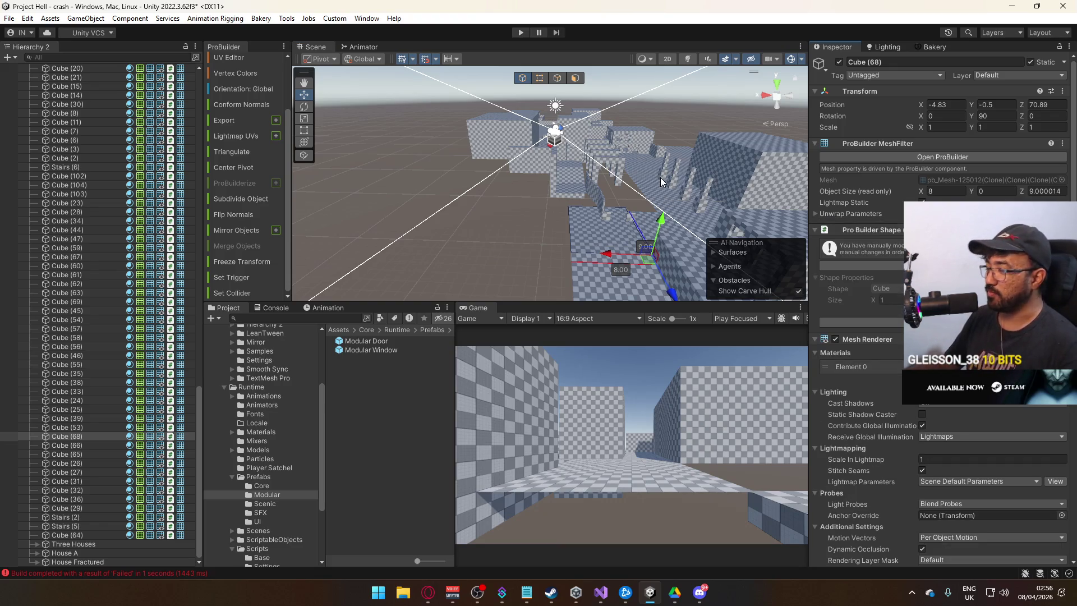
drag(584, 207, 579, 253)
Step: Inspect floor piece Cube (65) from several angles, then select wall Cube (242)
click(584, 254)
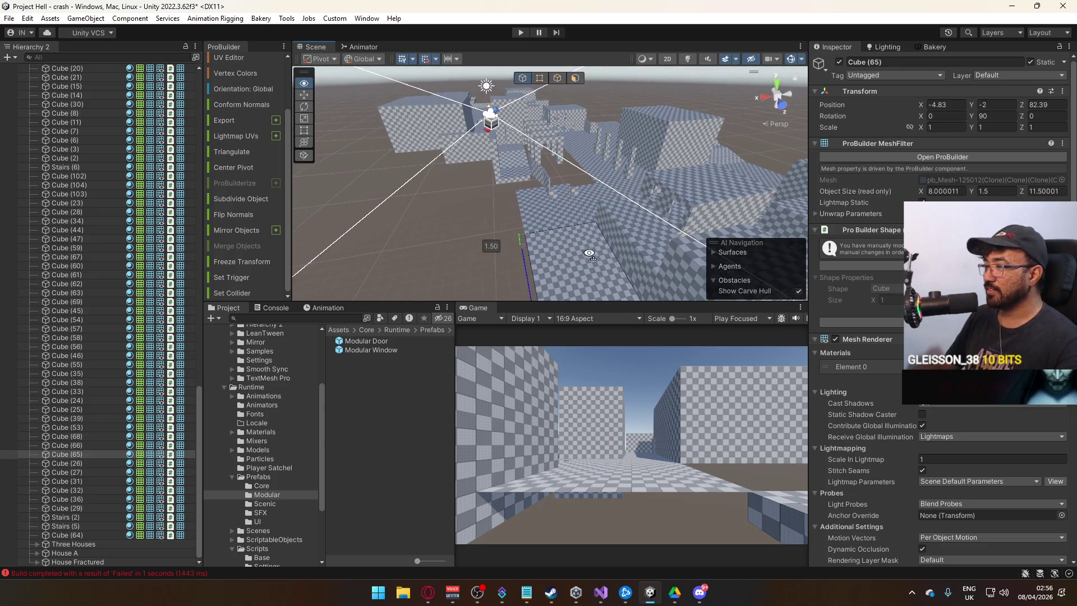
key(f)
drag(792, 223, 563, 185)
drag(669, 233, 578, 209)
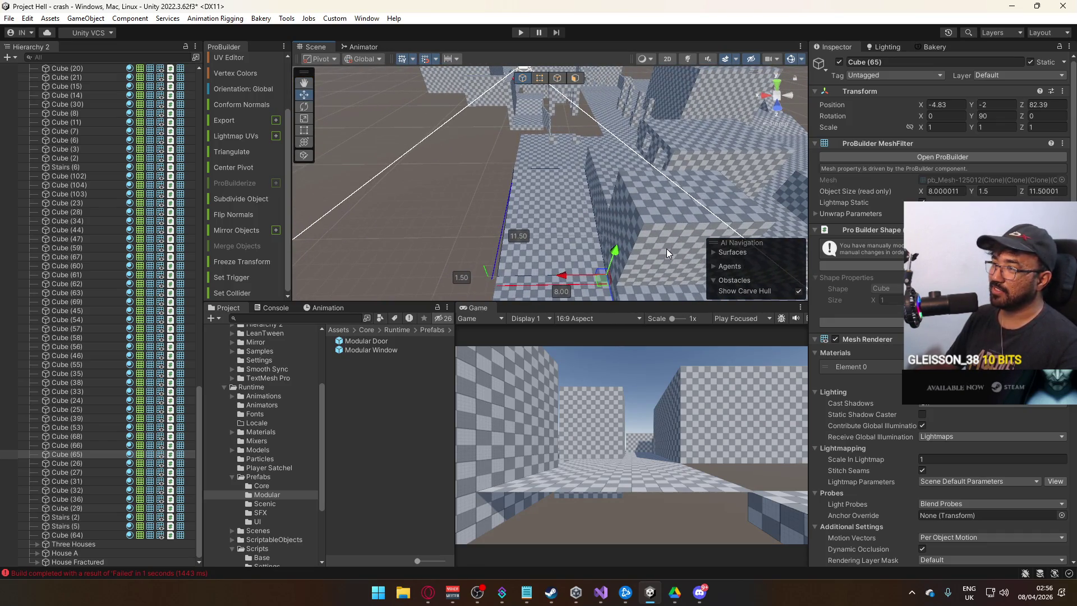
drag(667, 248, 683, 234)
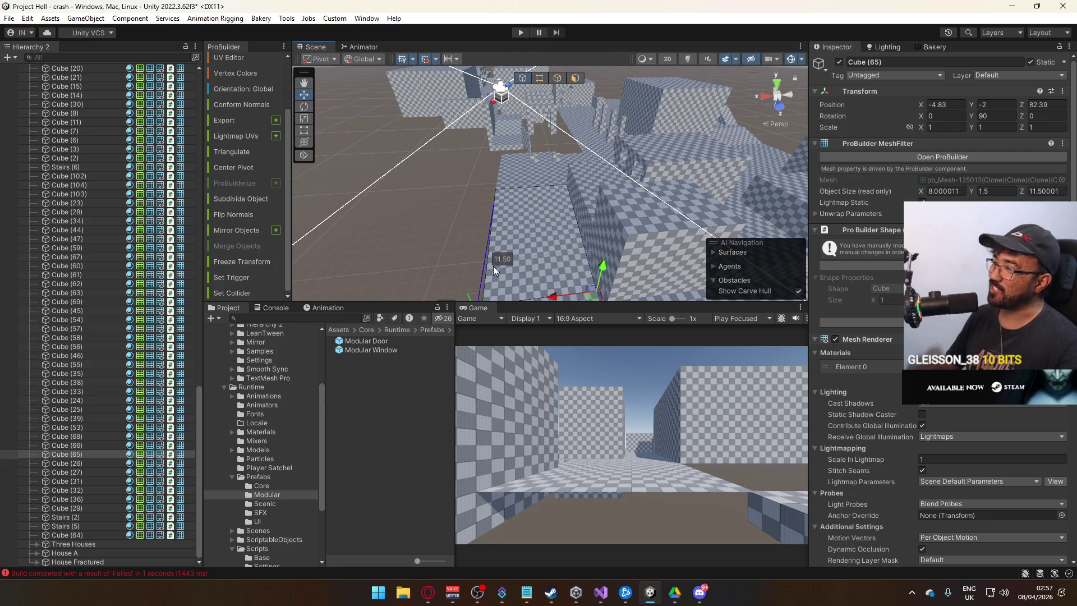
mouse_move(494, 250)
mouse_down()
mouse_move(454, 231)
mouse_move(490, 250)
mouse_move(492, 230)
mouse_up()
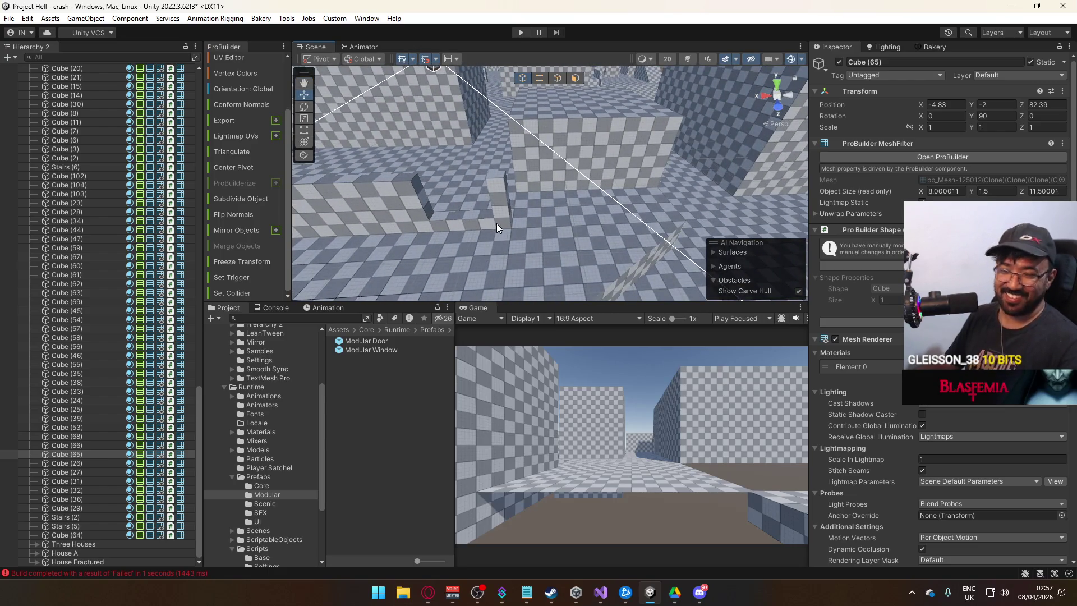
click(508, 210)
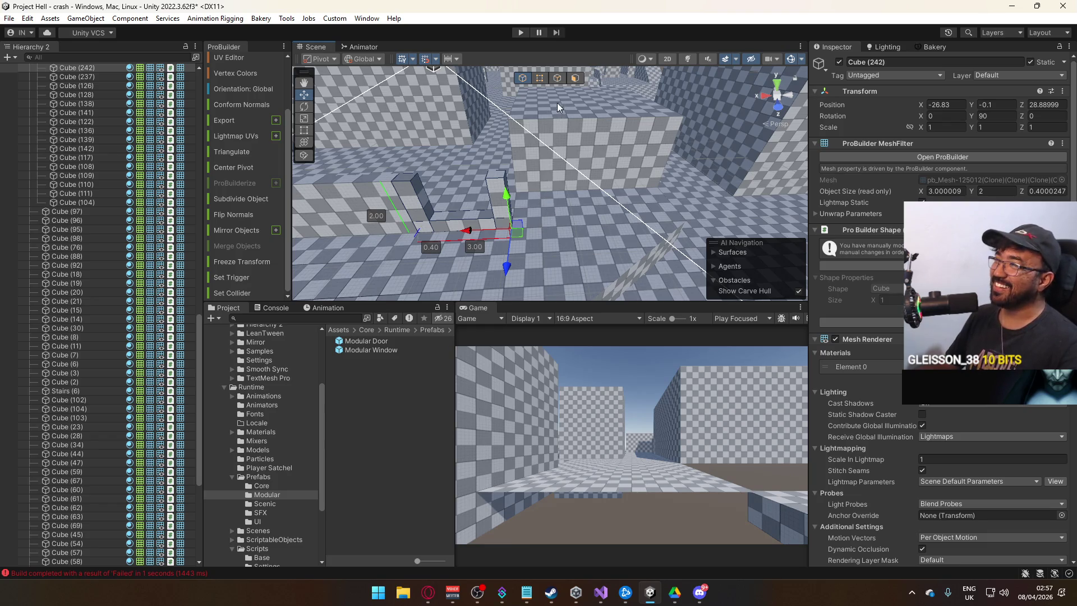
Step: Widen the wall piece from 3 to 3.5 by dragging its right-edge vertices
click(541, 81)
click(504, 248)
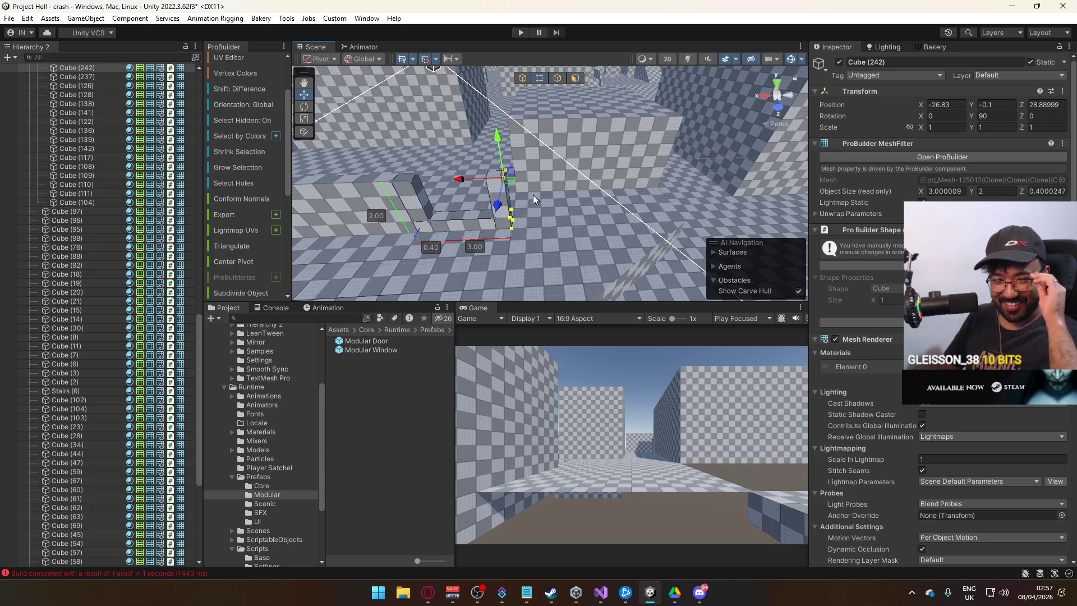
drag(471, 179, 484, 178)
scroll(485, 178, up, 2)
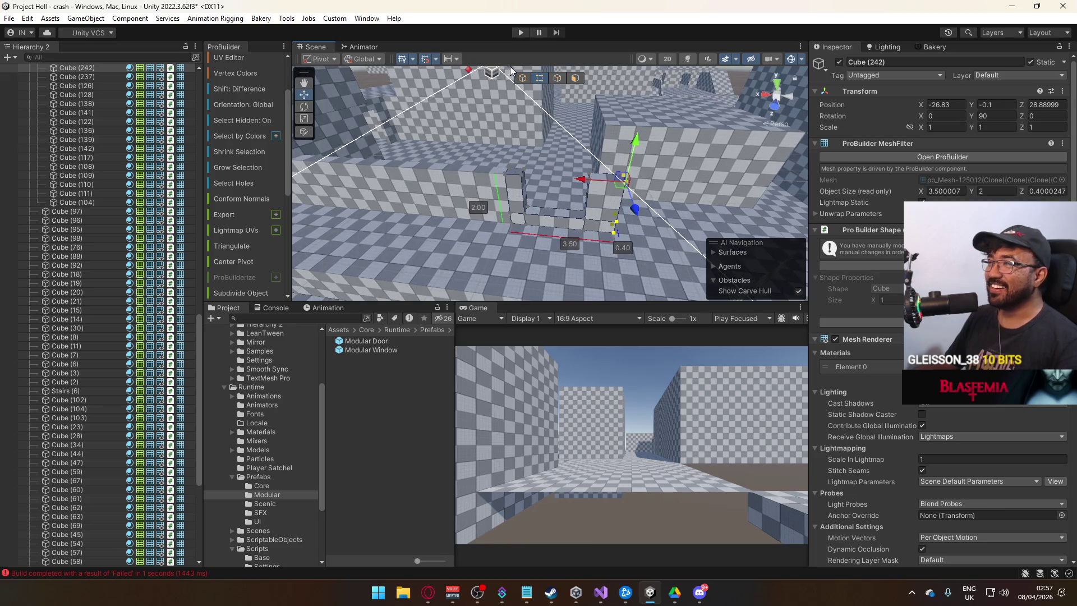
click(522, 78)
Step: Duplicate wall Cube (241) and shrink the copy into a 0.5-long pillar at Z 27.29
click(490, 134)
mouse_move(489, 135)
mouse_down()
mouse_move(461, 199)
mouse_move(557, 192)
mouse_up()
key(ctrl+d)
mouse_move(532, 259)
mouse_down()
mouse_move(551, 253)
mouse_move(534, 118)
mouse_up()
click(542, 77)
click(490, 144)
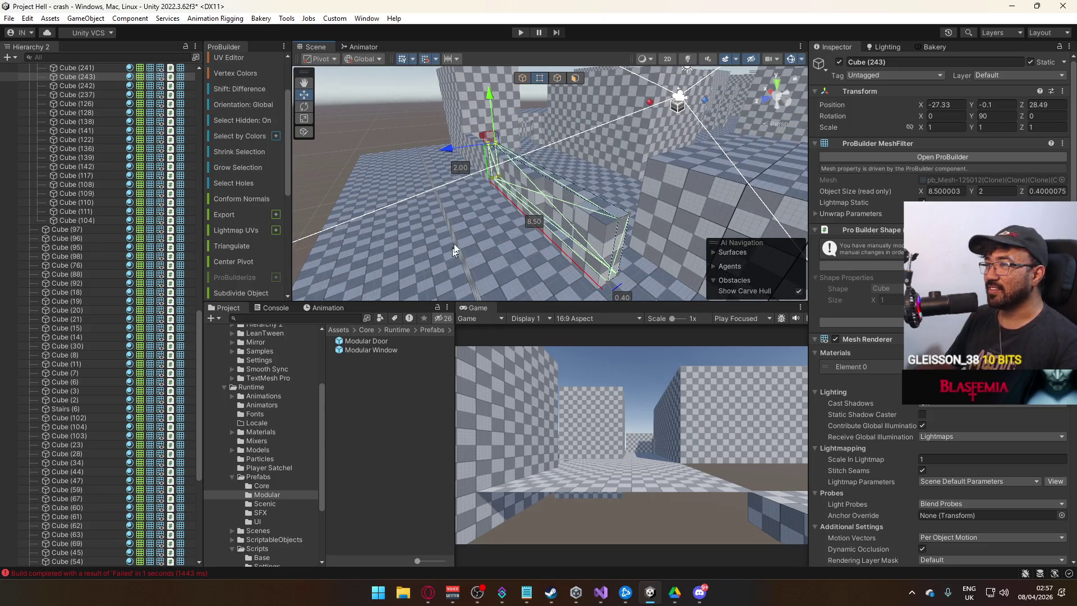
mouse_move(478, 141)
mouse_down()
mouse_move(538, 185)
mouse_move(588, 179)
mouse_move(521, 138)
mouse_up()
click(524, 79)
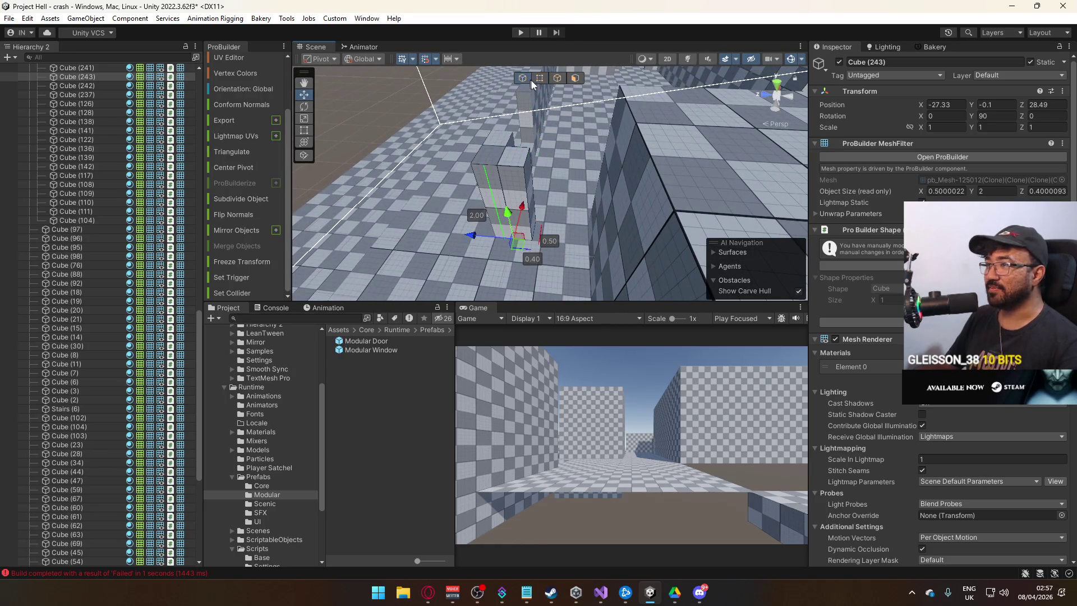
drag(476, 235, 531, 234)
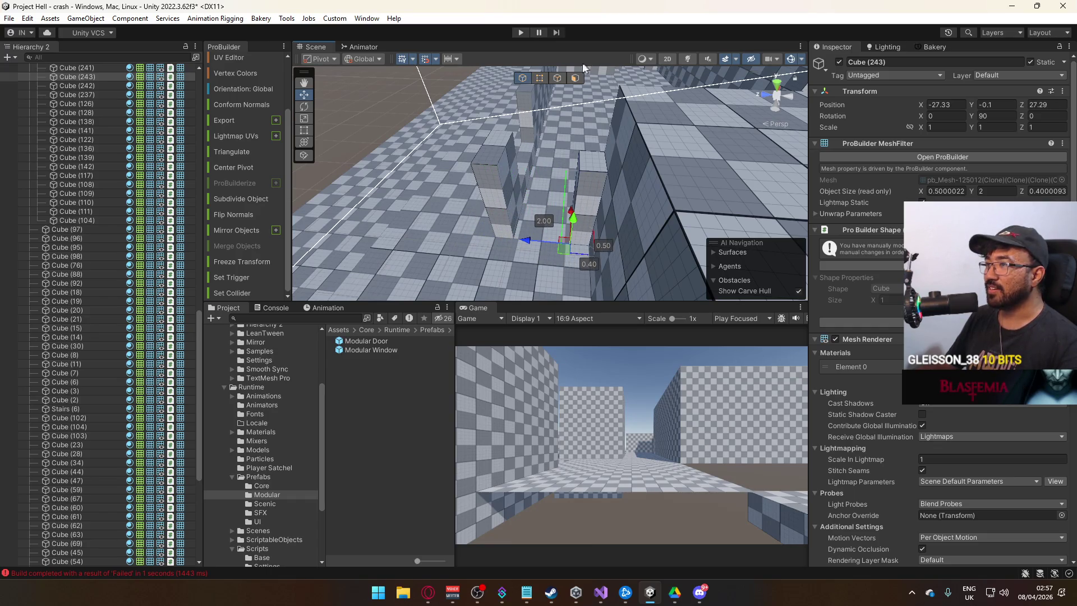
Step: Reset the pillar's pivot and duplicate a wall to create the 6-long Cube (244)
click(541, 79)
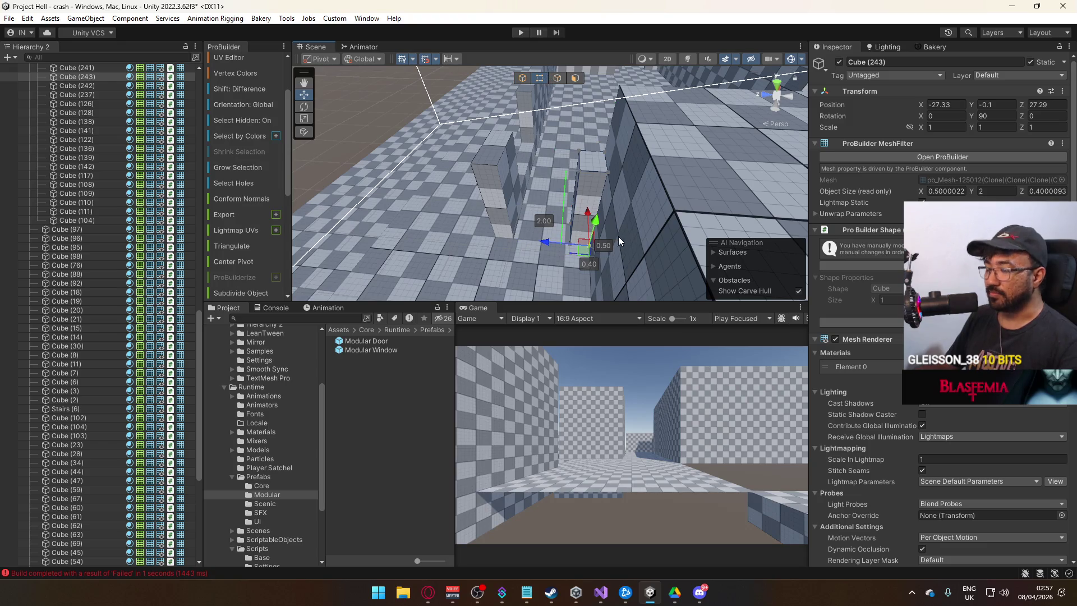
key(ctrl+j)
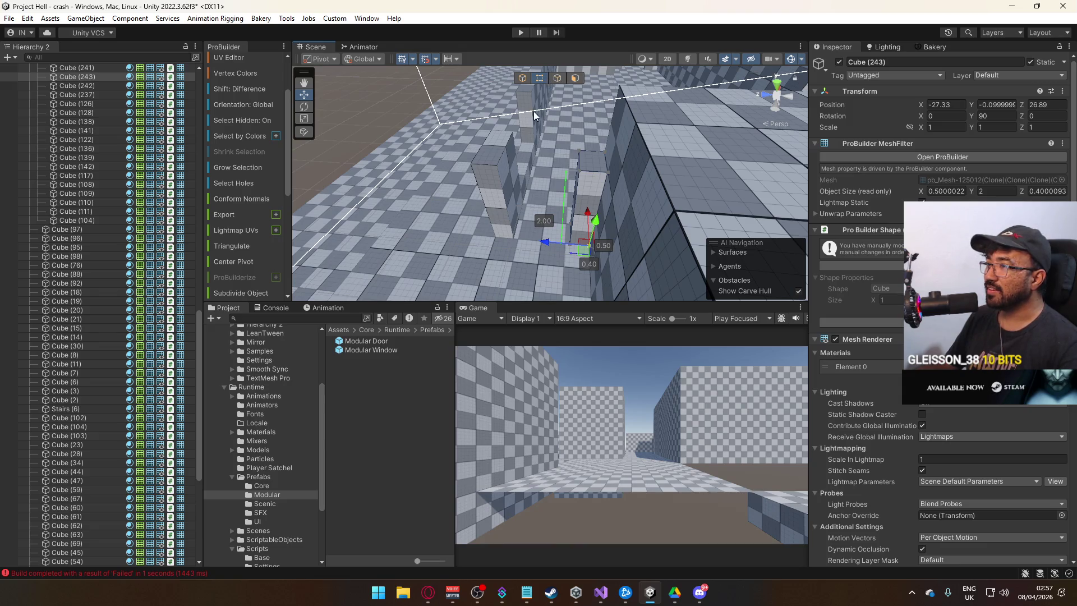
click(555, 136)
click(574, 78)
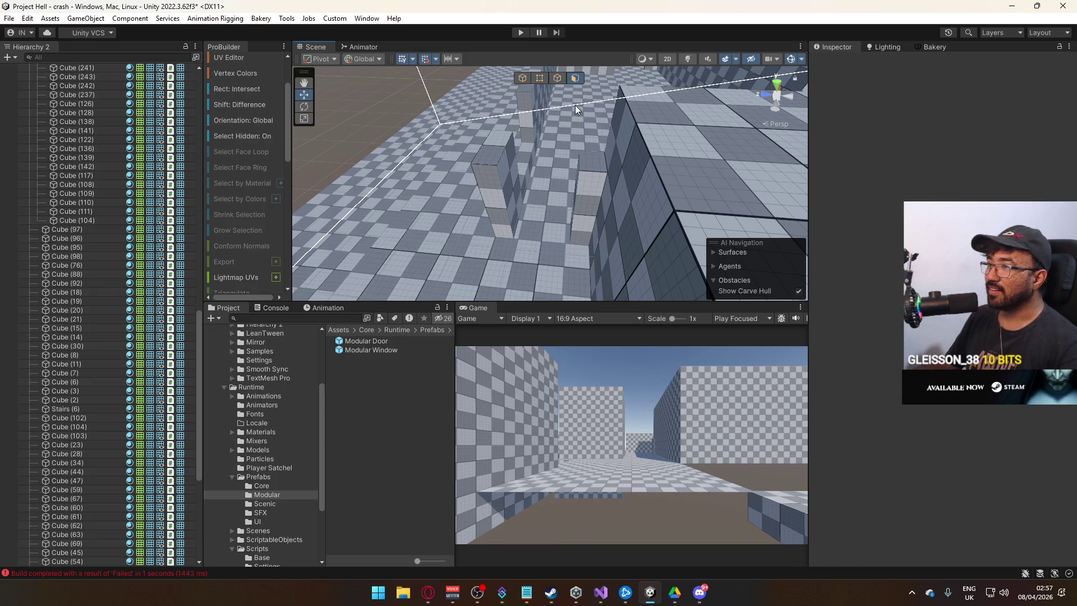
click(602, 168)
key(ctrl+d)
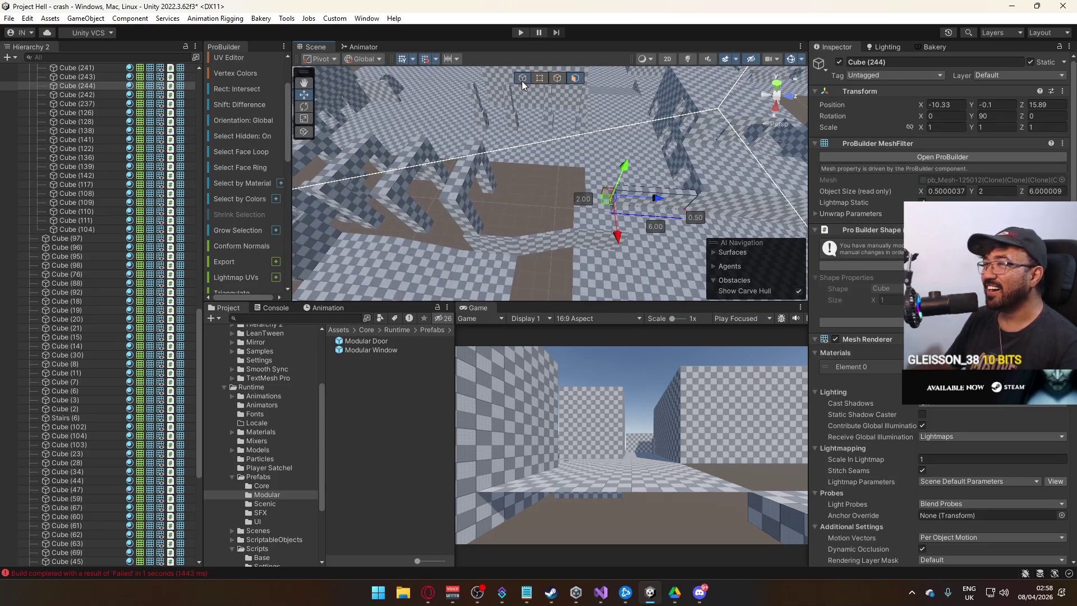
Step: Stretch wall Cube (244) from 6 to about 7.9 units long
click(521, 81)
click(510, 205)
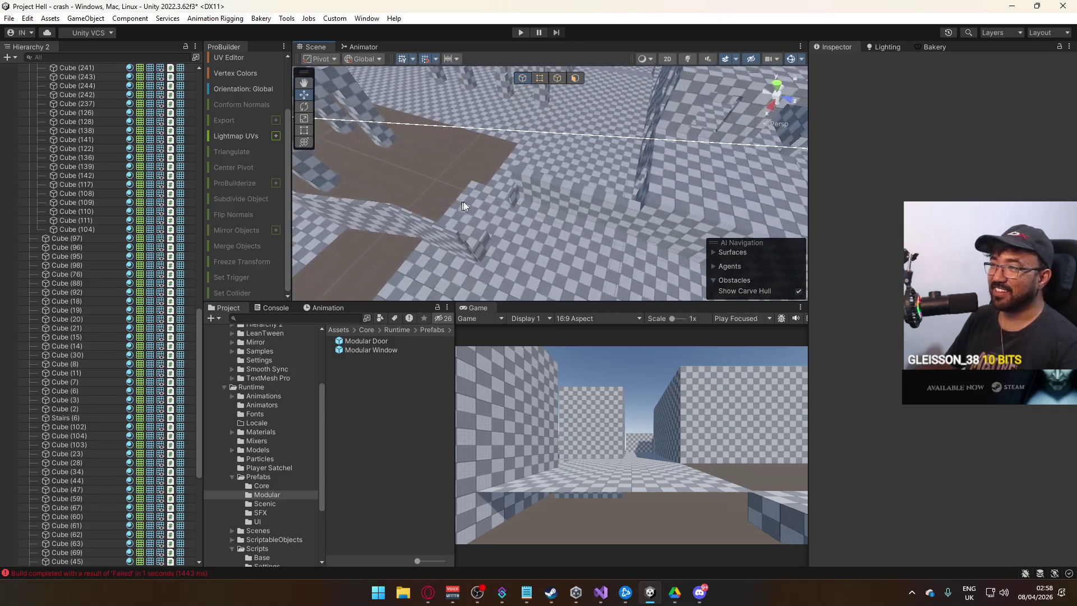
click(513, 204)
key(f)
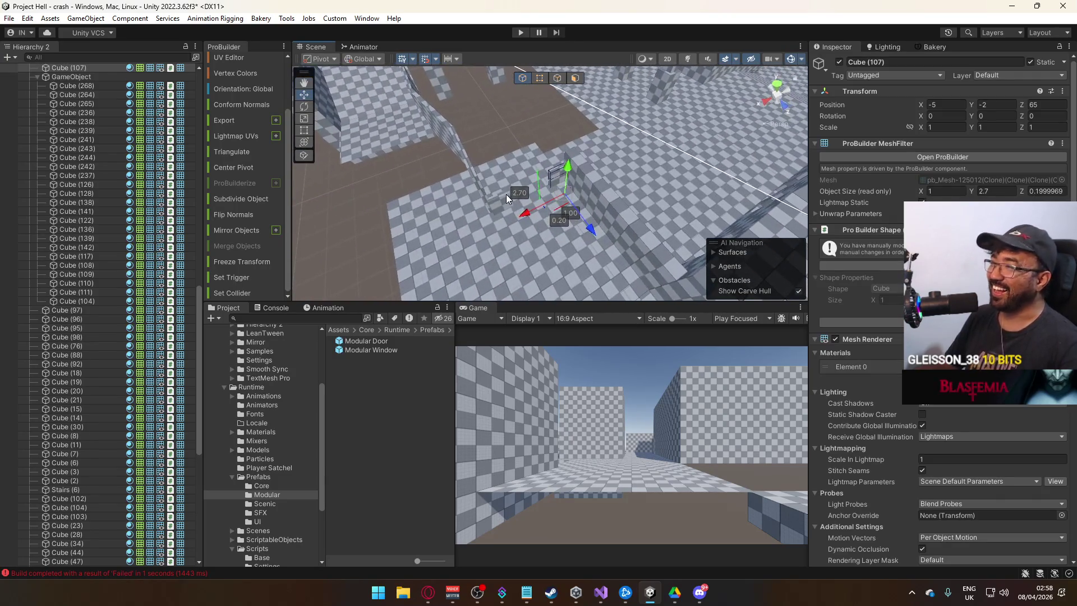
click(532, 144)
mouse_move(548, 204)
mouse_down()
mouse_move(751, 175)
mouse_move(560, 161)
mouse_move(606, 171)
mouse_move(596, 173)
mouse_move(574, 104)
mouse_up()
click(561, 161)
click(597, 174)
click(539, 79)
drag(621, 154, 579, 162)
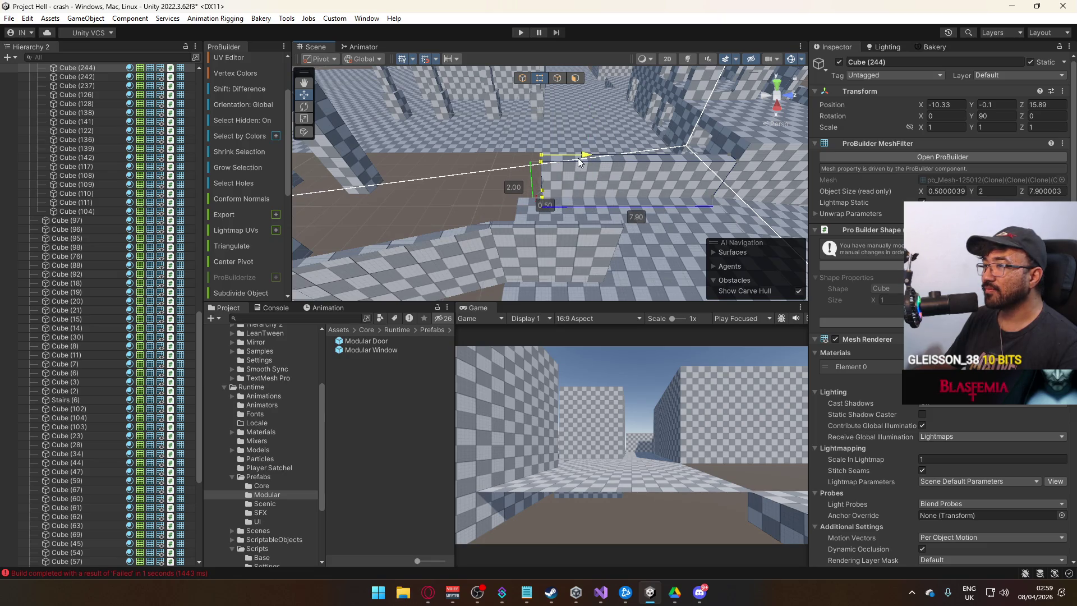
Step: Trim floor Cube (68) depth from 9 to 8 units
click(519, 79)
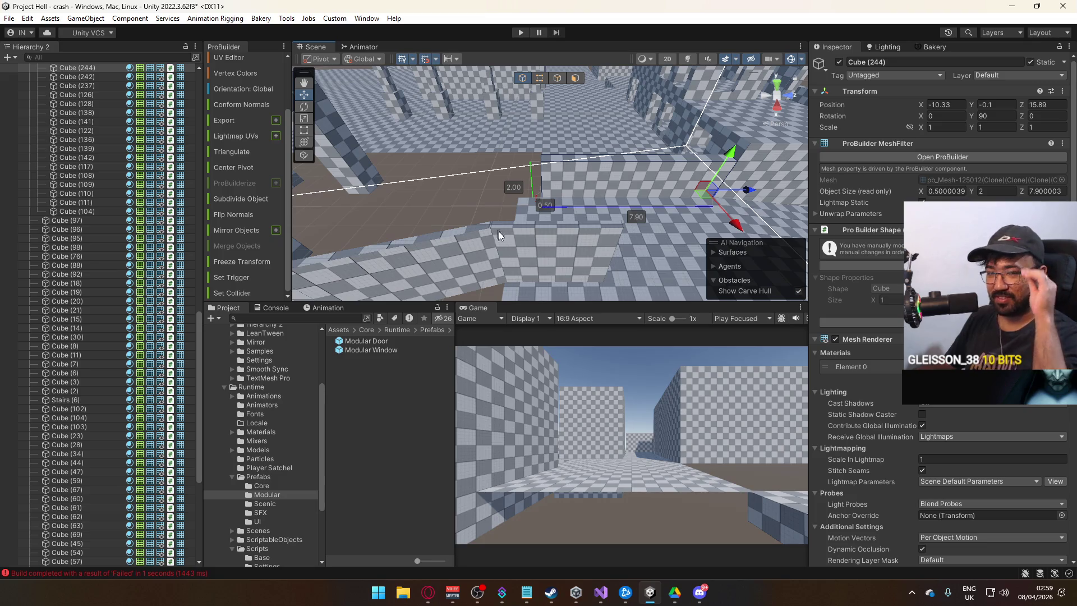
click(555, 235)
key(f)
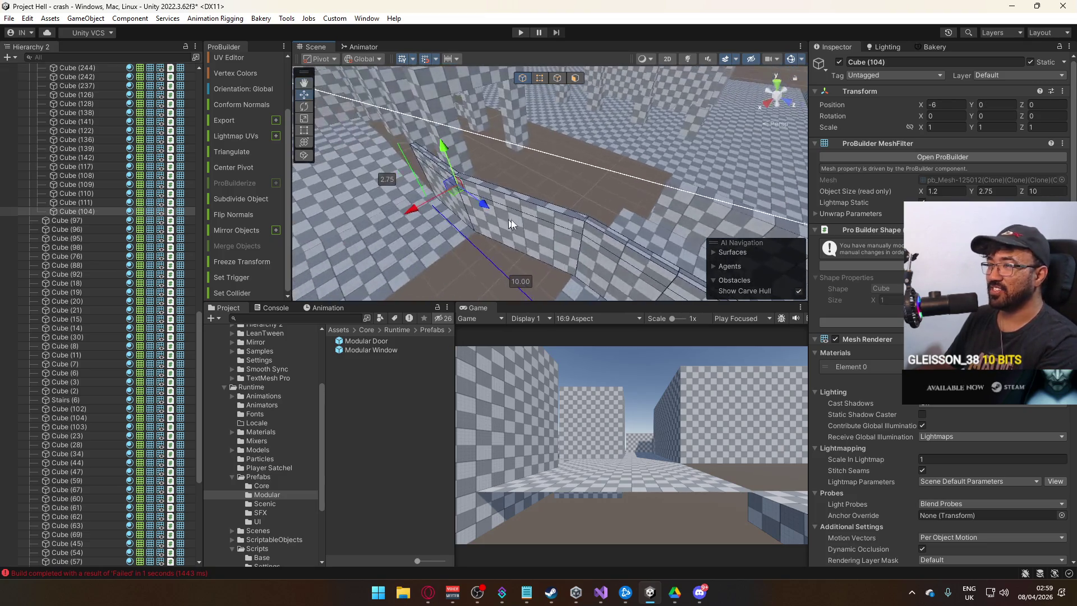
click(551, 262)
key(f)
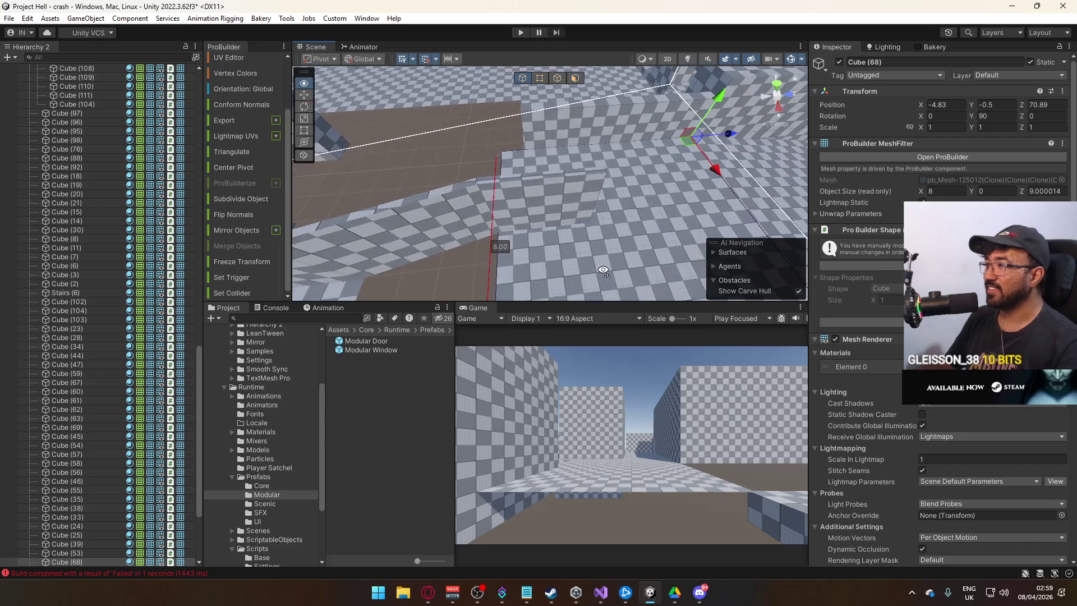
click(540, 78)
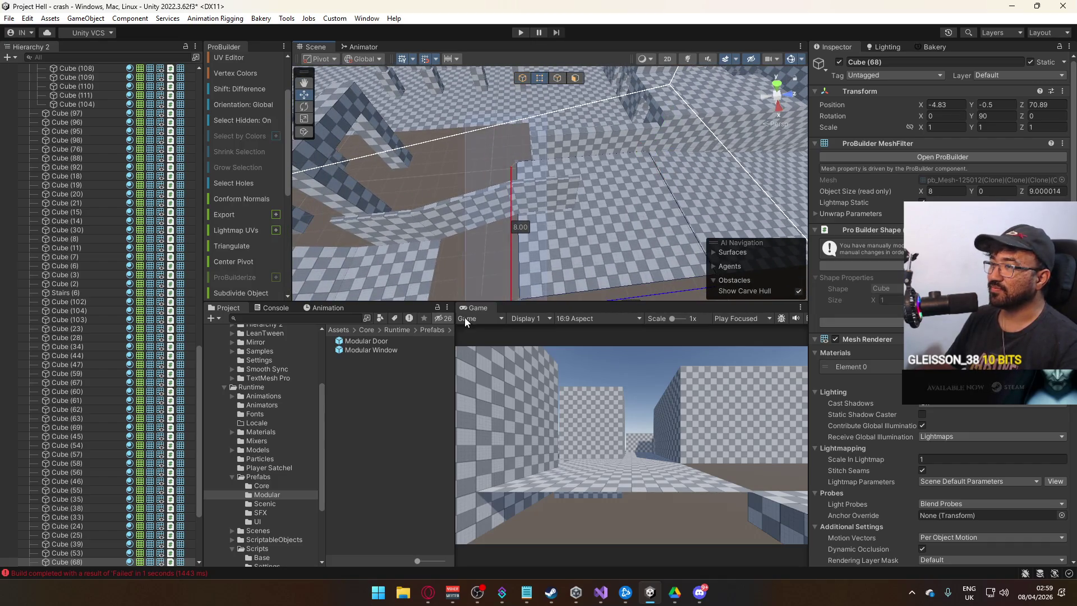
mouse_move(563, 163)
mouse_down()
mouse_move(578, 158)
mouse_move(490, 163)
mouse_move(464, 149)
mouse_move(555, 147)
mouse_up()
click(523, 78)
Step: Adjust Cube (244)'s end vertices so the wall is exactly 8 units long
click(556, 146)
key(f)
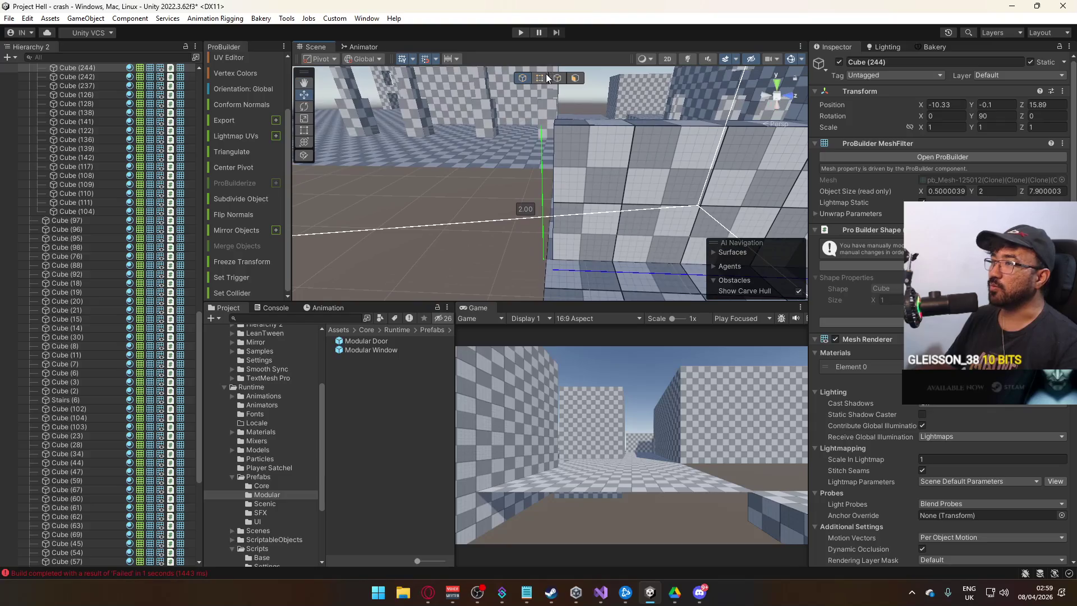
click(540, 78)
mouse_move(518, 193)
mouse_down()
mouse_move(561, 301)
mouse_move(579, 285)
mouse_up()
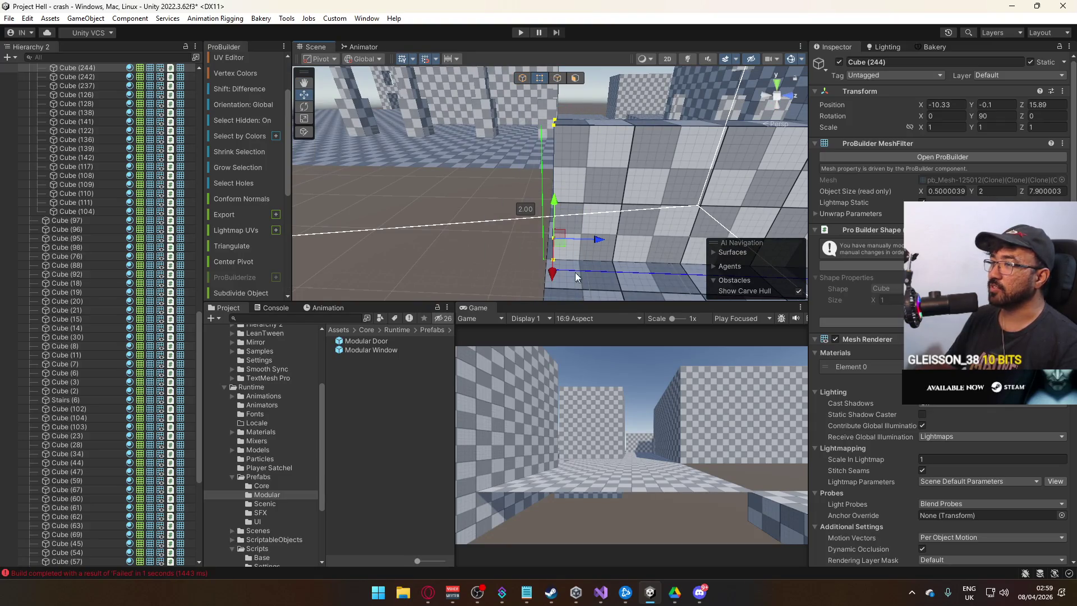
drag(598, 242, 594, 240)
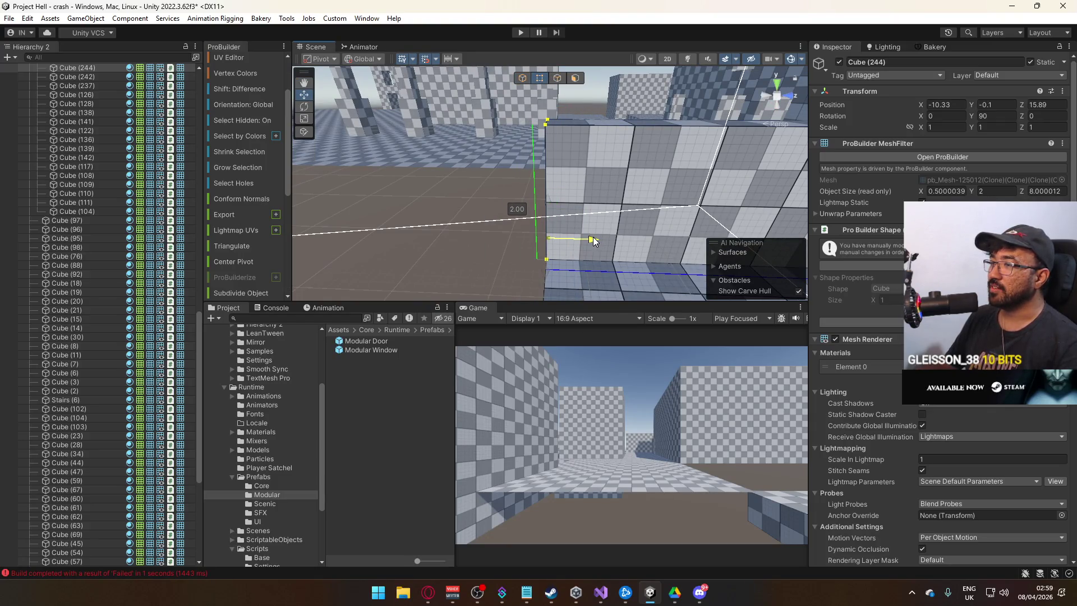
click(522, 78)
click(493, 211)
scroll(493, 211, down, 5)
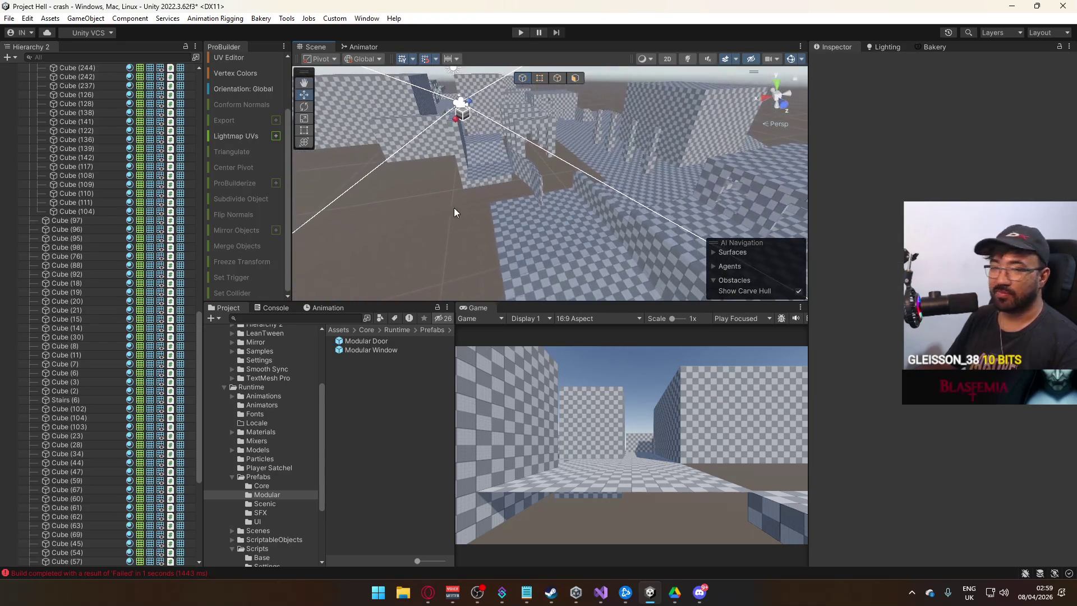
Step: Frame floor tile Cube (69), then add Cube (63) and Cube (62) to the selection
mouse_move(452, 212)
mouse_down()
mouse_move(556, 257)
mouse_move(779, 267)
mouse_move(587, 250)
mouse_up()
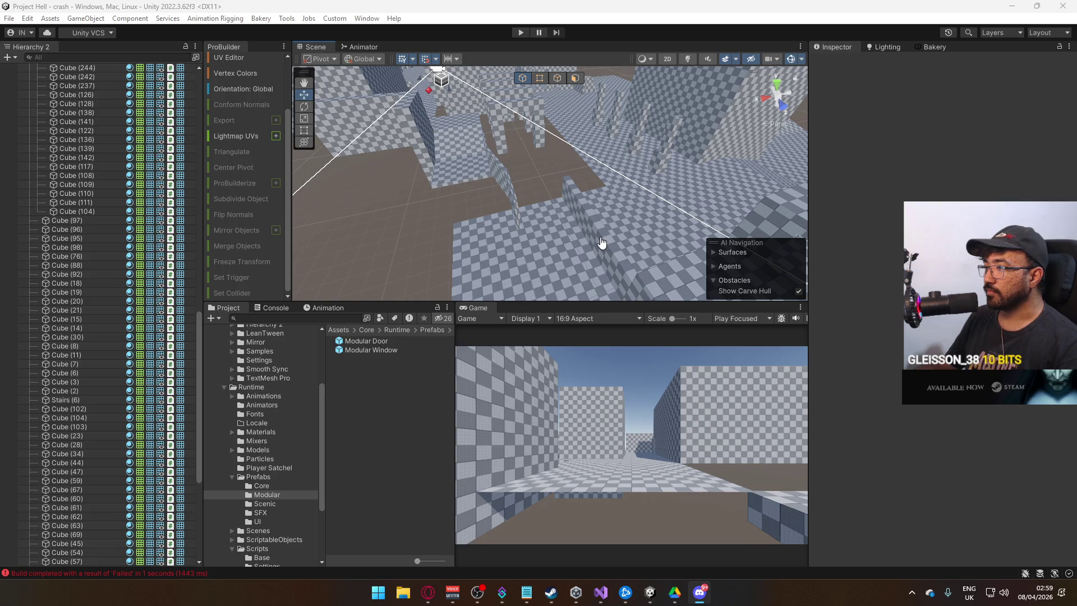
mouse_move(729, 264)
mouse_down()
mouse_move(813, 261)
mouse_move(732, 266)
mouse_move(404, 236)
mouse_up()
drag(404, 236, 404, 236)
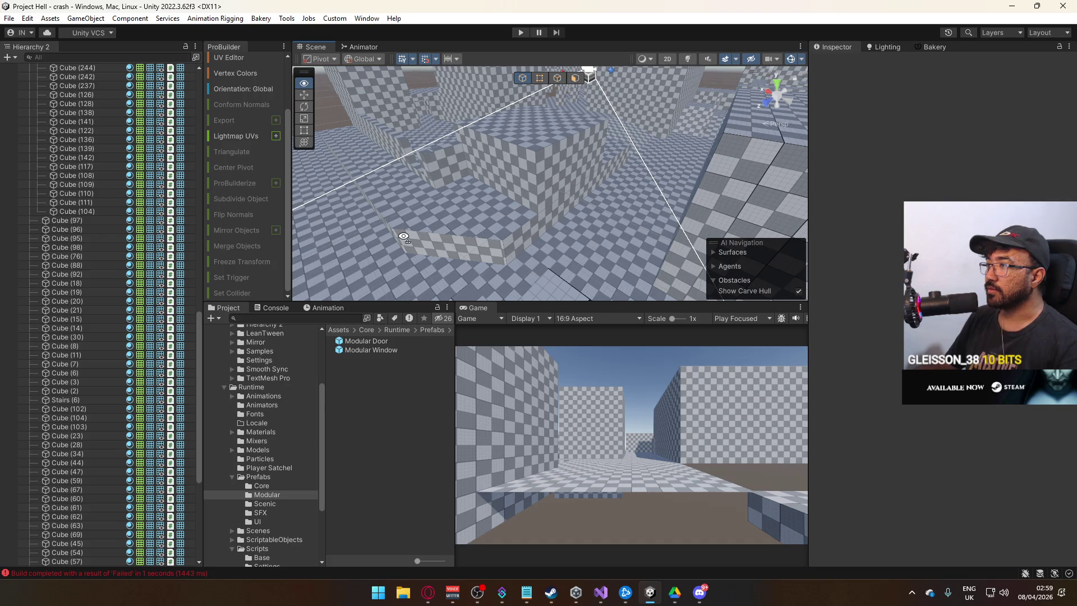
mouse_move(404, 236)
mouse_down()
mouse_move(586, 214)
mouse_move(425, 223)
mouse_up()
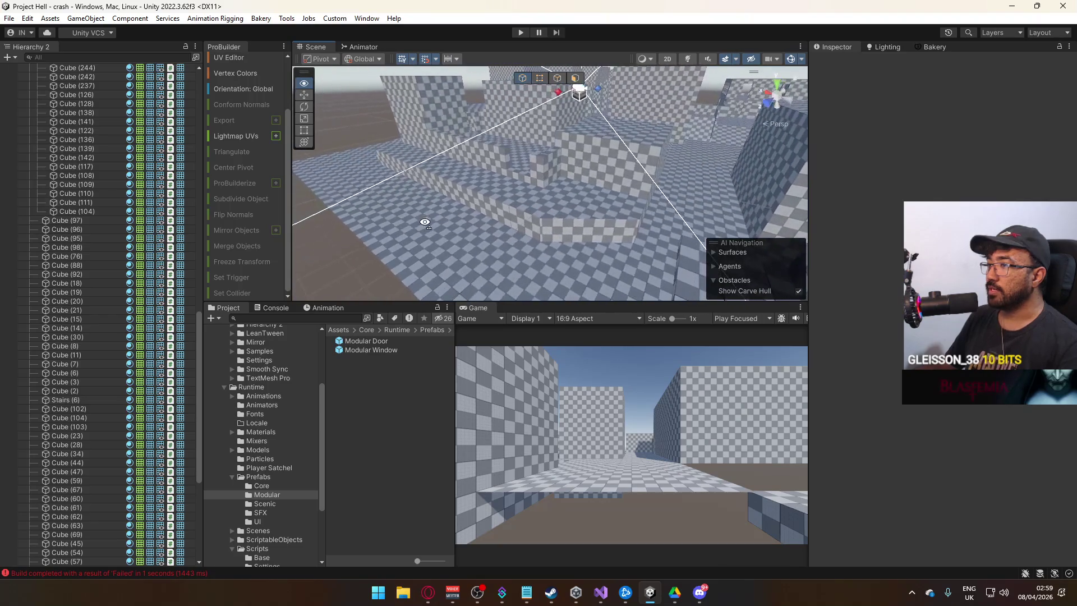
click(525, 156)
key(f)
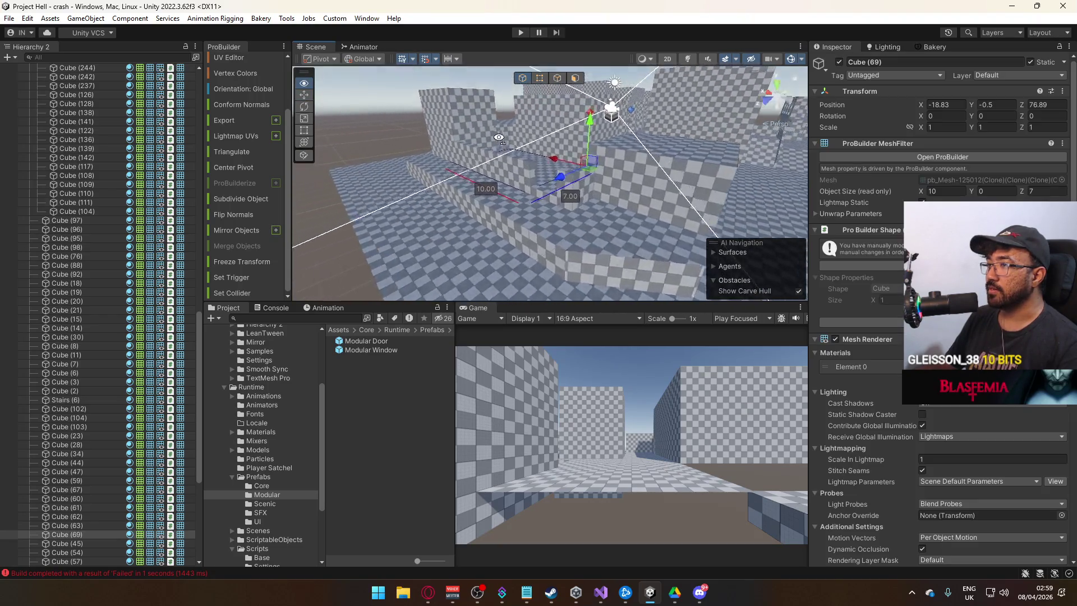
mouse_move(579, 122)
mouse_down()
mouse_move(604, 131)
mouse_move(583, 160)
mouse_move(525, 185)
mouse_move(488, 221)
mouse_move(443, 213)
mouse_move(591, 185)
mouse_move(406, 204)
mouse_up()
shift+click(406, 204)
shift+click(486, 181)
mouse_move(486, 181)
mouse_down()
mouse_move(493, 200)
mouse_move(557, 175)
mouse_move(656, 177)
mouse_up()
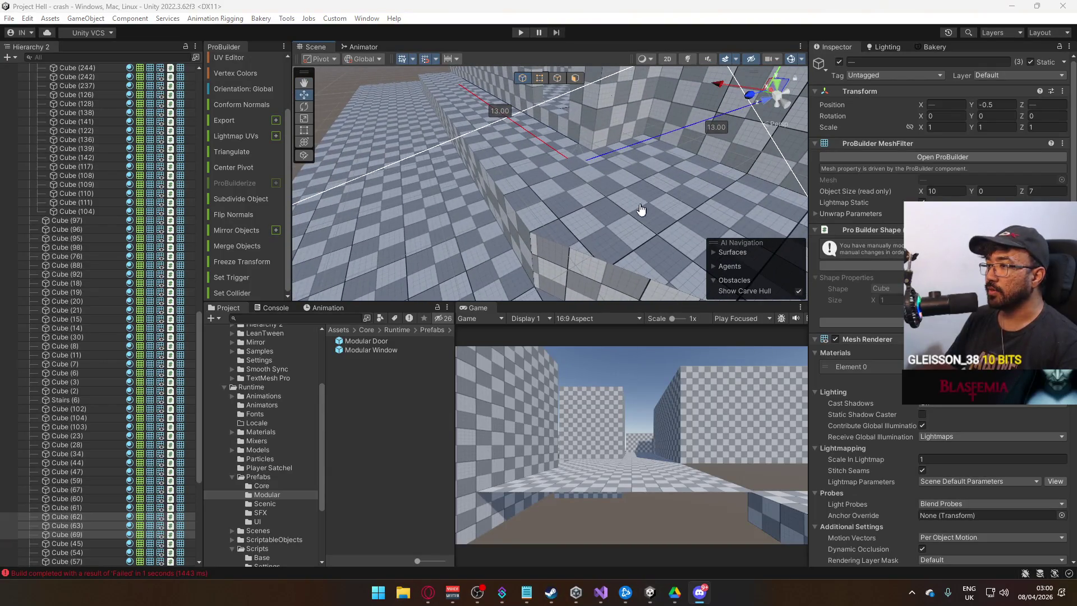
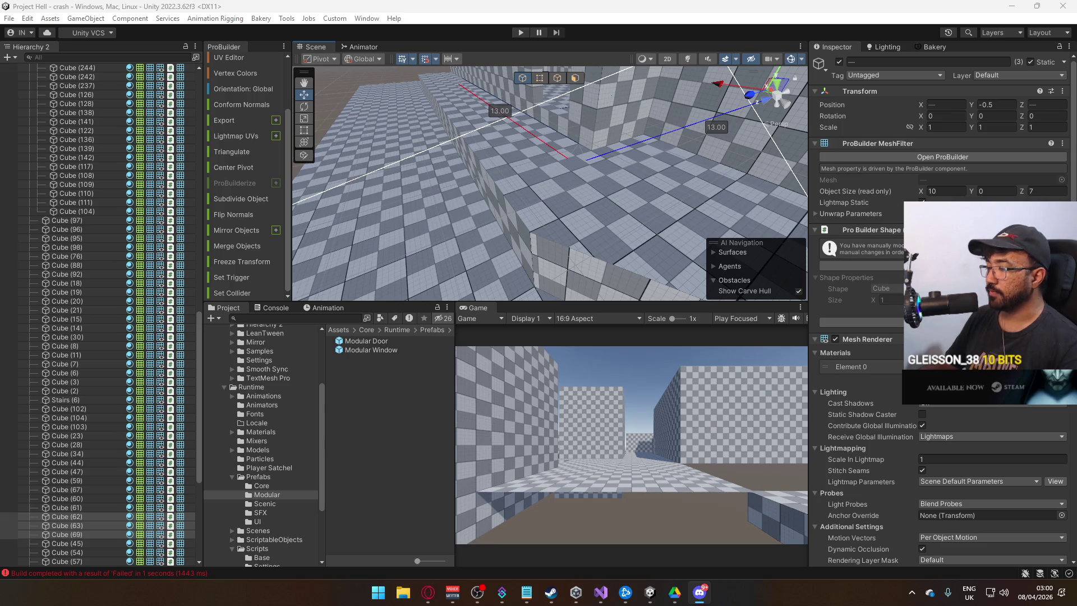
Step: Orbit over the level and fly up close to the long wall and the pillars
mouse_move(600, 233)
mouse_down()
mouse_move(710, 195)
mouse_move(731, 203)
mouse_move(570, 229)
mouse_move(432, 223)
mouse_move(603, 191)
mouse_move(371, 177)
mouse_move(512, 185)
mouse_move(647, 216)
mouse_move(779, 171)
mouse_move(745, 136)
mouse_move(584, 193)
mouse_up()
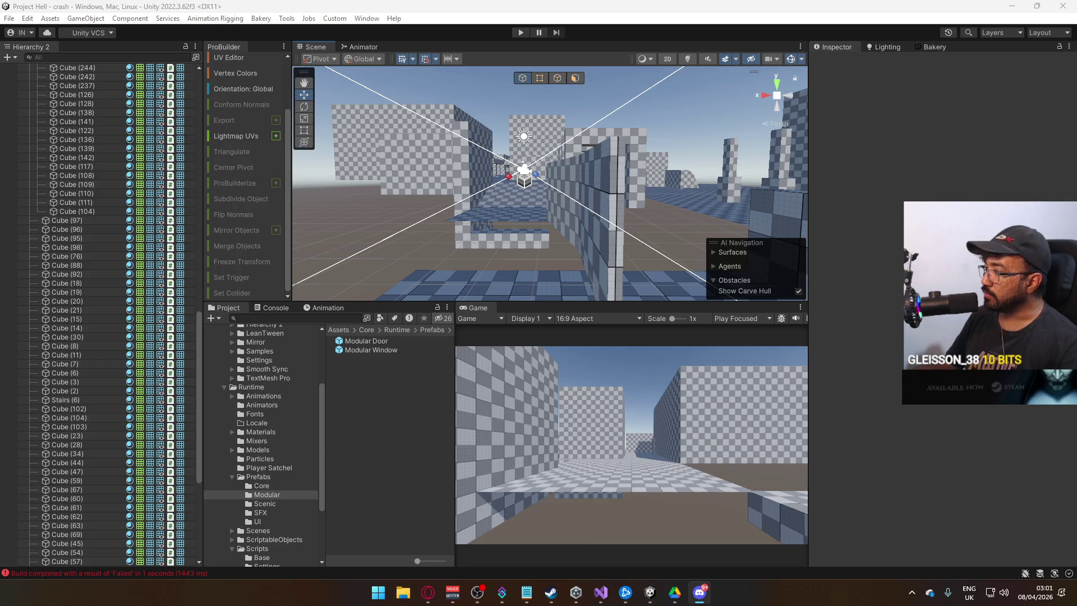
mouse_move(574, 267)
mouse_down()
mouse_move(600, 262)
mouse_move(588, 257)
mouse_up()
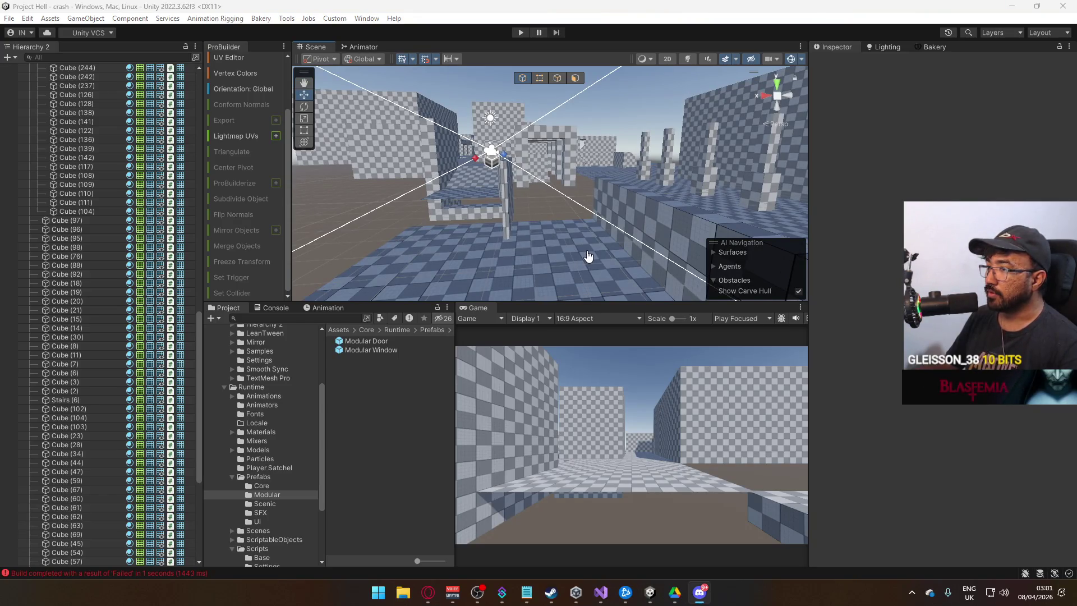
mouse_move(600, 254)
mouse_down()
mouse_move(640, 295)
mouse_move(771, 280)
mouse_up()
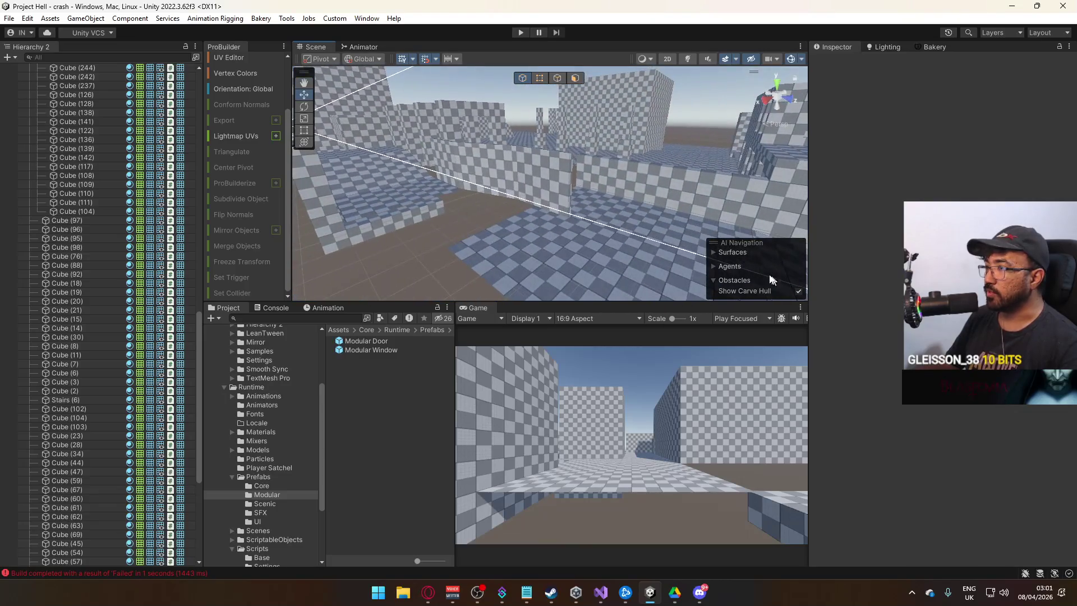
click(556, 201)
mouse_move(631, 201)
mouse_down()
mouse_move(585, 171)
mouse_move(604, 212)
mouse_move(728, 216)
mouse_move(722, 200)
mouse_up()
mouse_move(666, 175)
mouse_down()
mouse_move(379, 67)
mouse_move(505, 191)
mouse_up()
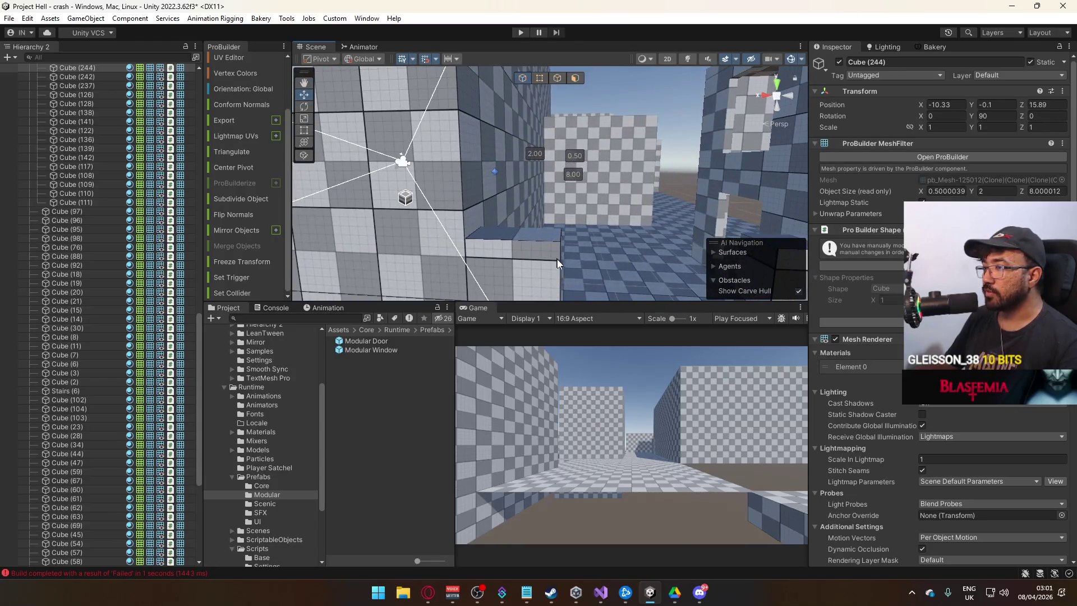
Step: Select pillars Cube (21) and Cube (20) and duplicate them with Ctrl+D
click(519, 202)
mouse_move(578, 303)
mouse_down()
mouse_move(597, 232)
mouse_move(533, 168)
mouse_move(483, 155)
mouse_move(620, 241)
mouse_move(518, 272)
mouse_move(476, 256)
mouse_move(549, 293)
mouse_move(674, 288)
mouse_move(506, 281)
mouse_up()
key(ctrl+d)
drag(623, 212, 512, 224)
Step: Frame the pillars and slide the duplicate Cube (22) along X to -4.83
key(f)
scroll(612, 171, down, 5)
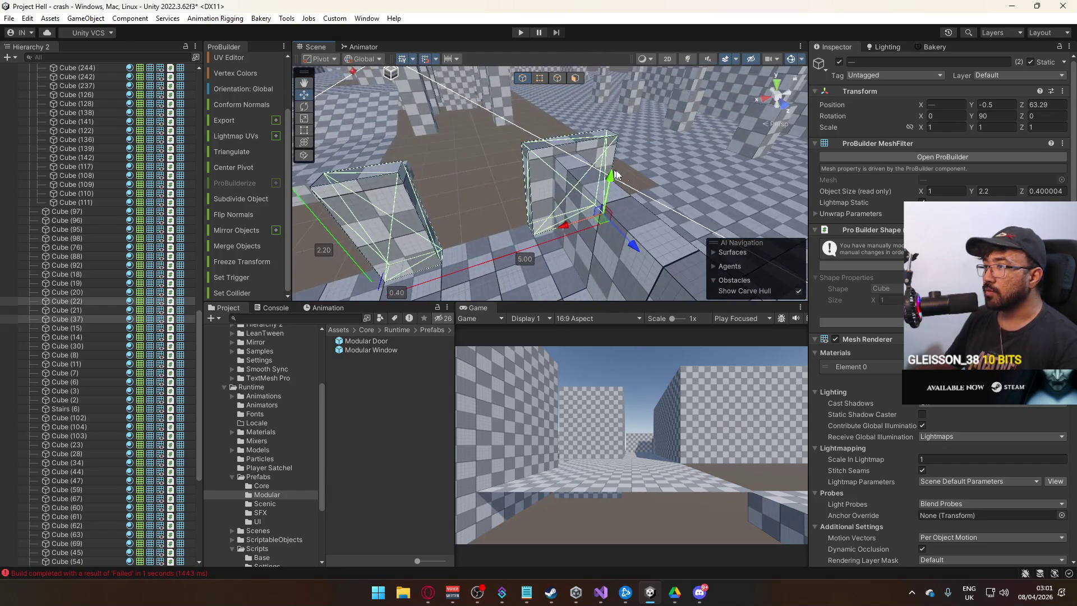
click(539, 78)
mouse_move(536, 101)
mouse_down()
mouse_move(505, 135)
mouse_move(497, 129)
mouse_up()
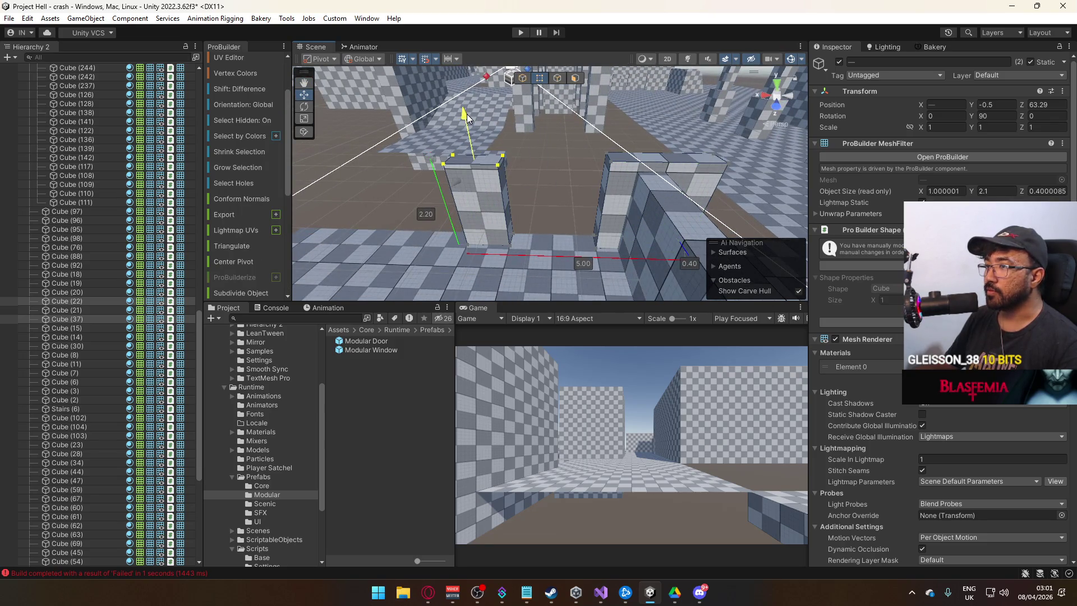
click(598, 143)
drag(598, 143, 773, 172)
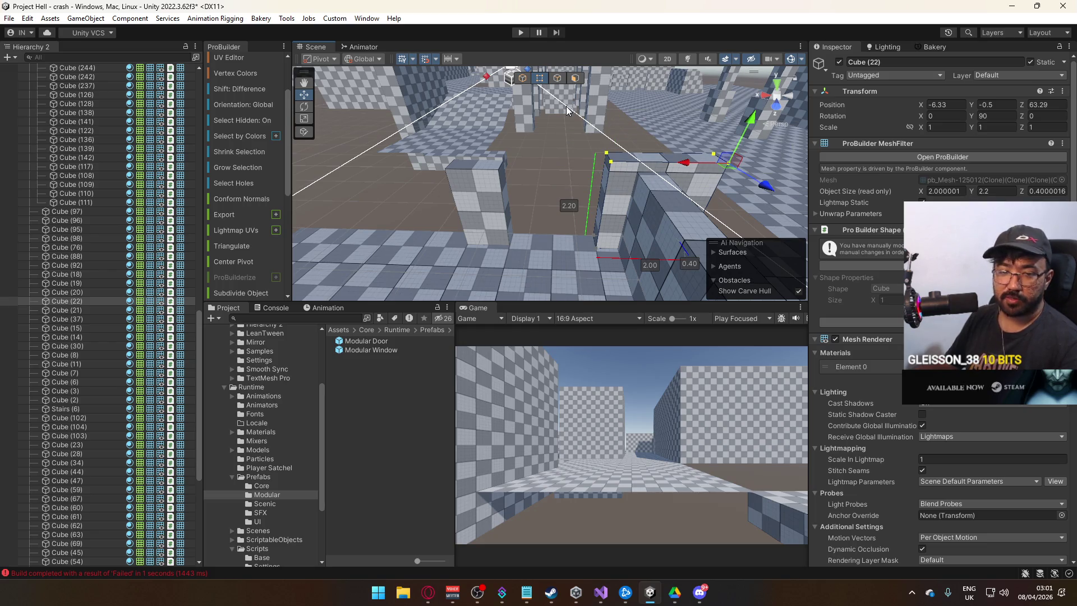
key(g)
drag(661, 250, 570, 241)
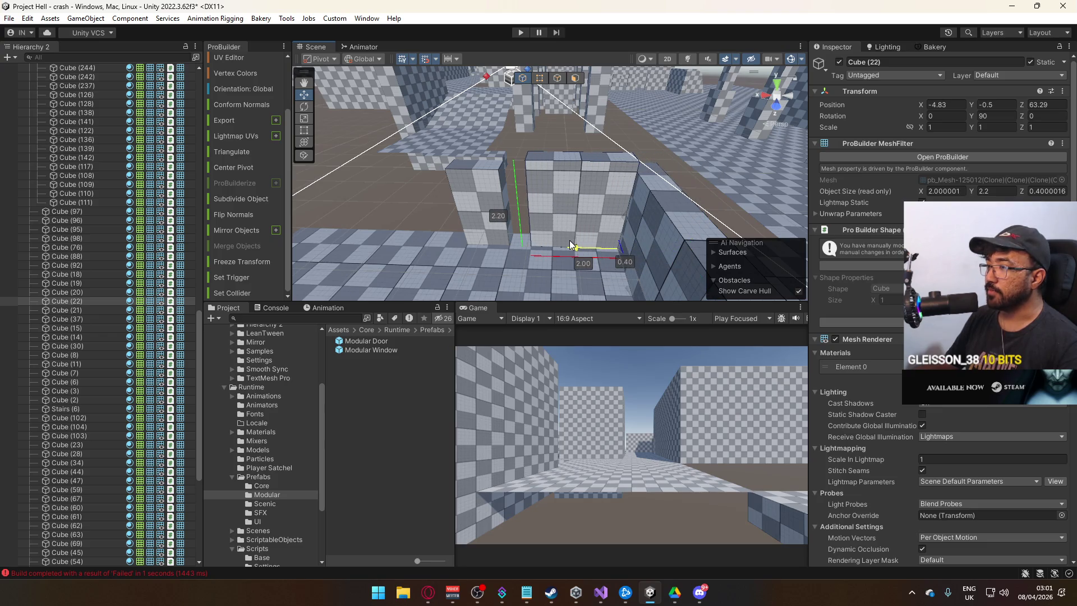
Step: Drag Cube (22)'s vertices to lower its top and narrow it from 2.0 to 0.5 wide
click(538, 82)
drag(652, 128, 646, 138)
drag(544, 132, 506, 252)
mouse_move(488, 165)
mouse_down()
mouse_move(563, 174)
mouse_move(563, 160)
mouse_up()
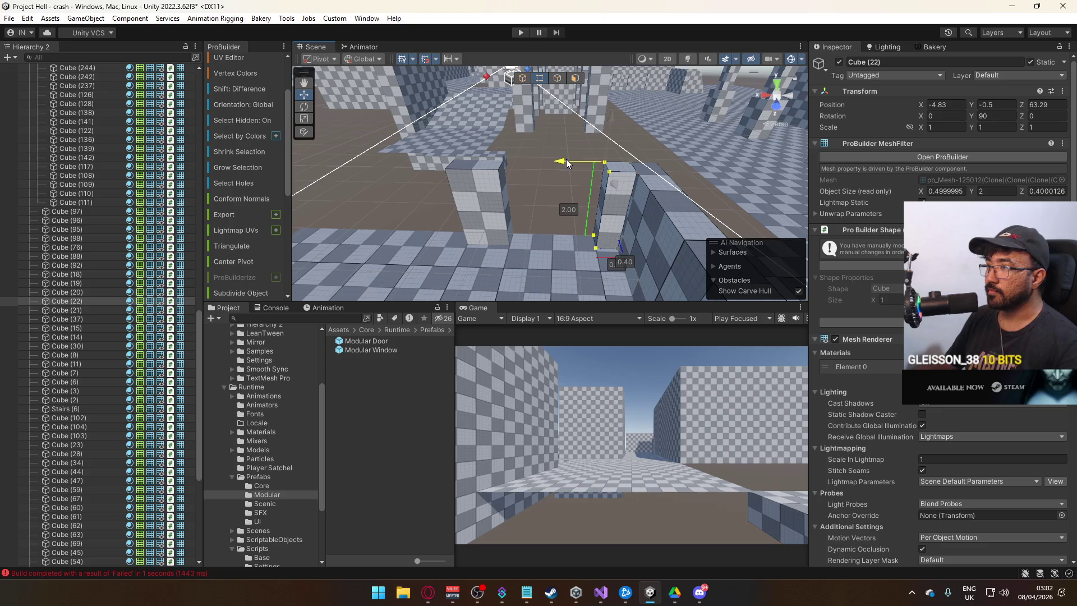
Step: Thin the long wall from 0.5 to 0.4 by dragging its side face
click(520, 79)
mouse_move(533, 107)
mouse_down()
mouse_move(726, 181)
mouse_move(729, 228)
mouse_move(645, 185)
mouse_up()
click(551, 144)
click(575, 78)
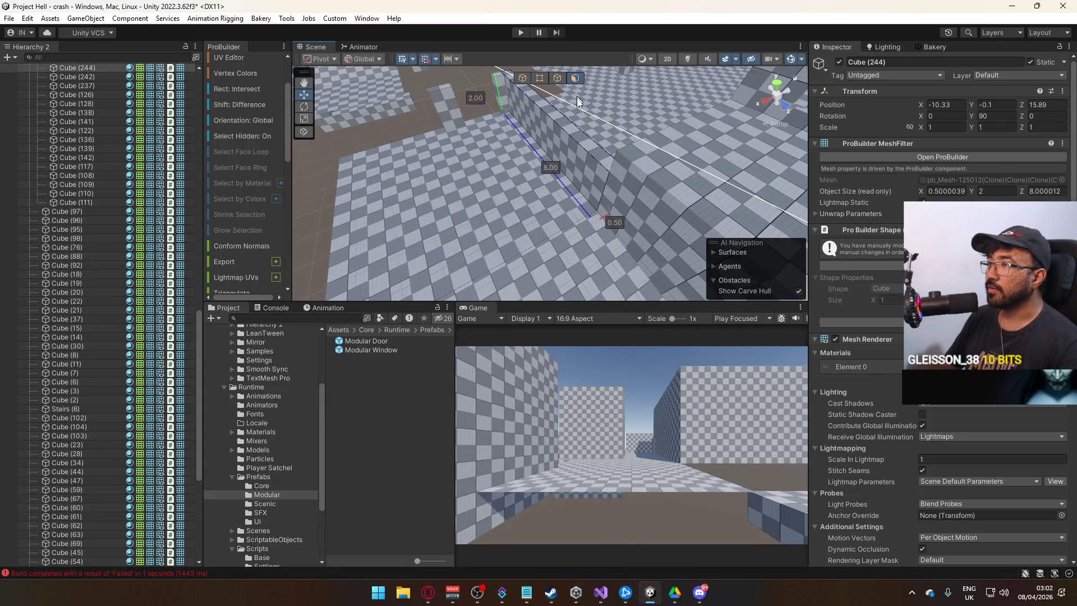
click(530, 121)
mouse_move(507, 138)
mouse_down()
mouse_move(432, 34)
mouse_move(551, 45)
mouse_up()
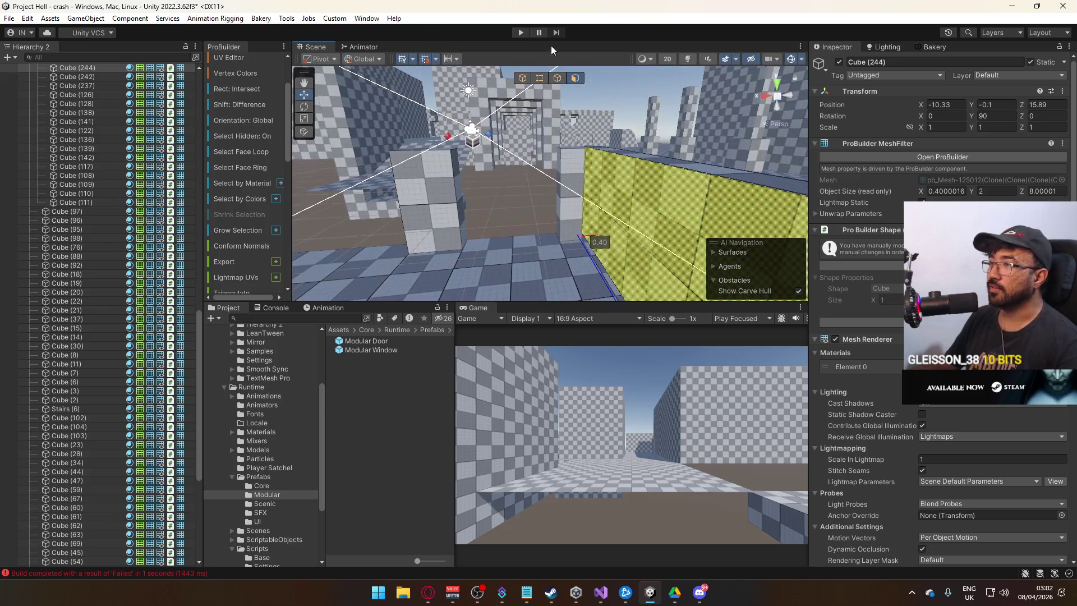
Step: Reselect Cube (22), check its side face, and expand the GameObject group's cube list
click(523, 78)
click(517, 140)
drag(516, 140, 535, 274)
click(575, 78)
drag(572, 82, 556, 137)
click(551, 161)
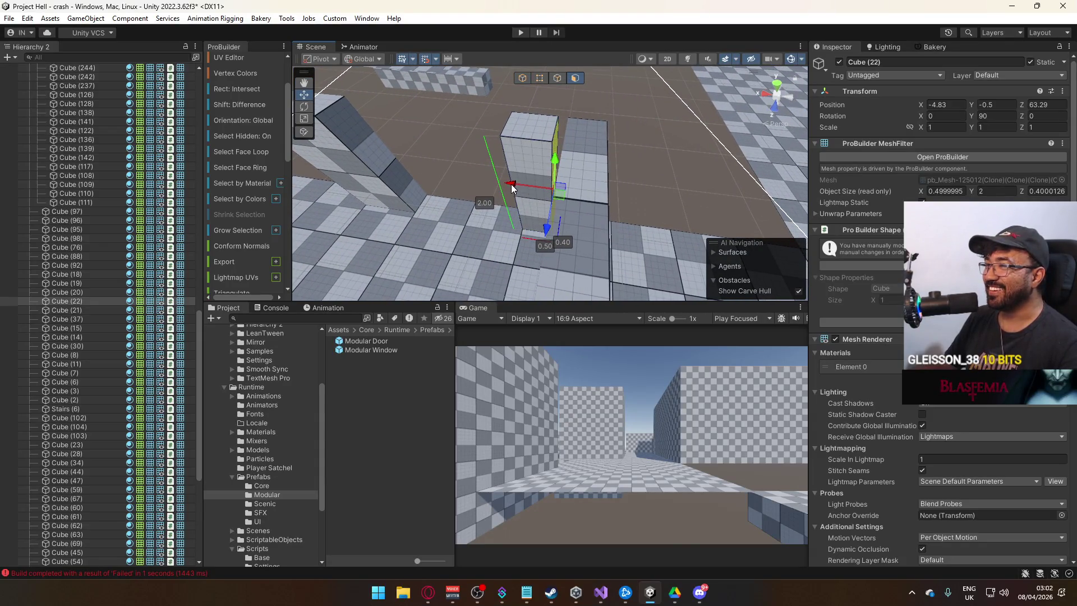
click(523, 78)
mouse_move(521, 95)
mouse_down()
mouse_move(494, 82)
mouse_move(527, 124)
mouse_up()
click(529, 125)
click(524, 126)
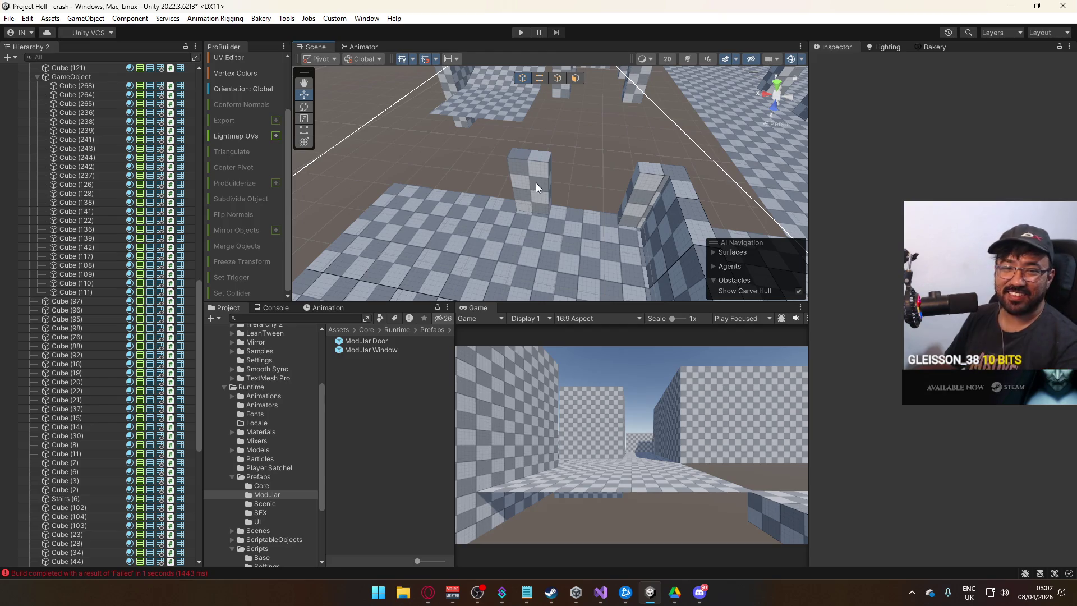
Step: Orbit over the corridor, briefly checking Discord before returning to Unity
mouse_move(539, 187)
mouse_down()
mouse_move(452, 207)
mouse_move(574, 155)
mouse_move(648, 206)
mouse_up()
key(alt+Tab)
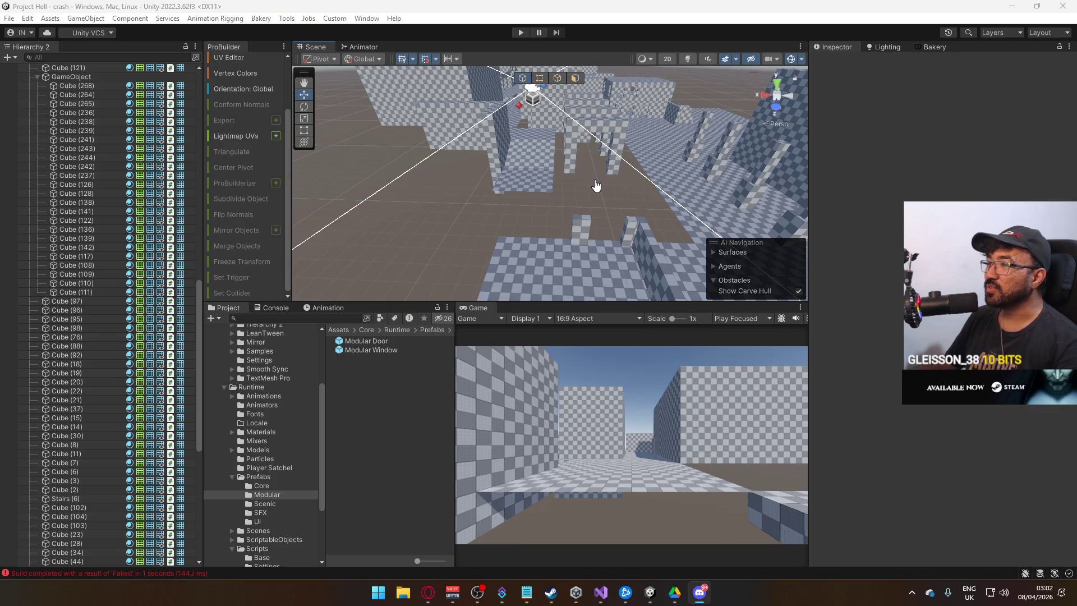
key(alt+Tab)
mouse_move(646, 207)
mouse_down()
mouse_move(750, 218)
mouse_move(706, 216)
mouse_up()
mouse_move(560, 176)
mouse_down()
mouse_move(493, 173)
mouse_move(690, 185)
mouse_up()
Step: Duplicate wall Cube (244), slide the copy along Z, and shorten it from 8 to about 4
click(493, 173)
key(ctrl+d)
mouse_move(742, 126)
mouse_down()
mouse_move(611, 162)
mouse_move(615, 226)
mouse_move(661, 254)
mouse_move(568, 271)
mouse_move(496, 143)
mouse_up()
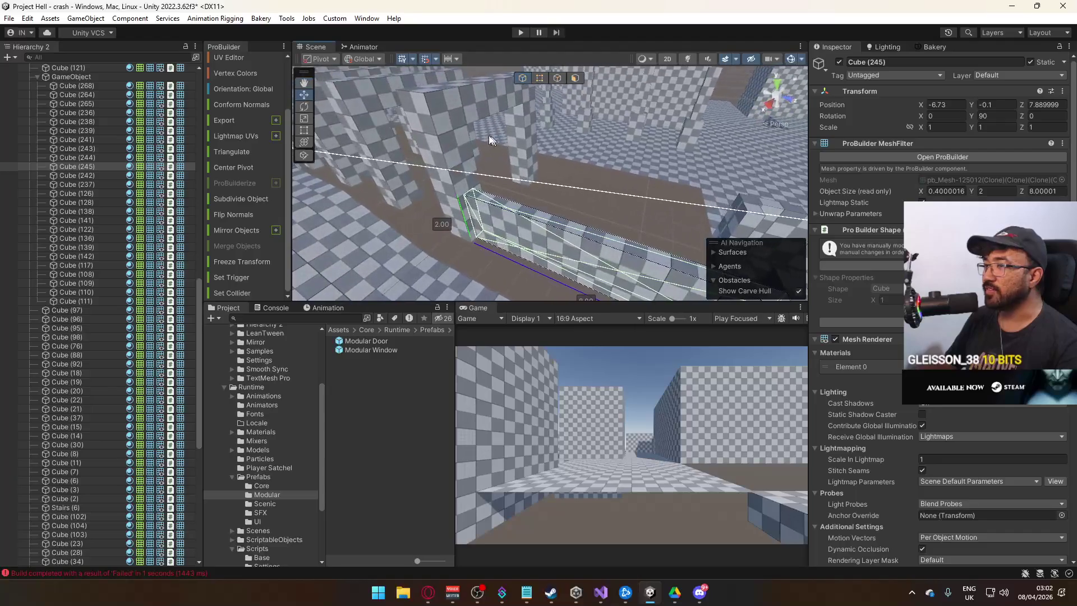
click(539, 78)
key(f)
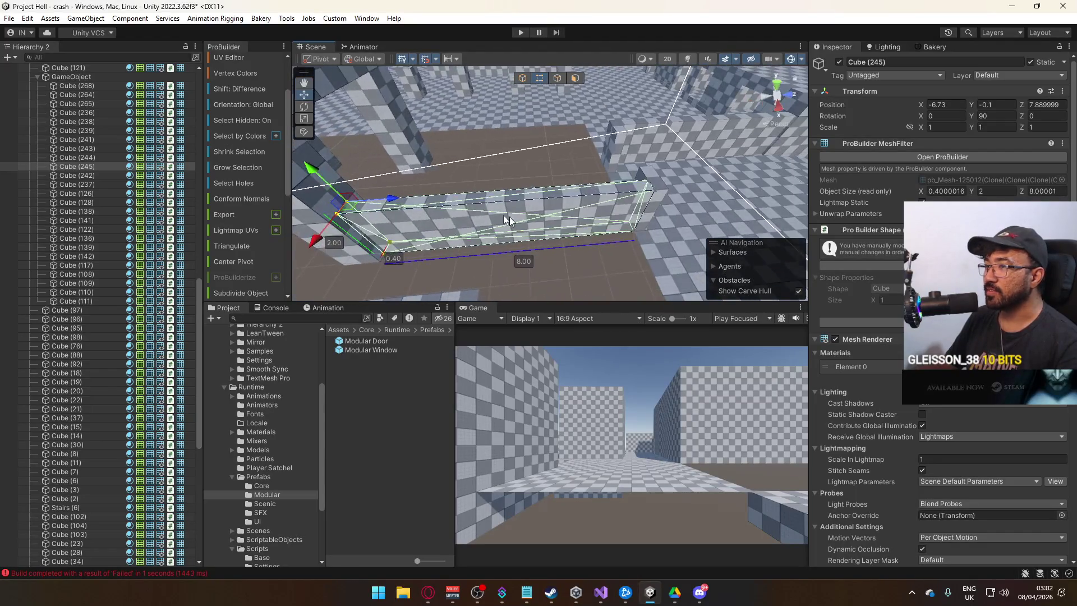
drag(414, 207, 550, 216)
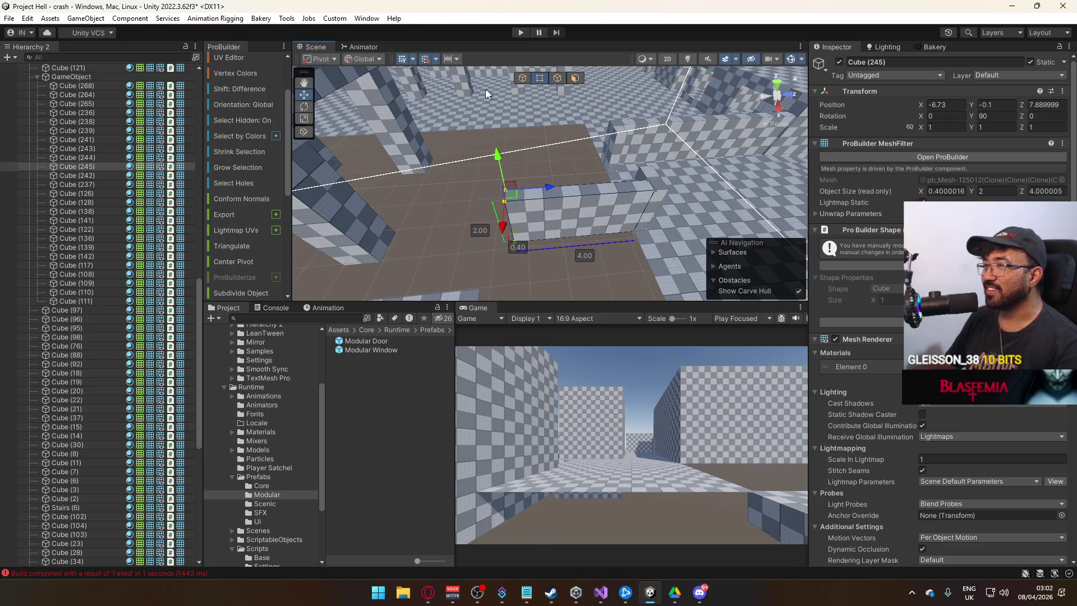
click(522, 78)
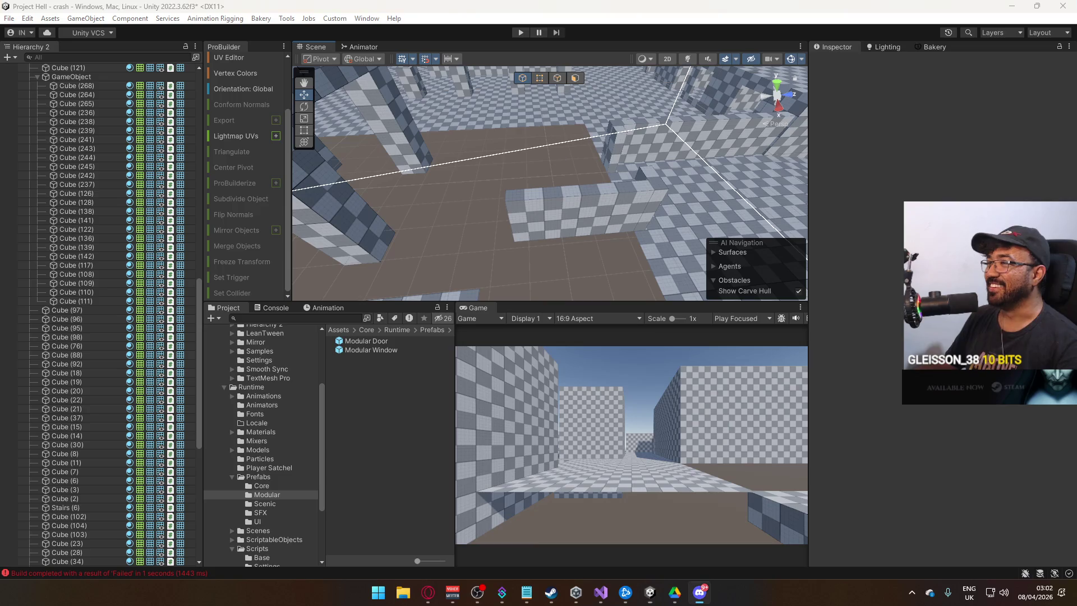
Step: Drag the left-end vertices of copy Cube (245) to lengthen it to 5.5
click(557, 215)
click(539, 79)
drag(458, 128, 548, 261)
drag(544, 190, 467, 200)
click(522, 81)
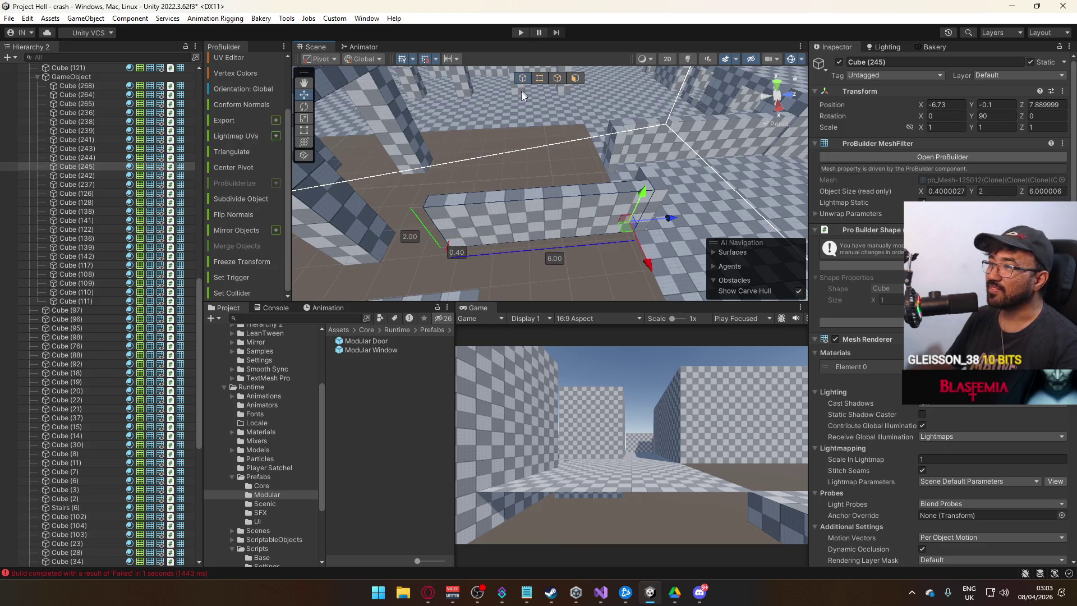
Step: Select floor block Cube (68), then the floor platform Cube (47)
scroll(539, 168, up, 5)
click(558, 186)
mouse_move(558, 186)
mouse_down()
mouse_move(505, 212)
mouse_move(424, 220)
mouse_move(423, 185)
mouse_move(426, 219)
mouse_move(551, 198)
mouse_move(620, 167)
mouse_up()
click(427, 219)
drag(620, 166, 573, 80)
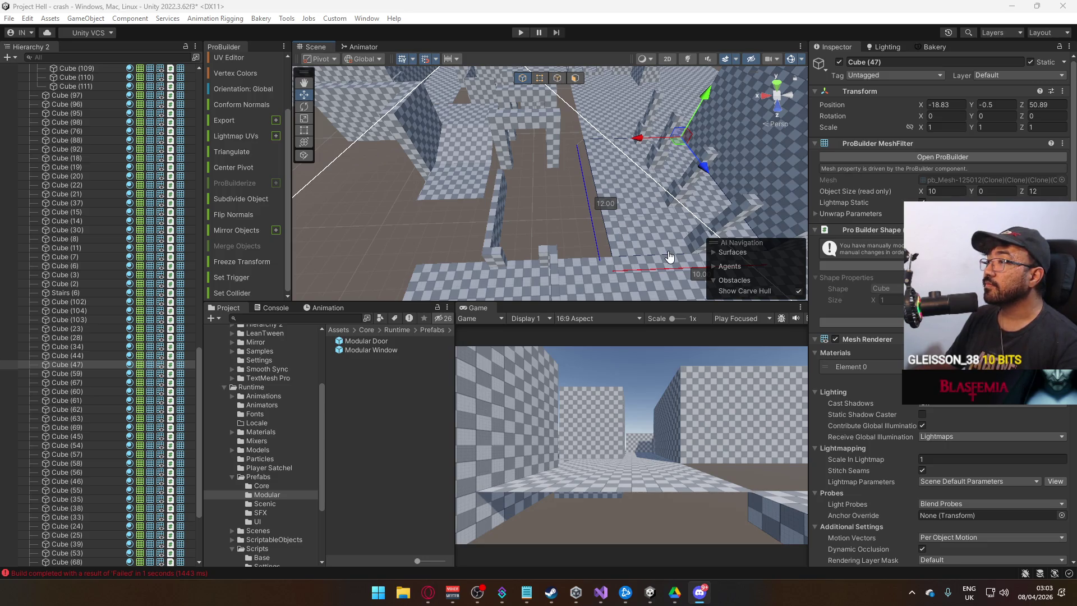
Step: Click through blocks Cube (243), (235), (192) and (219), then select Cube (244)
drag(571, 230, 660, 160)
click(660, 160)
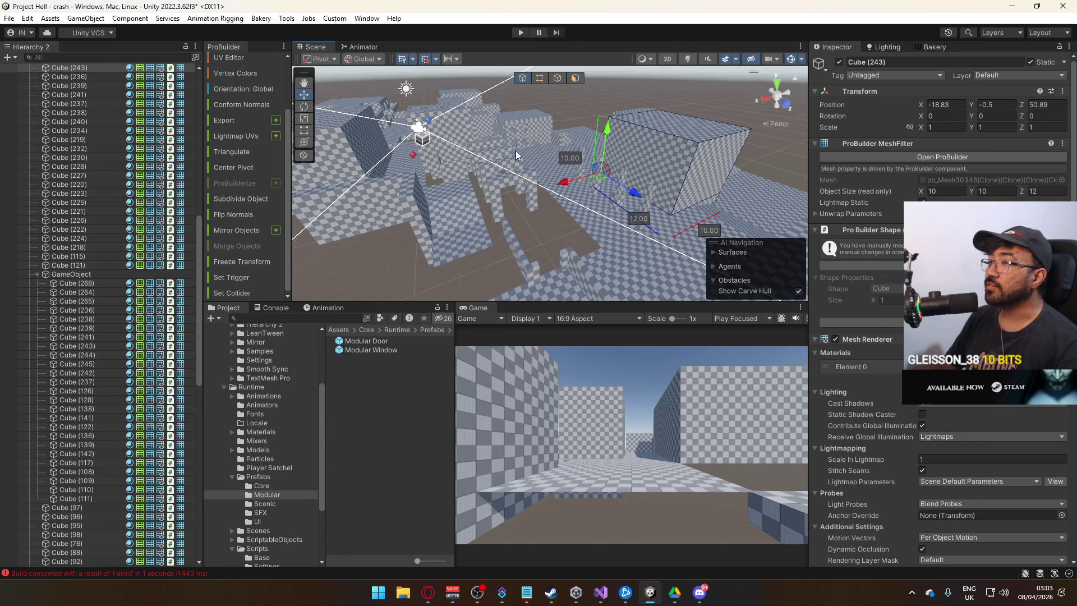
mouse_move(526, 125)
mouse_down()
mouse_move(266, 127)
mouse_move(221, 142)
mouse_move(581, 157)
mouse_move(460, 151)
mouse_move(571, 185)
mouse_move(488, 184)
mouse_move(630, 190)
mouse_move(6, 221)
mouse_move(23, 231)
mouse_move(393, 235)
mouse_up()
click(571, 185)
click(561, 247)
mouse_move(561, 247)
mouse_down()
mouse_move(592, 251)
mouse_move(450, 143)
mouse_move(539, 163)
mouse_move(513, 179)
mouse_move(633, 198)
mouse_up()
click(450, 143)
click(512, 179)
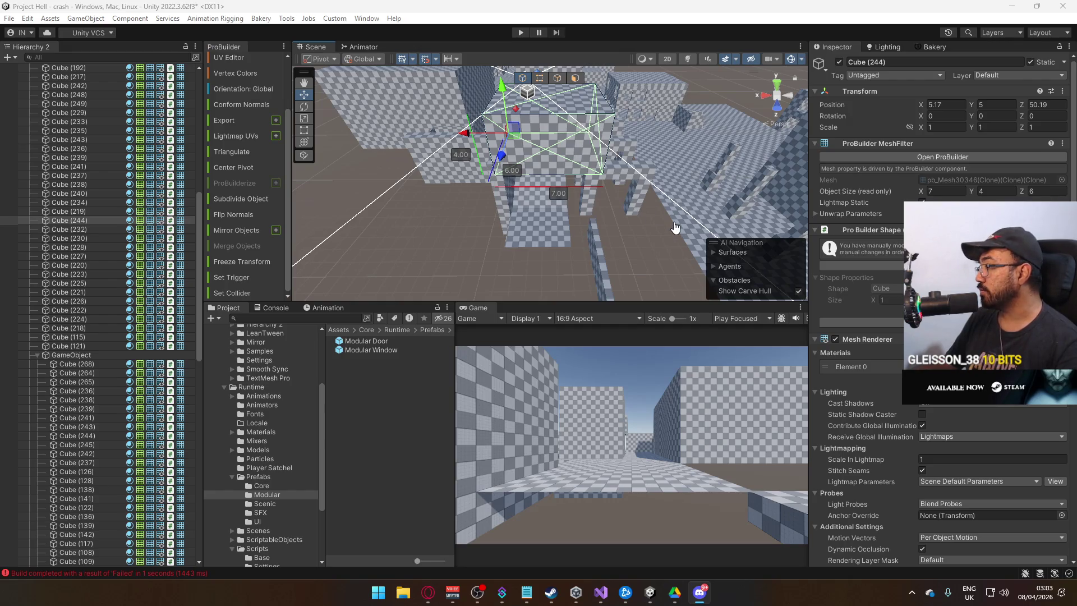
Step: Drop Cube (244) onto the floor at X 0.67, Y -0.5, Z 50.79, then bring up Discord
key(alt+Tab)
mouse_move(480, 137)
mouse_down()
mouse_move(566, 144)
mouse_move(510, 151)
mouse_move(547, 153)
mouse_up()
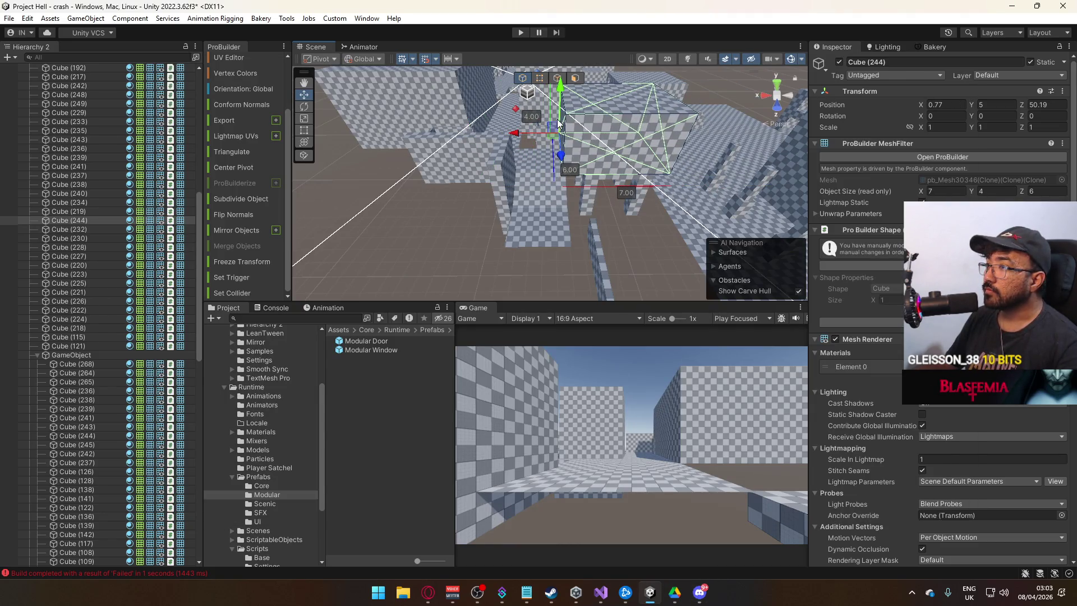
mouse_move(562, 96)
mouse_down()
mouse_move(561, 160)
mouse_move(584, 155)
mouse_up()
mouse_move(511, 164)
mouse_down()
mouse_move(507, 118)
mouse_move(593, 125)
mouse_move(611, 141)
mouse_move(504, 136)
mouse_move(474, 107)
mouse_up()
mouse_move(499, 172)
mouse_down()
mouse_move(509, 173)
mouse_move(486, 129)
mouse_up()
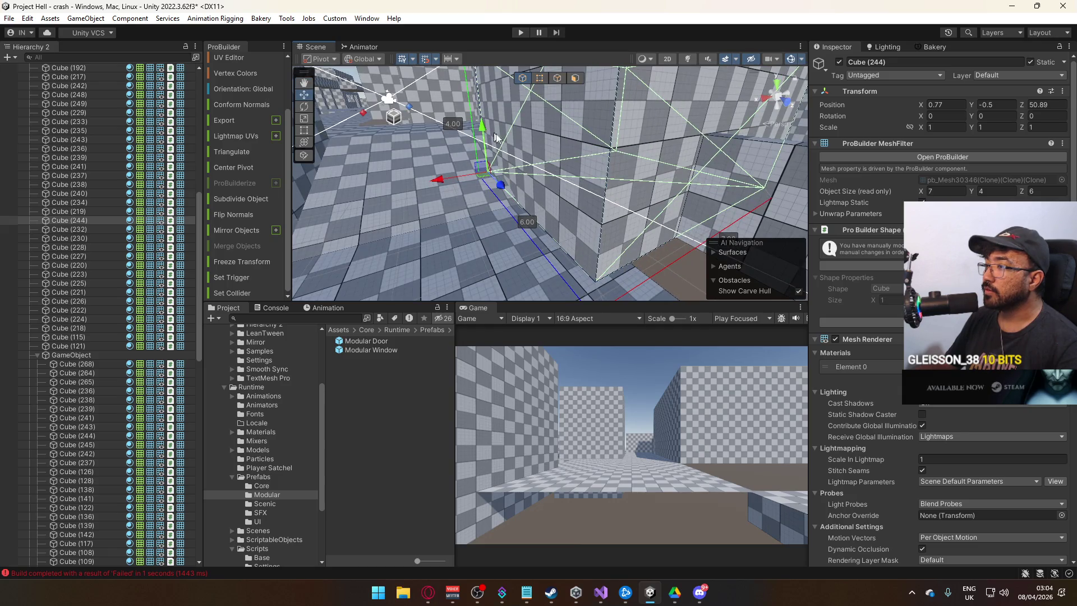
key(f)
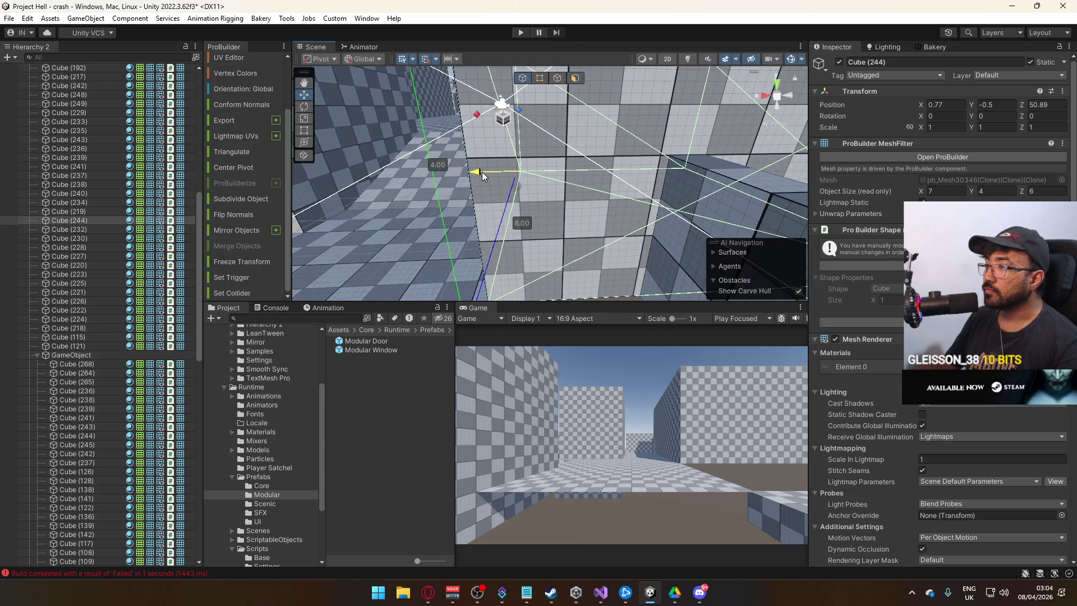
drag(483, 171, 483, 171)
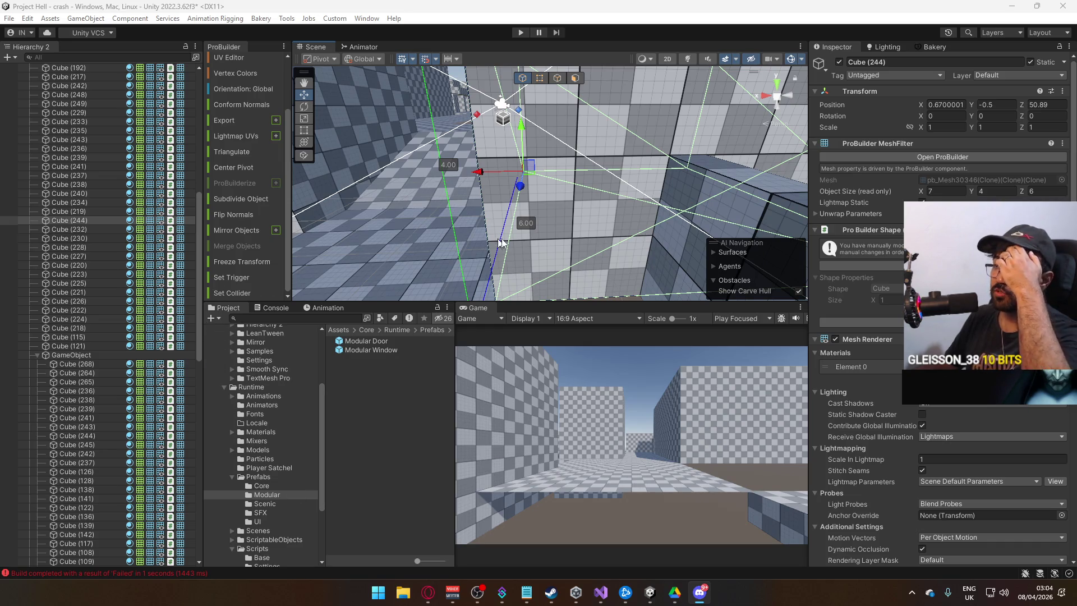
click(788, 352)
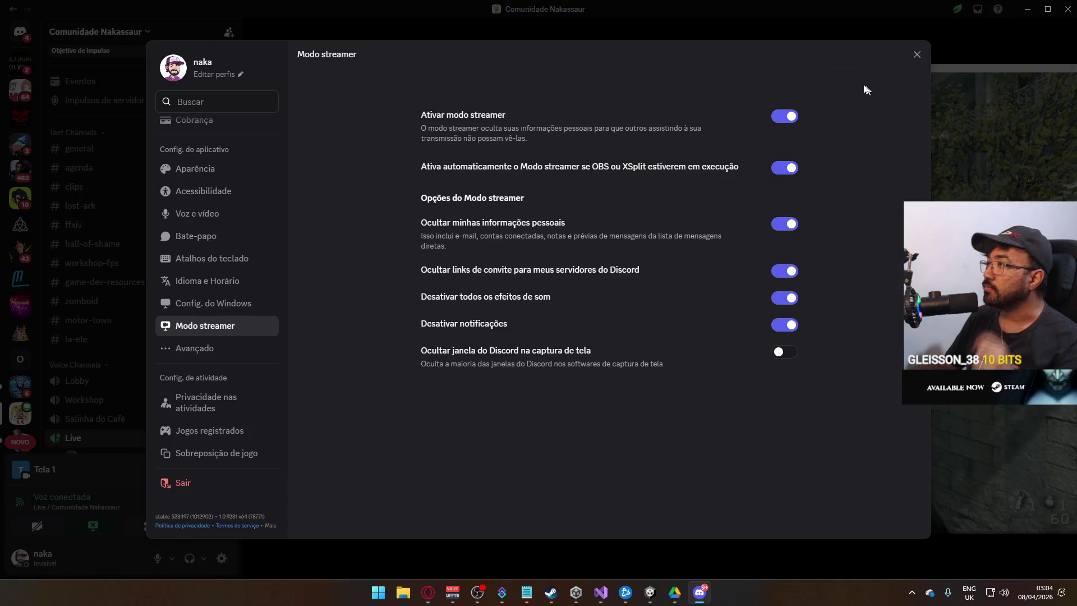
Step: Close Discord's Streamer Mode settings, revisit that page, then close the settings screen
click(917, 54)
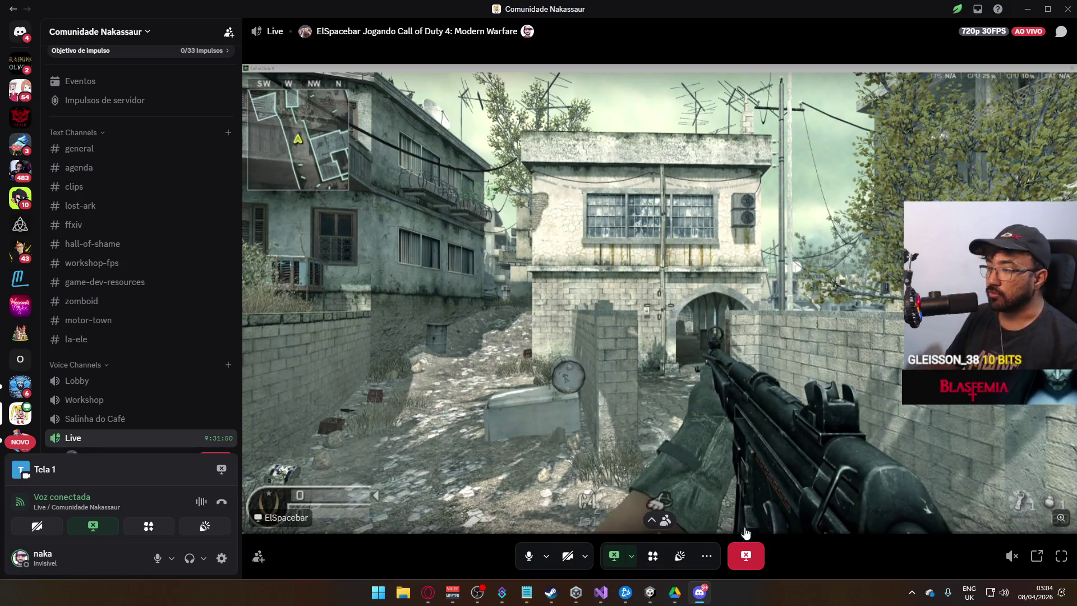
mouse_move(700, 591)
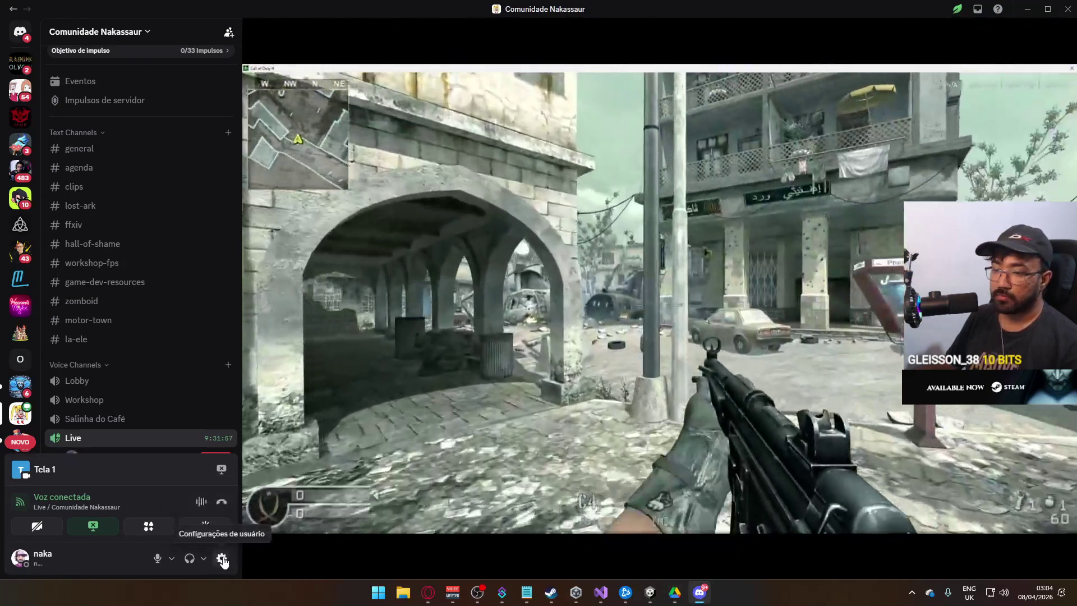
click(222, 558)
scroll(248, 432, down, 5)
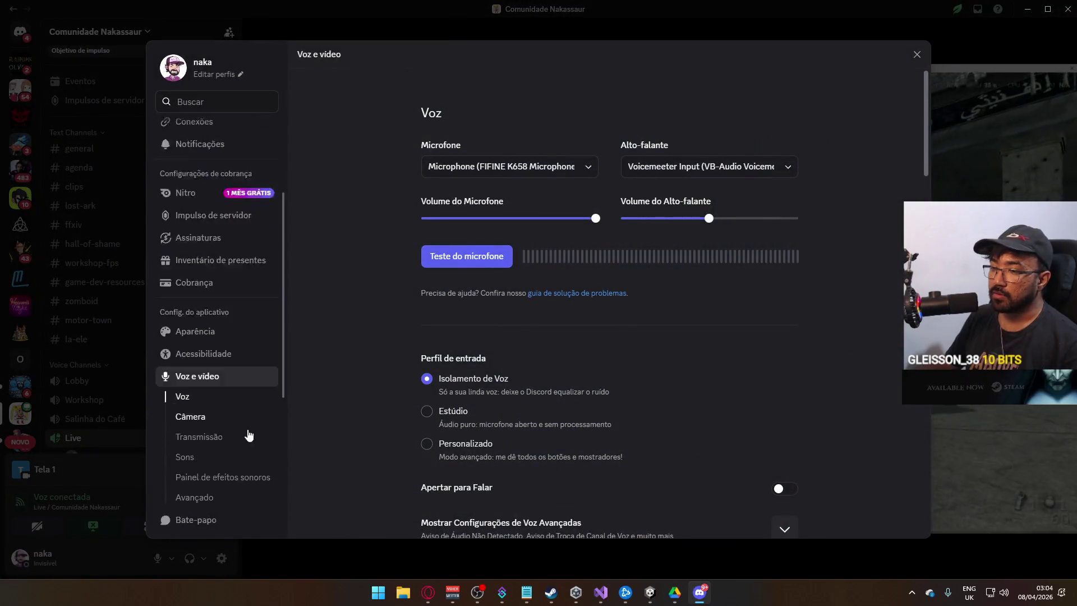
click(236, 364)
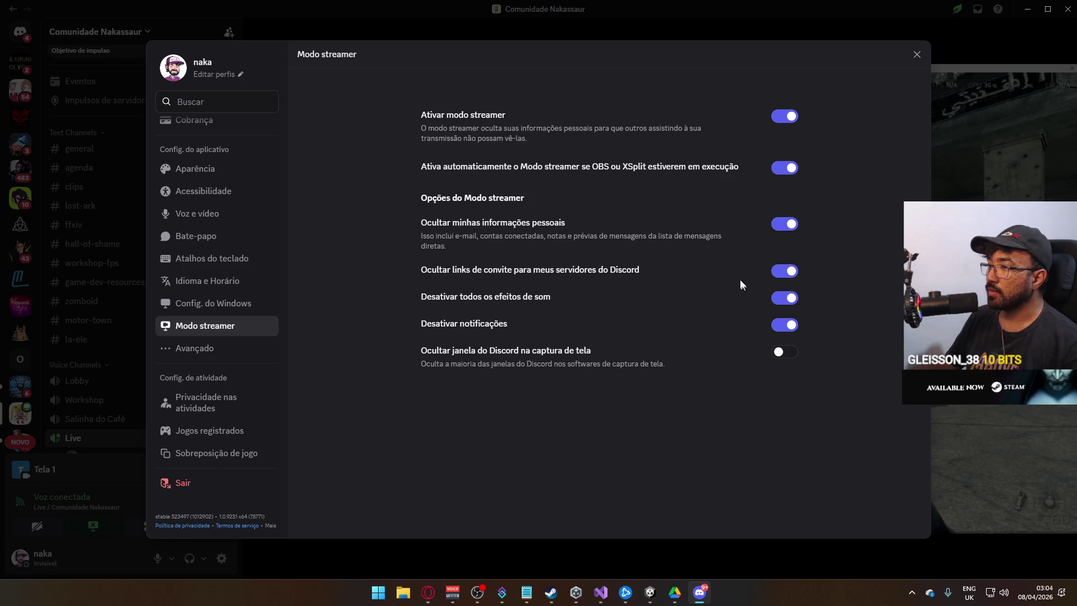
click(792, 352)
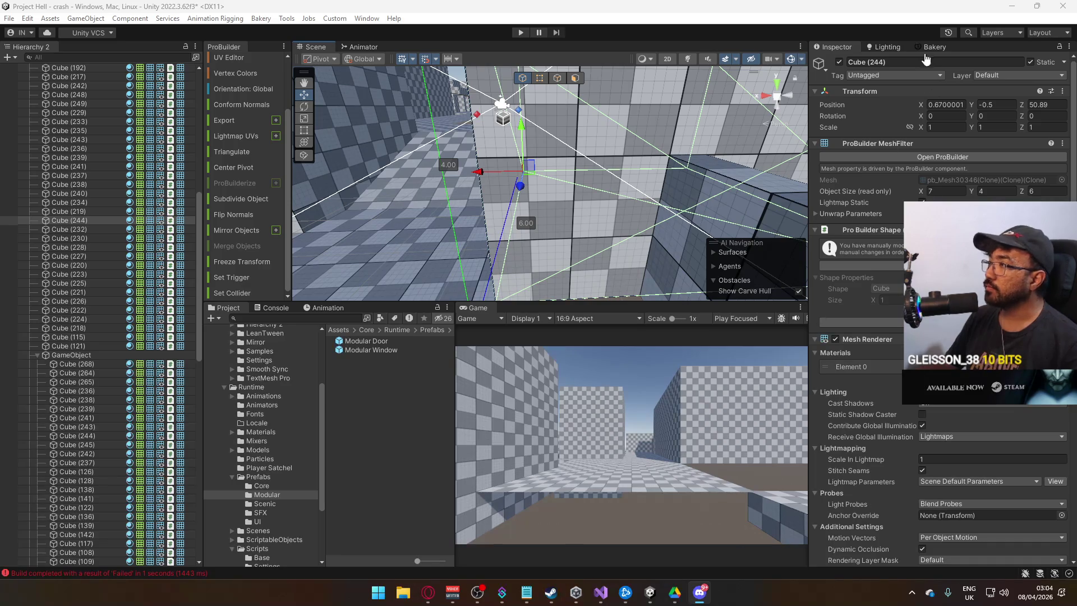
Step: Pull Cube (244)'s right face in so the block is exactly 5 wide
click(680, 313)
scroll(660, 270, down, 5)
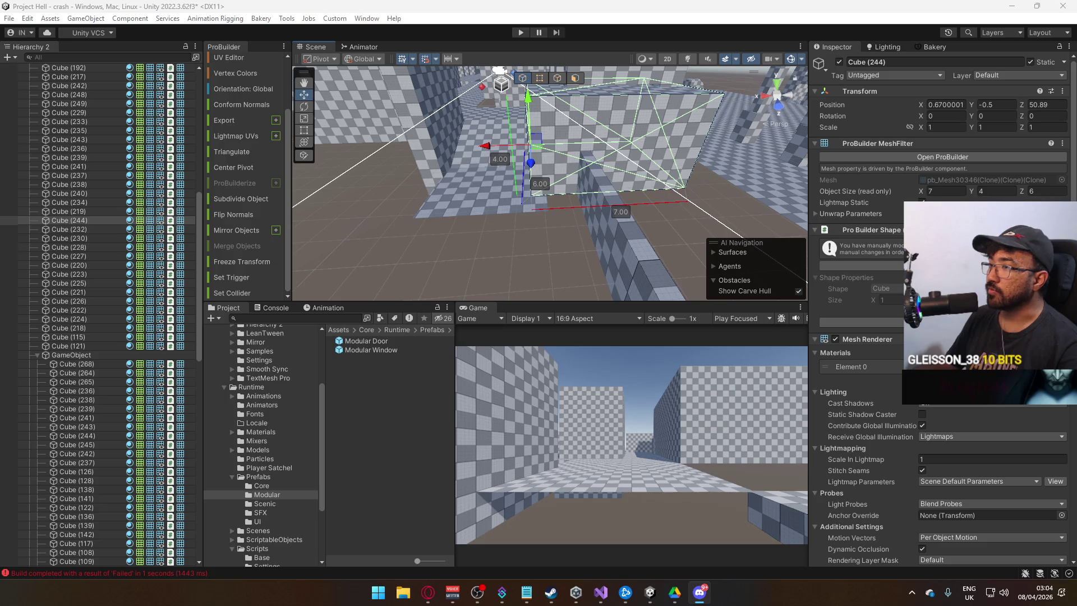
mouse_move(552, 180)
mouse_down()
mouse_move(563, 177)
mouse_move(561, 212)
mouse_up()
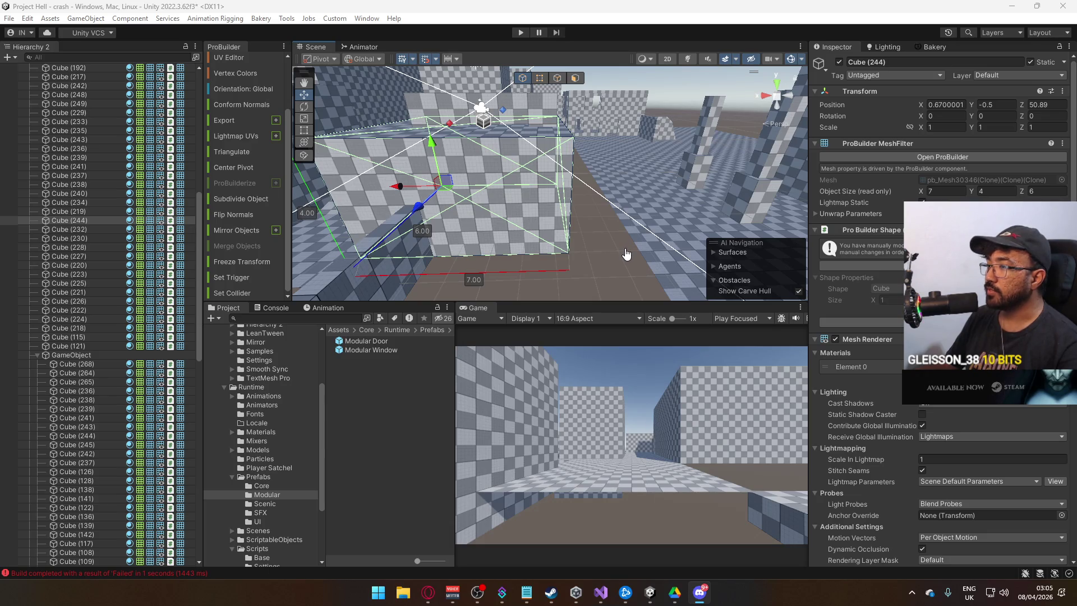
mouse_move(624, 258)
mouse_down()
mouse_move(527, 217)
mouse_move(533, 185)
mouse_up()
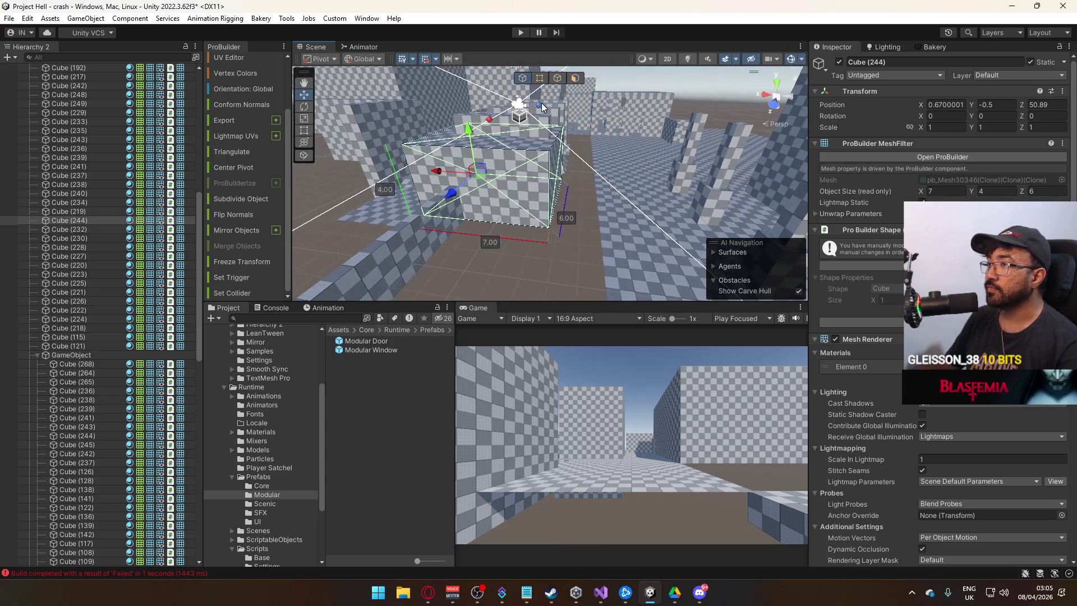
click(575, 78)
click(559, 166)
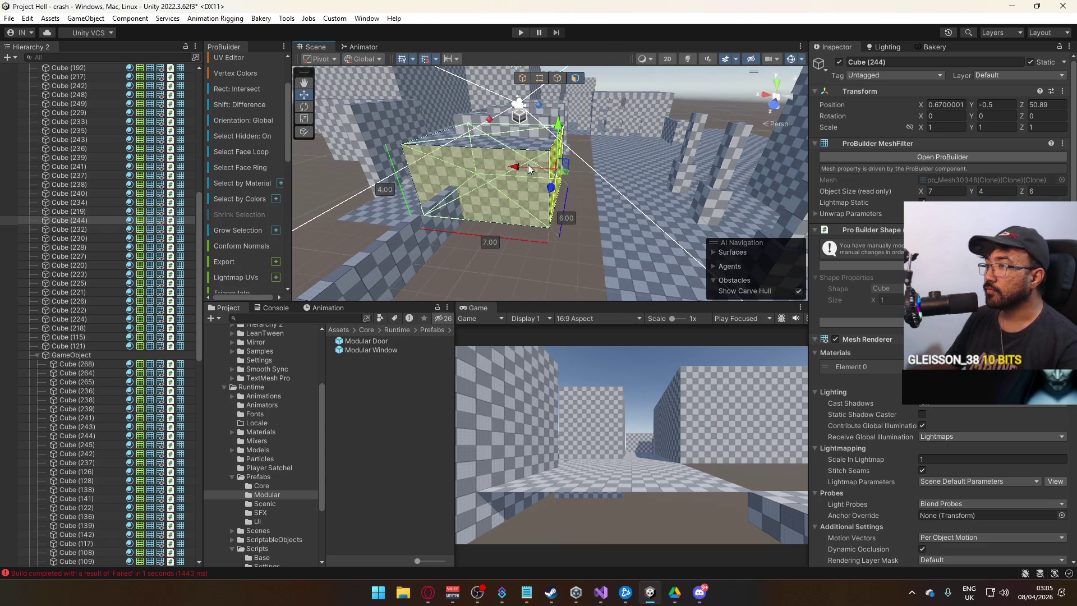
drag(516, 167, 483, 169)
drag(483, 168, 547, 160)
click(546, 160)
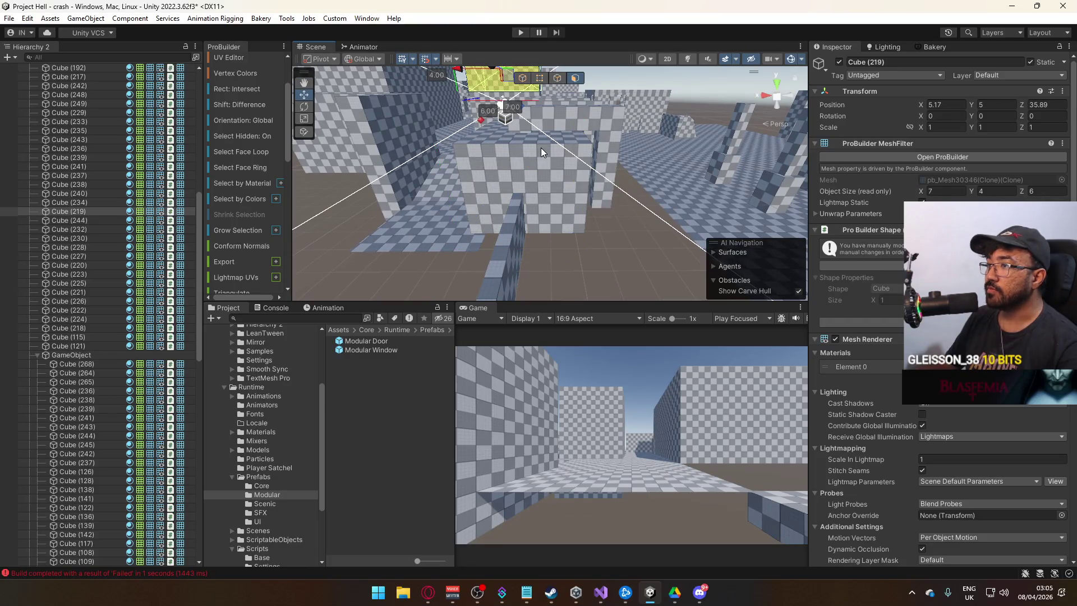
Step: Select the copy Cube (245) and raise it 4 units above the original
click(541, 147)
mouse_move(586, 200)
mouse_down()
mouse_move(533, 122)
mouse_move(555, 180)
mouse_move(616, 208)
mouse_up()
click(496, 165)
key(g)
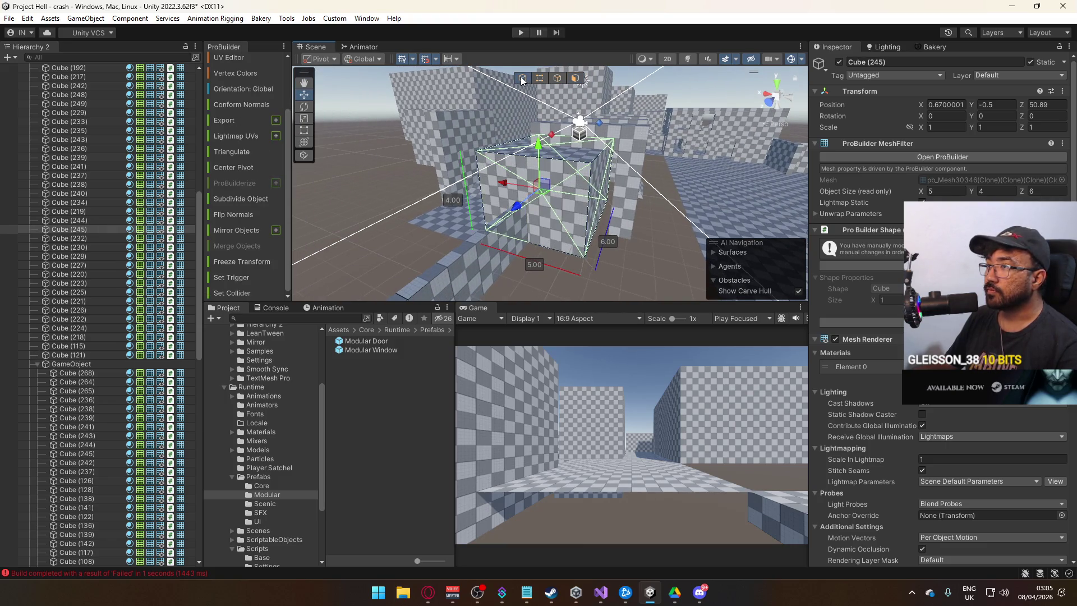
drag(540, 117, 539, 84)
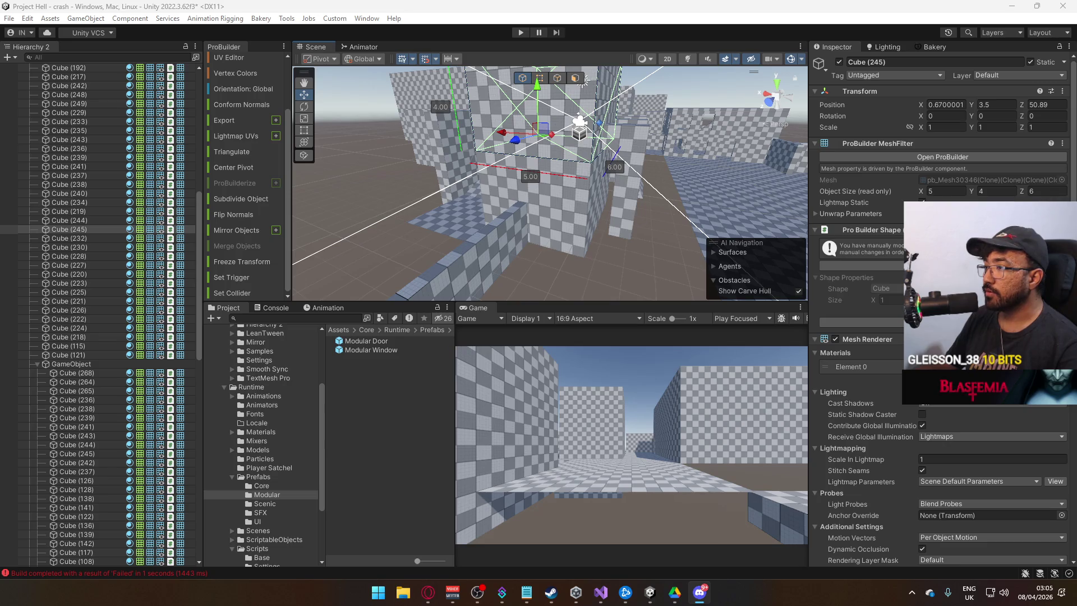
Step: Inspect the raised block's right face and the lower block Cube (244) from closer angles
mouse_move(637, 222)
mouse_down()
mouse_move(524, 174)
mouse_move(571, 152)
mouse_move(627, 159)
mouse_move(536, 125)
mouse_move(543, 152)
mouse_up()
key(g)
click(591, 135)
drag(527, 234, 522, 185)
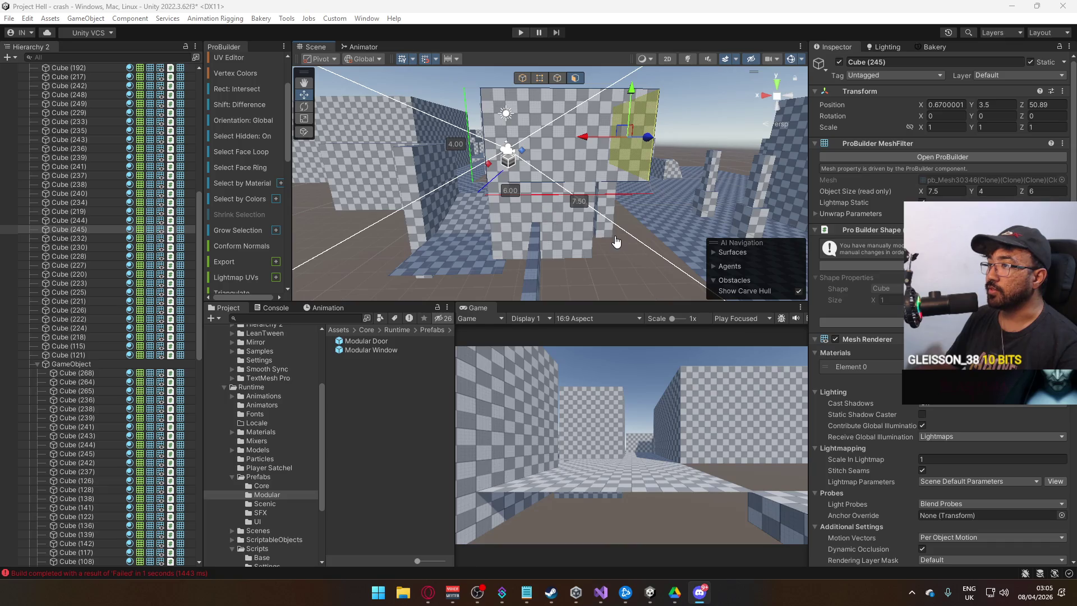
drag(616, 242, 549, 205)
click(549, 204)
click(540, 78)
mouse_move(644, 187)
mouse_down()
mouse_move(611, 187)
mouse_move(601, 112)
mouse_move(601, 133)
mouse_up()
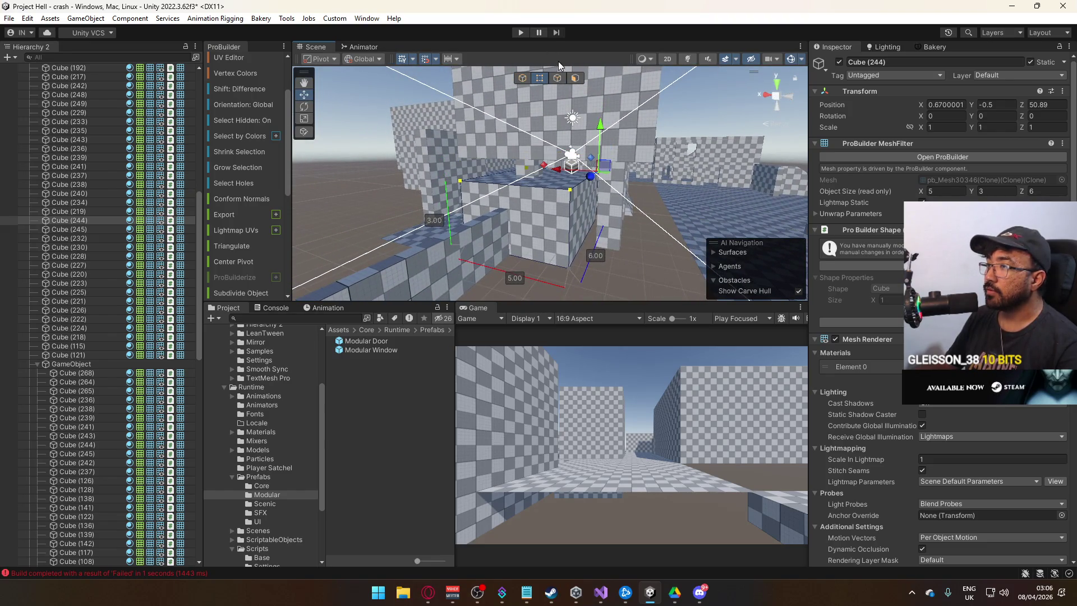
Step: Lower the upper block Cube (245) to height 2.6
click(524, 78)
click(604, 139)
mouse_move(530, 115)
mouse_down()
mouse_move(551, 214)
mouse_move(493, 242)
mouse_move(630, 153)
mouse_move(595, 145)
mouse_move(555, 112)
mouse_move(540, 123)
mouse_move(611, 130)
mouse_move(675, 157)
mouse_move(679, 182)
mouse_move(553, 230)
mouse_move(608, 221)
mouse_move(551, 182)
mouse_move(578, 210)
mouse_move(544, 198)
mouse_move(635, 242)
mouse_move(659, 230)
mouse_up()
click(552, 187)
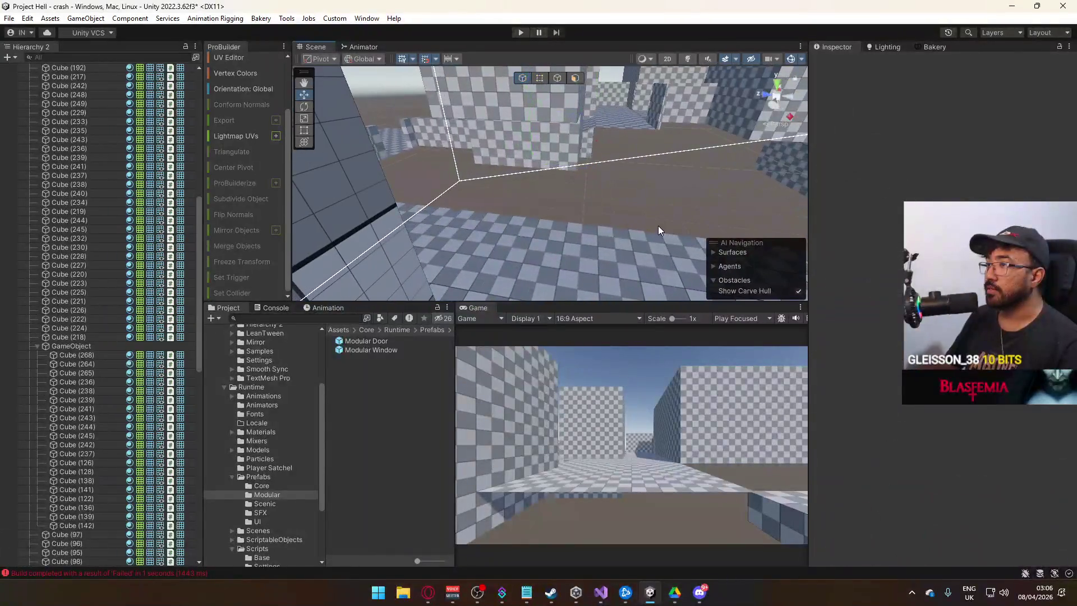
Step: Start a new ProBuilder shape over the checkered floor and choose Arch
mouse_move(596, 218)
mouse_down()
mouse_move(586, 214)
mouse_move(611, 225)
mouse_move(601, 217)
mouse_up()
scroll(601, 218, up, 5)
scroll(265, 86, up, 3)
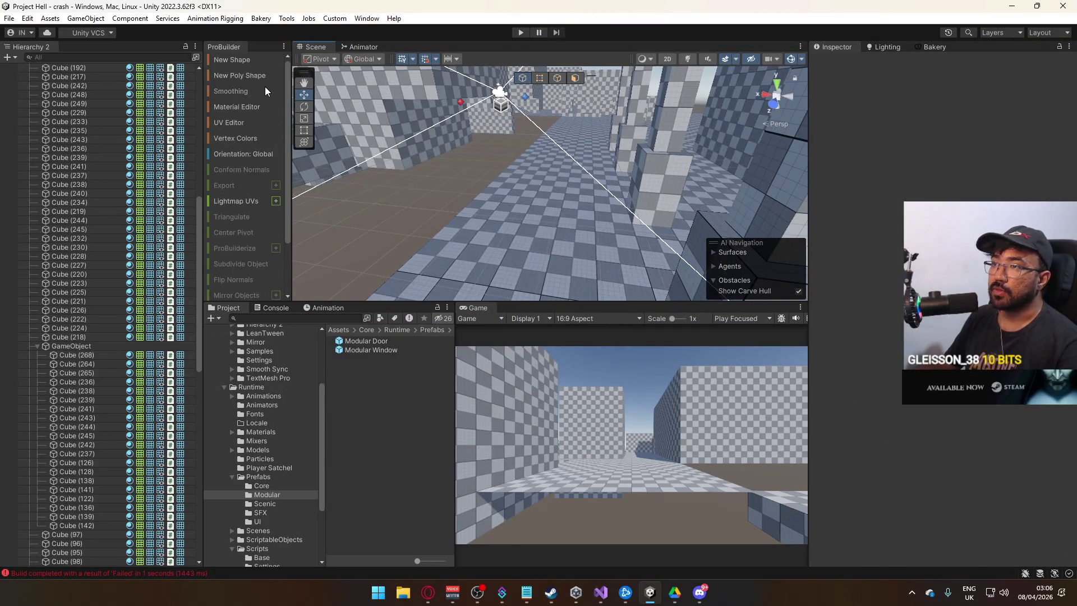
click(246, 59)
drag(709, 240, 540, 160)
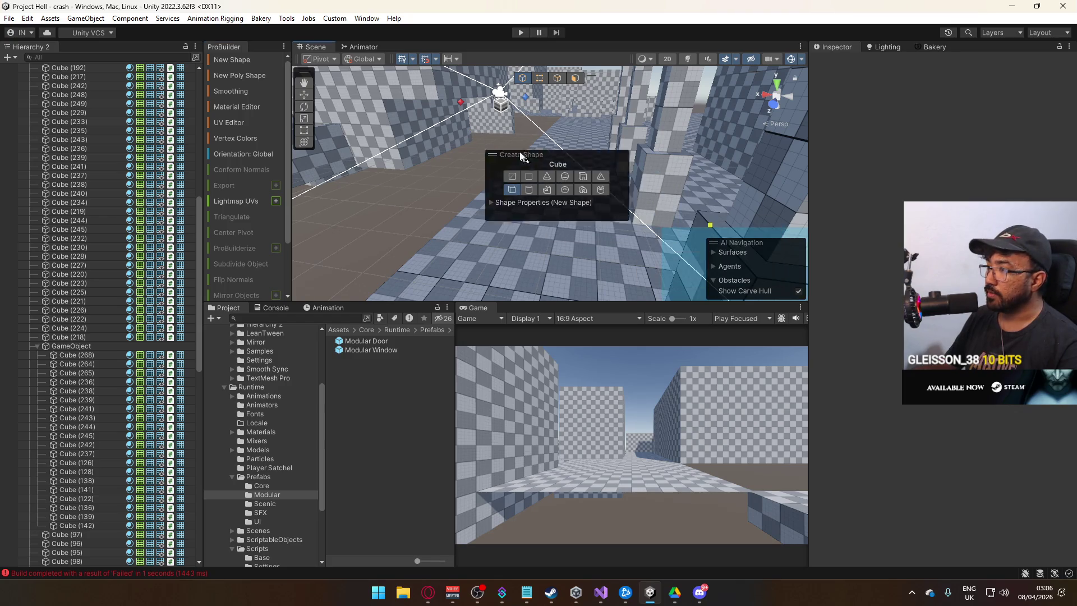
click(552, 175)
scroll(402, 247, up, 5)
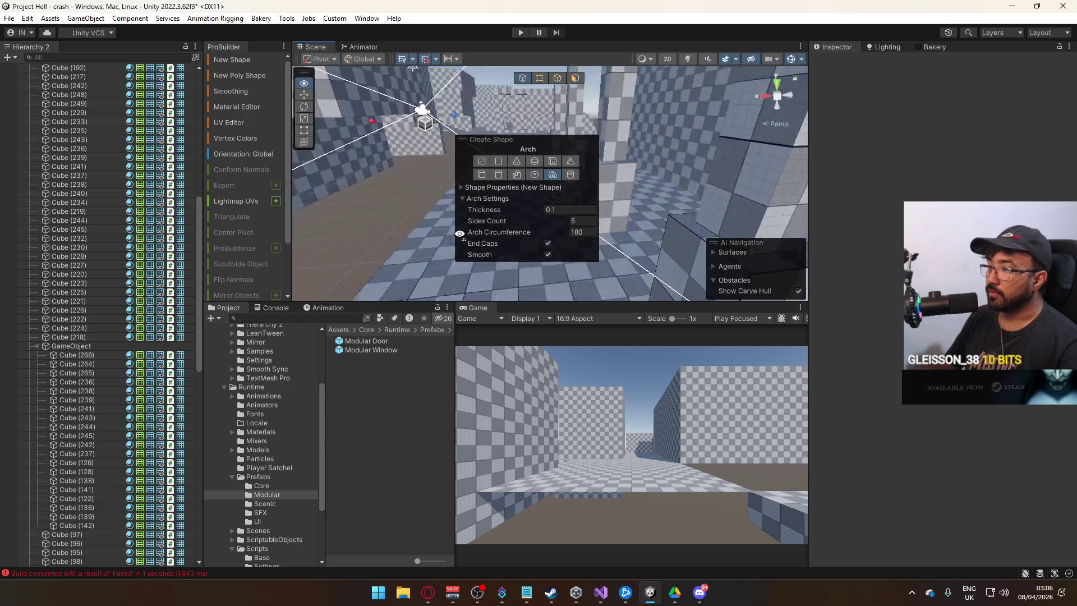
mouse_move(466, 140)
mouse_down()
mouse_move(631, 140)
mouse_move(674, 163)
mouse_up()
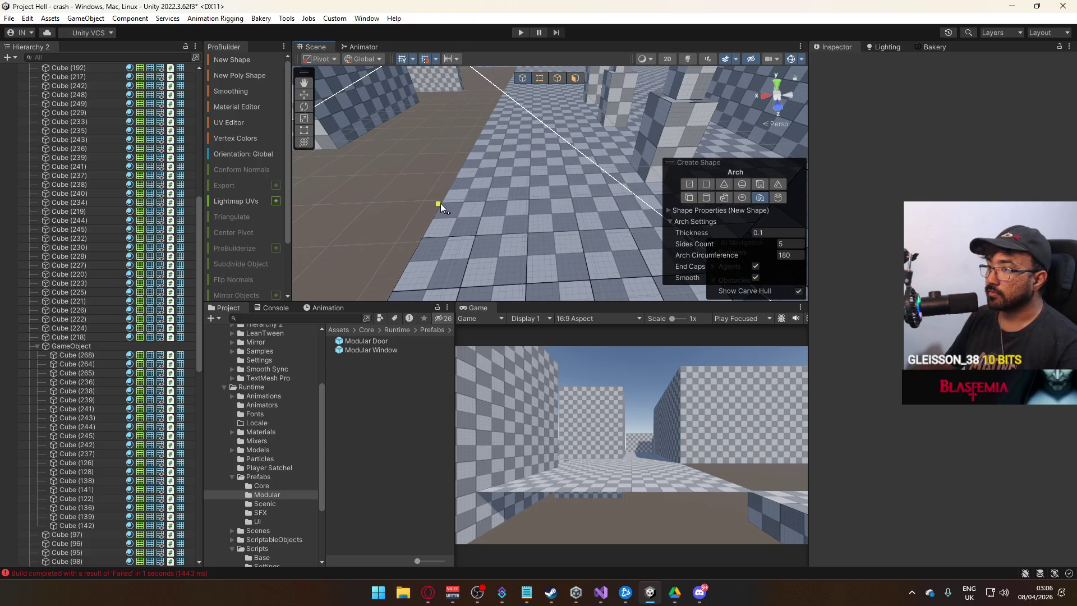
Step: Draw a 4-wide arch base on the corridor floor and set its height to 1.9
drag(442, 203, 509, 175)
drag(590, 172, 602, 172)
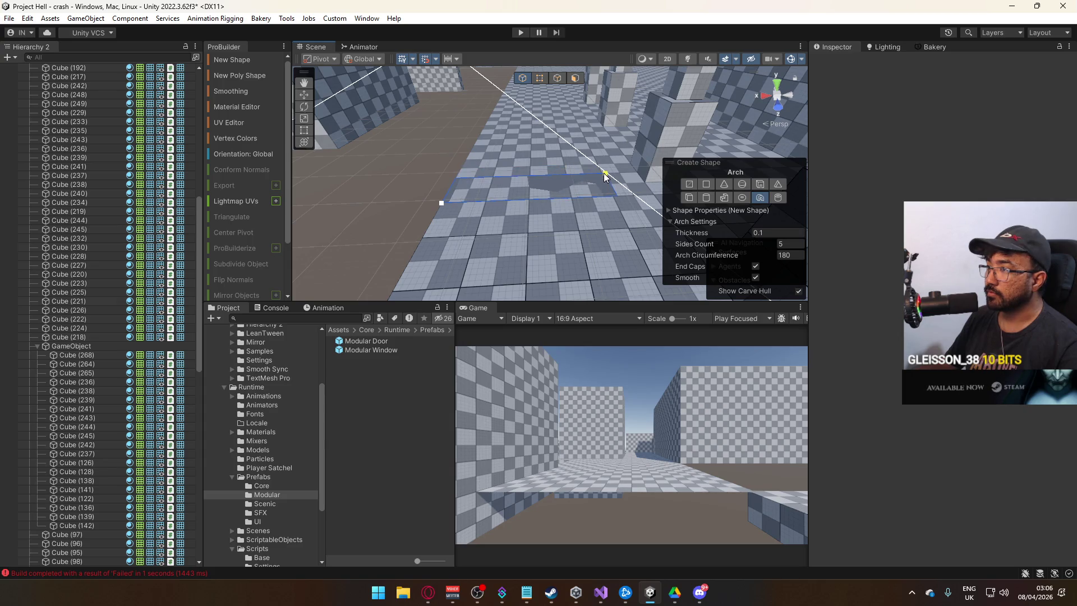
click(590, 100)
mouse_move(590, 99)
mouse_down()
mouse_move(589, 178)
mouse_move(724, 221)
mouse_up()
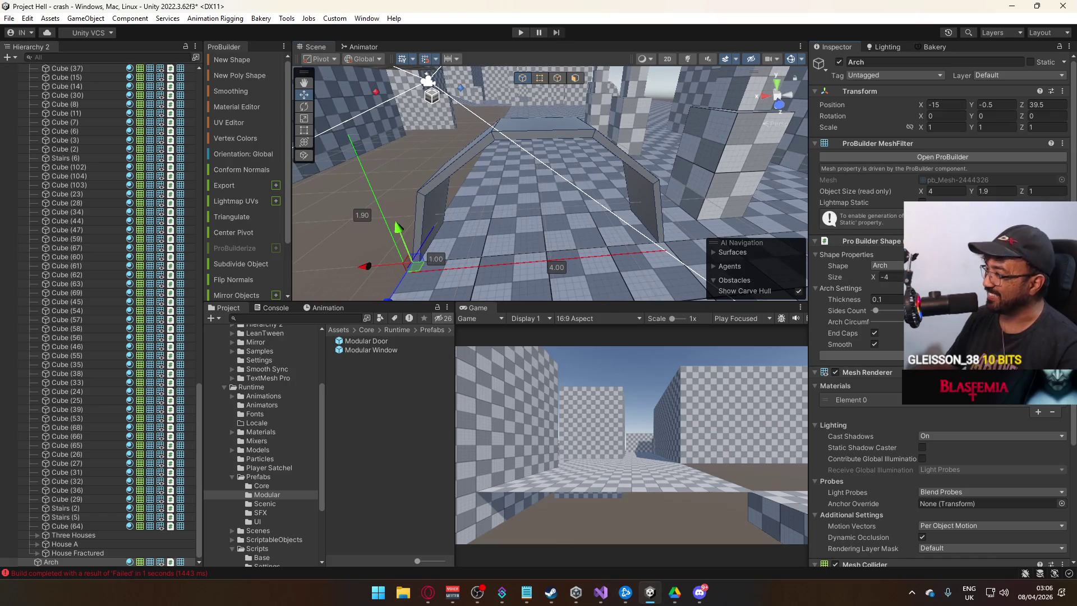
Step: Set the arch Thickness to 0.5 and raise its Sides Count
drag(851, 298, 860, 297)
double_click(887, 299)
text(0.5)
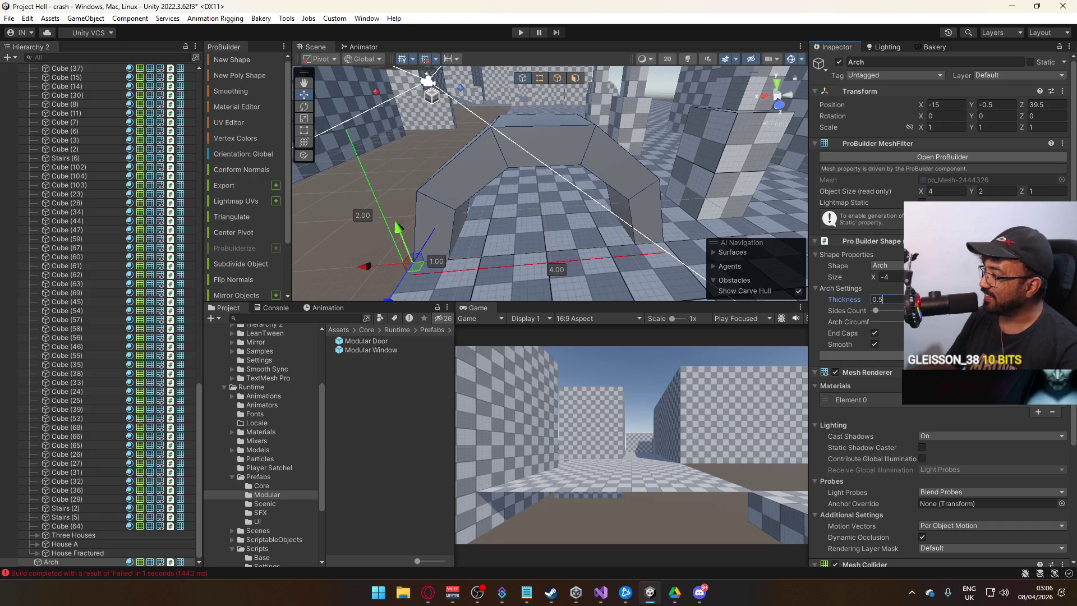
drag(876, 310, 883, 312)
Step: Inspect the arch up close and enter 1 in the Thickness field
mouse_move(785, 264)
mouse_down()
mouse_move(485, 213)
mouse_move(607, 200)
mouse_up()
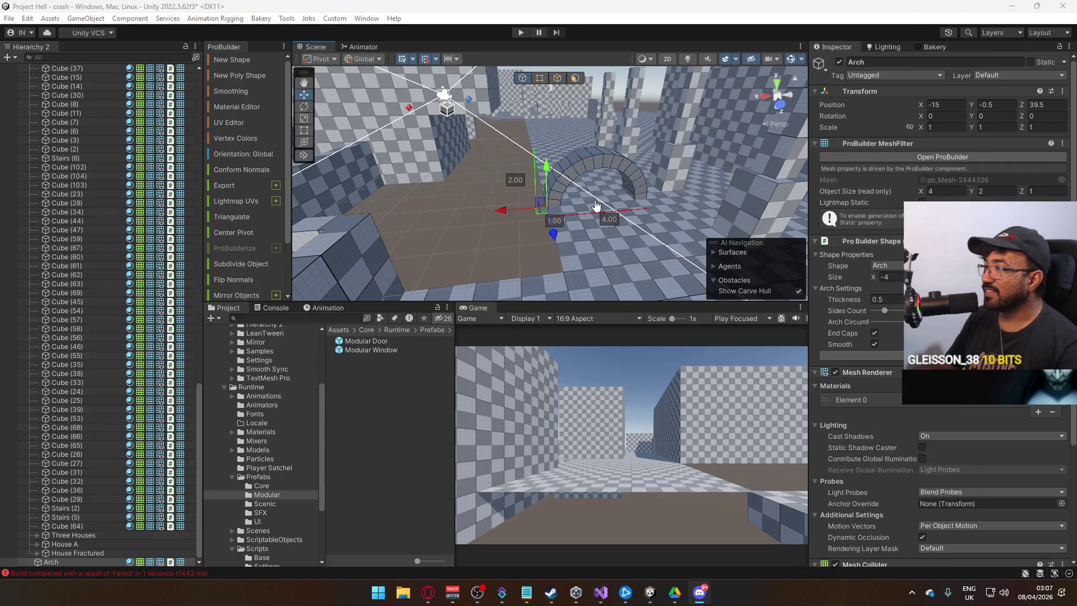
drag(533, 199, 533, 166)
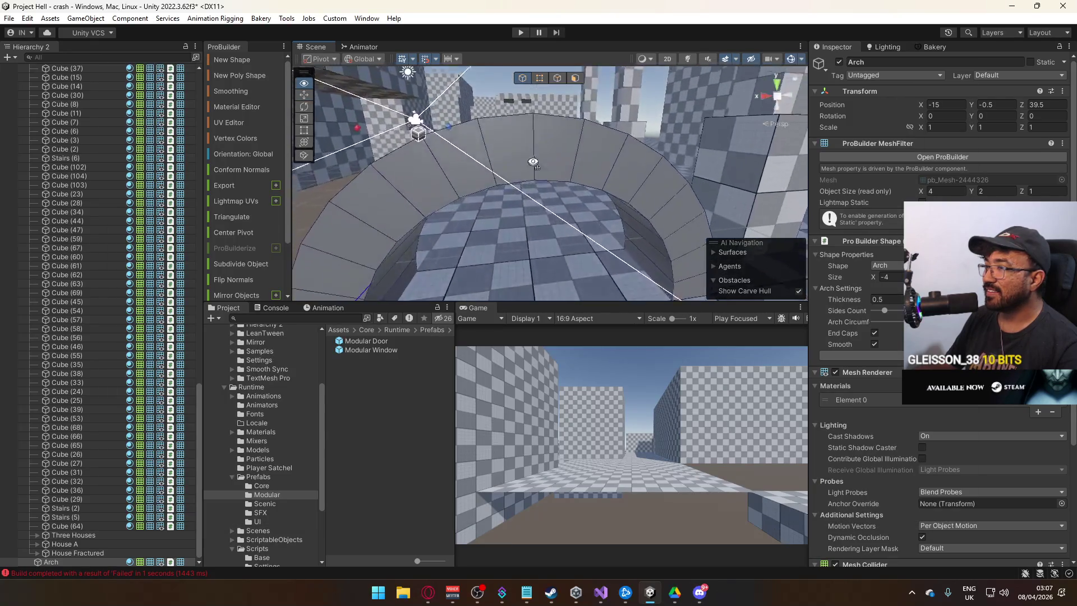
scroll(533, 166, down, 10)
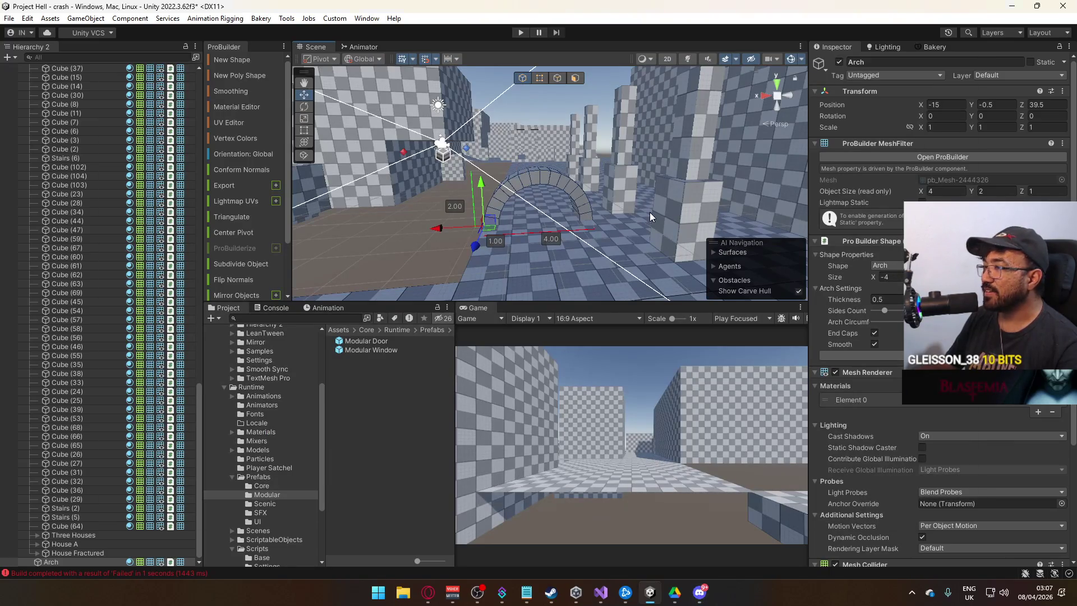
scroll(650, 212, up, 5)
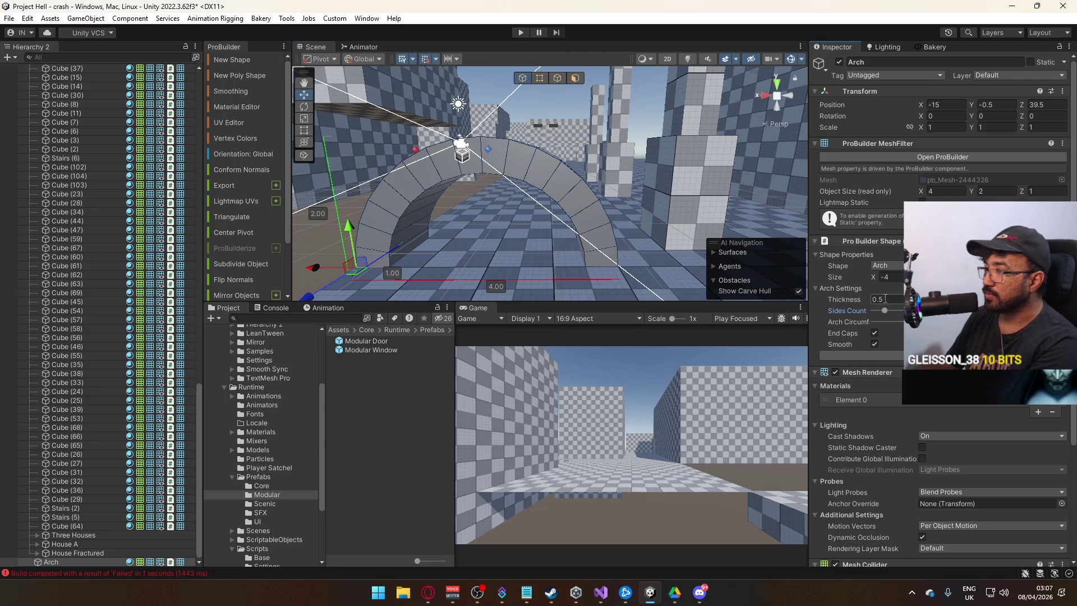
click(882, 298)
text(1)
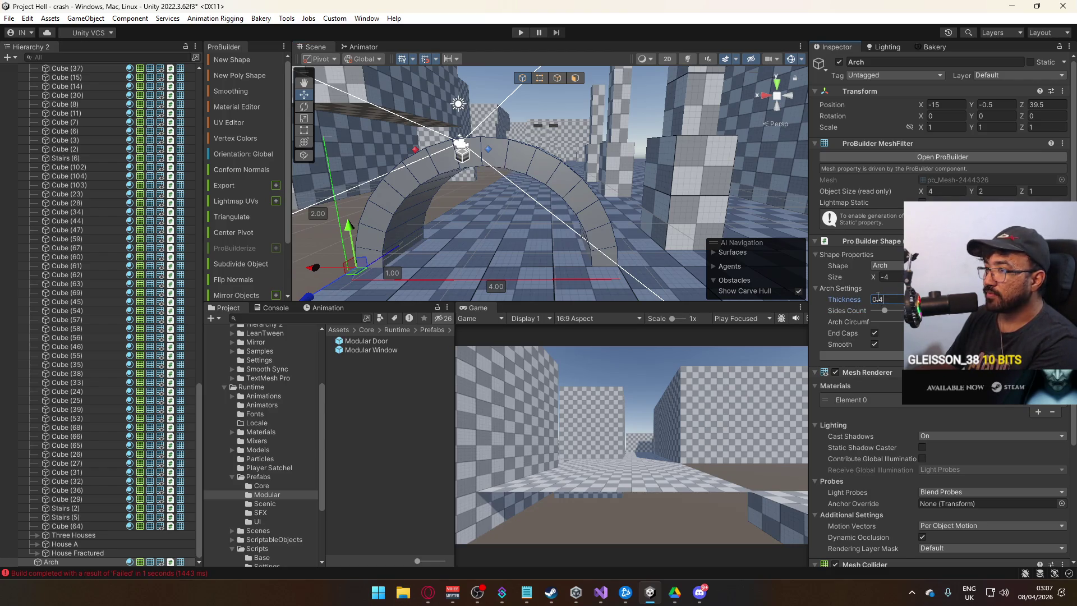
Step: Lower the arch's Sides Count so the curve has only a few flat segments
key(alt+Tab)
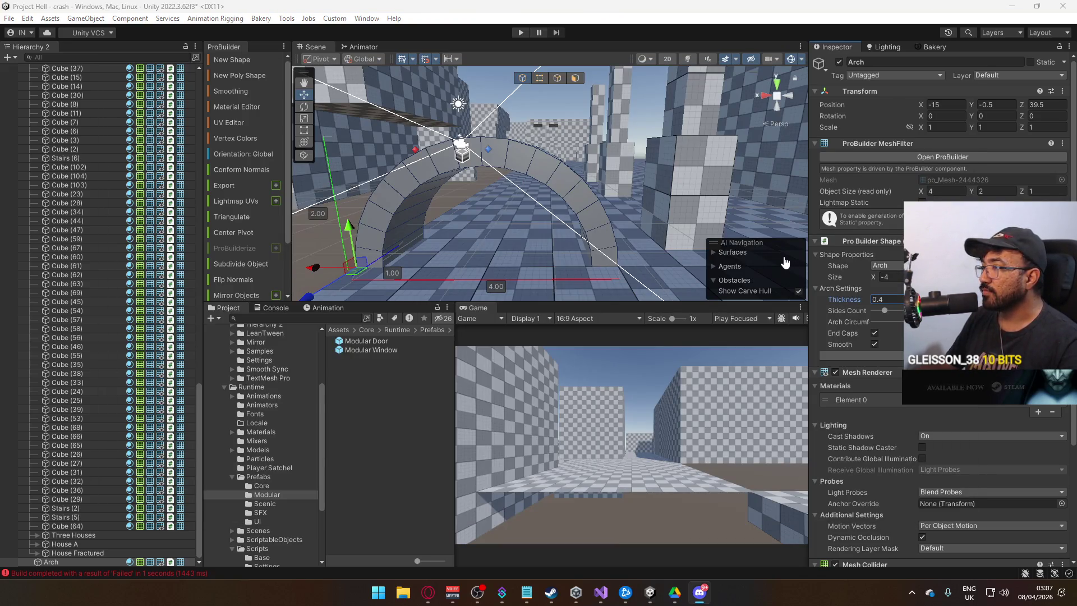
click(786, 262)
drag(785, 262, 642, 238)
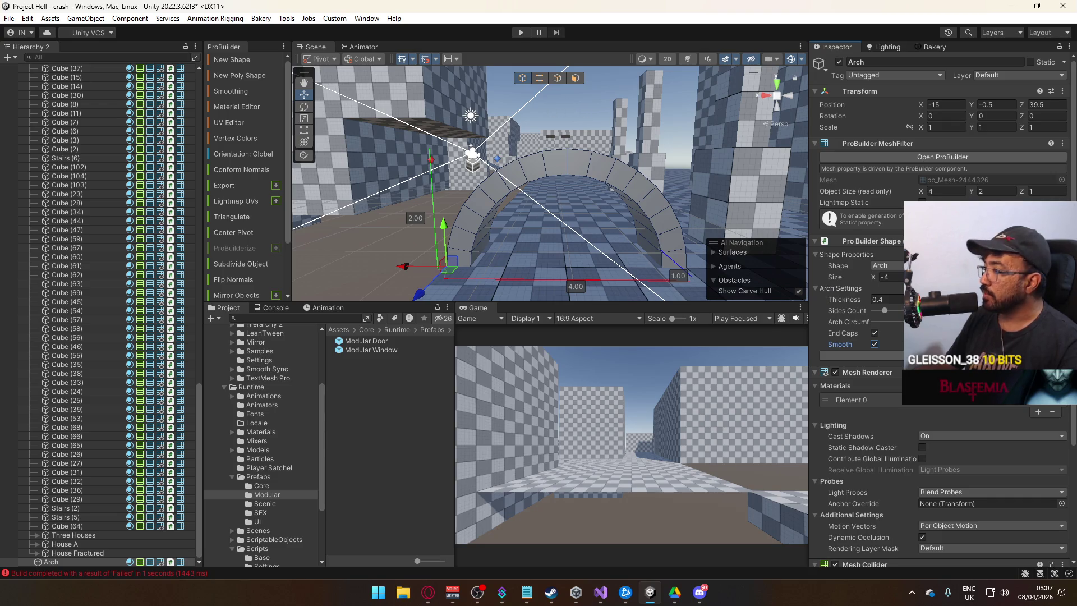
drag(885, 310, 880, 310)
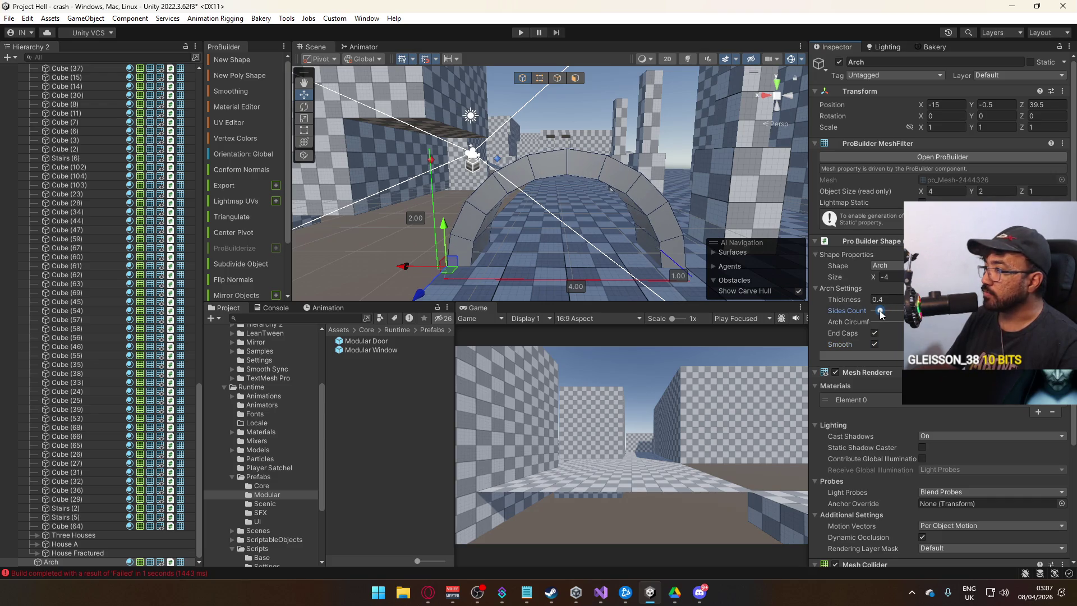
drag(569, 213, 549, 202)
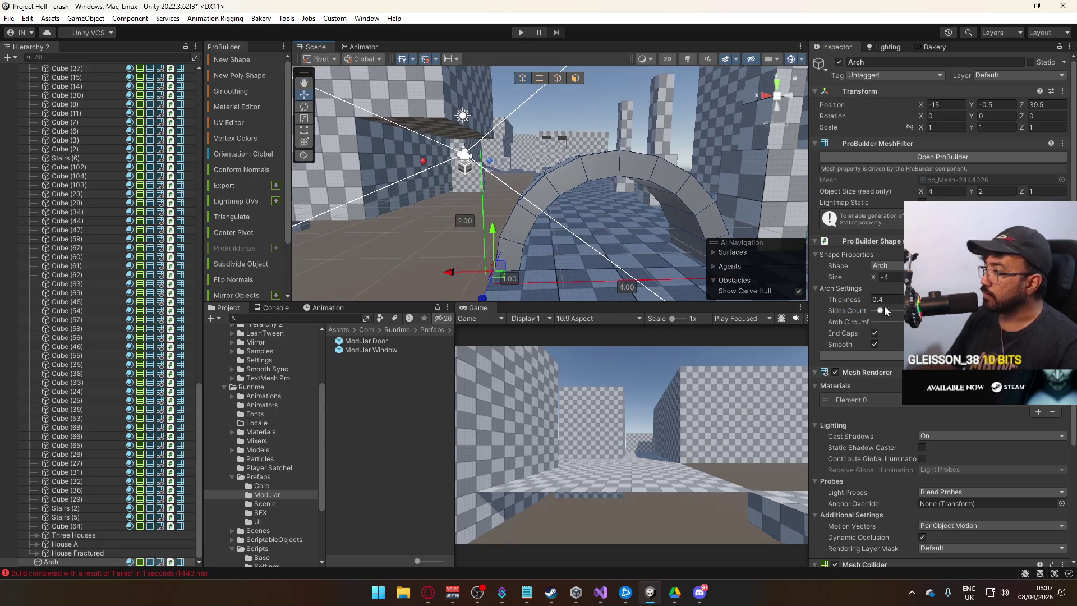
drag(883, 313, 878, 313)
mouse_move(619, 225)
mouse_down()
mouse_move(589, 232)
mouse_move(577, 194)
mouse_up()
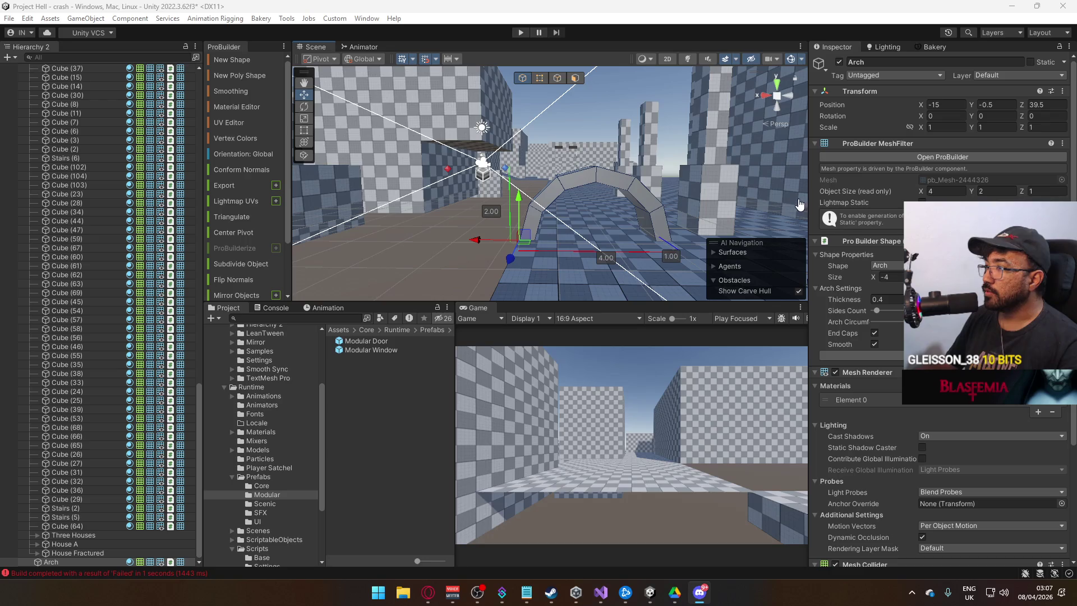
Step: Orbit closer to the arch and select one of its edges
click(689, 177)
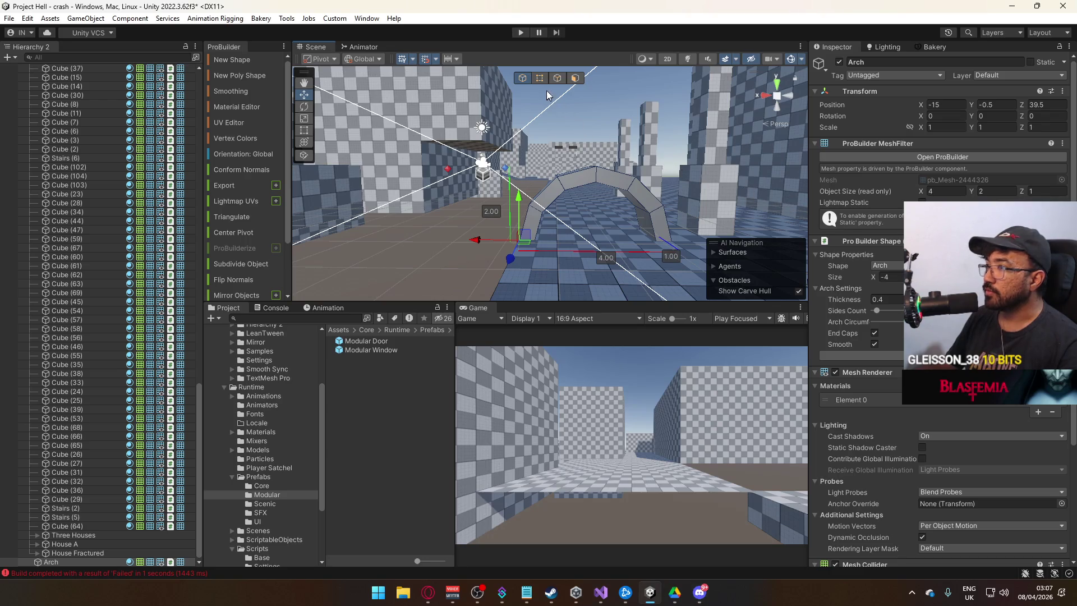
mouse_move(589, 133)
mouse_down()
mouse_move(590, 162)
mouse_move(616, 168)
mouse_move(590, 148)
mouse_up()
click(603, 186)
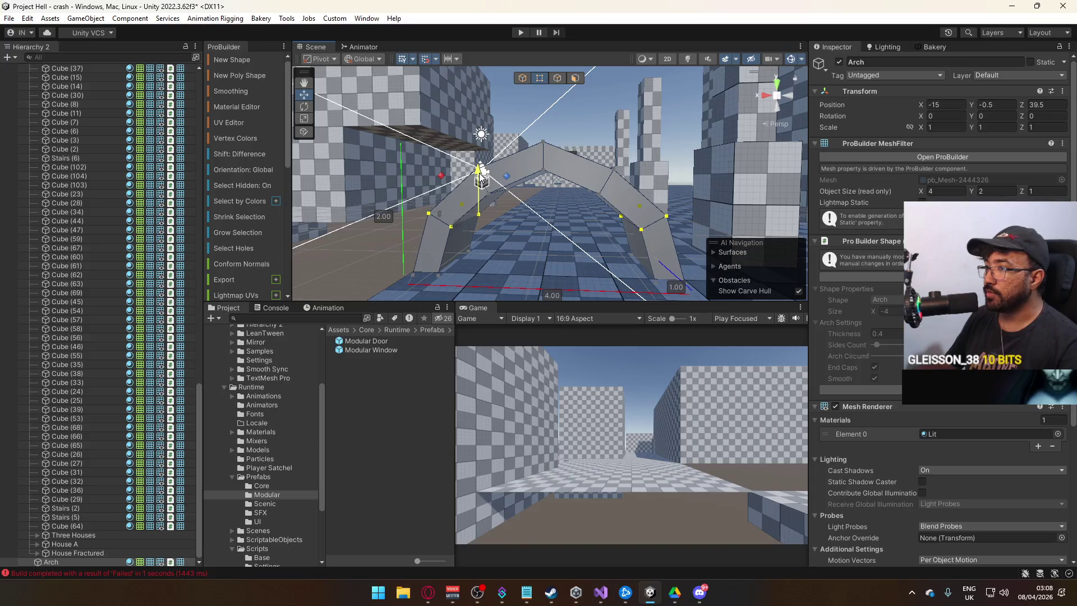
Step: Select the arch over the corridor and nudge it slightly sideways
mouse_move(477, 169)
mouse_down()
mouse_move(491, 160)
mouse_move(529, 201)
mouse_up()
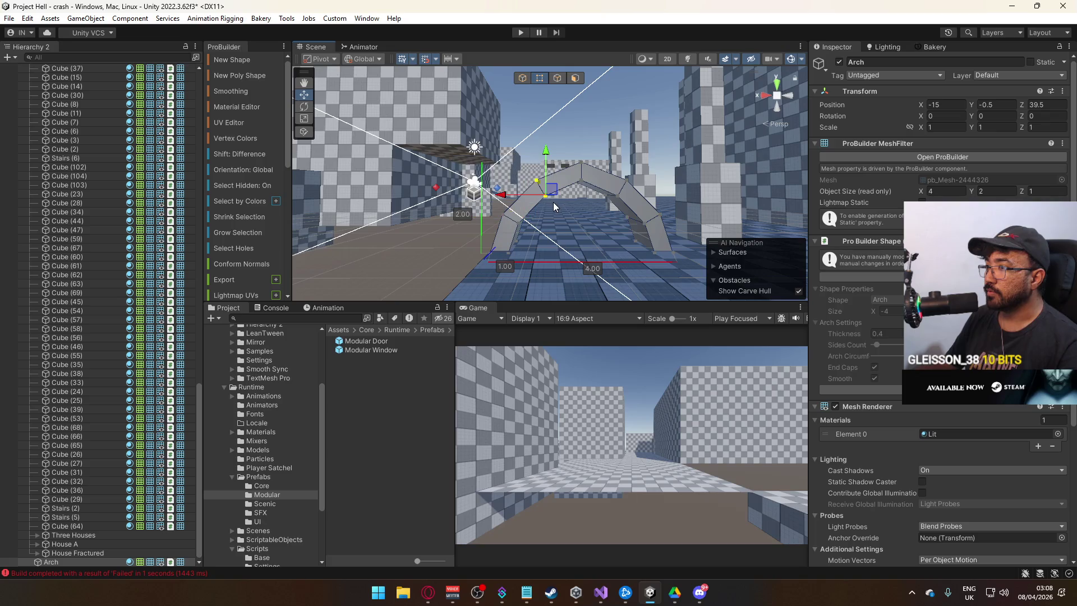
click(542, 189)
shift+click(599, 202)
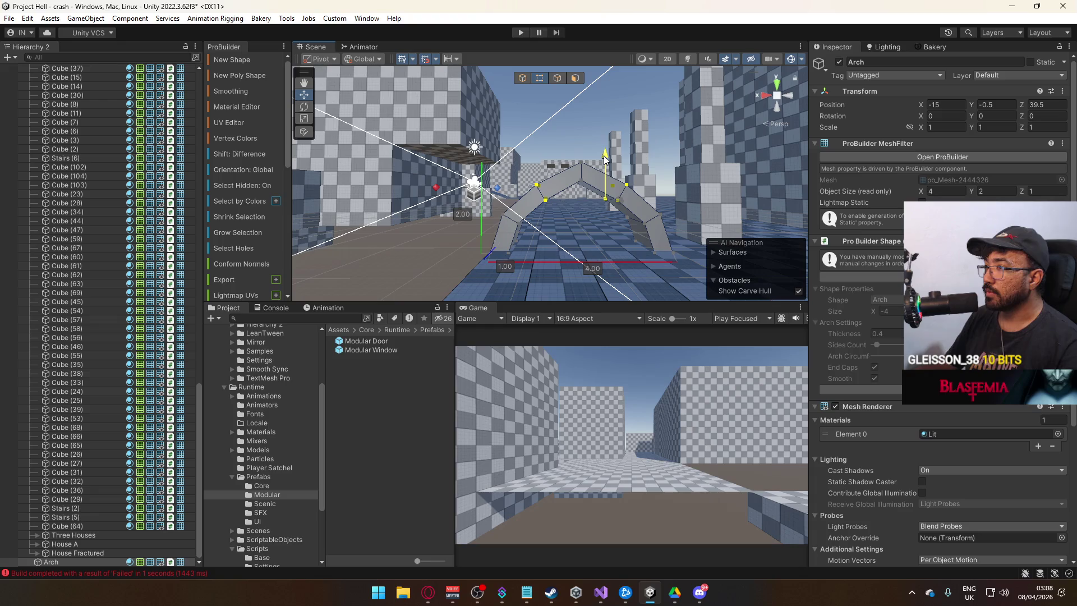
click(665, 160)
click(516, 212)
scroll(518, 214, up, 3)
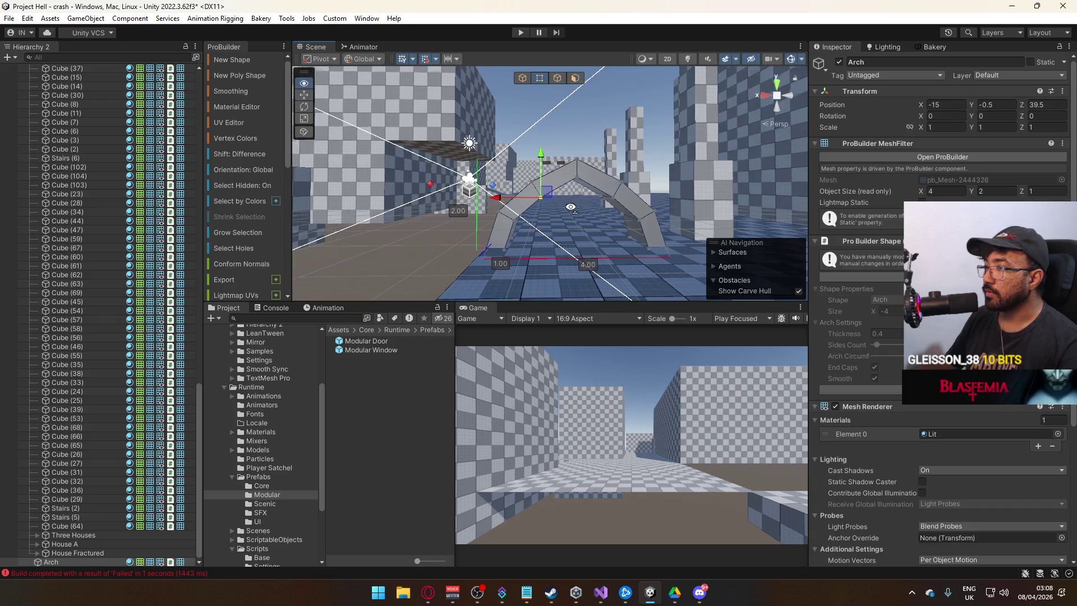
drag(486, 203, 523, 174)
Step: Lower the arch's right-hand segment and slide it outward to the right
key(f)
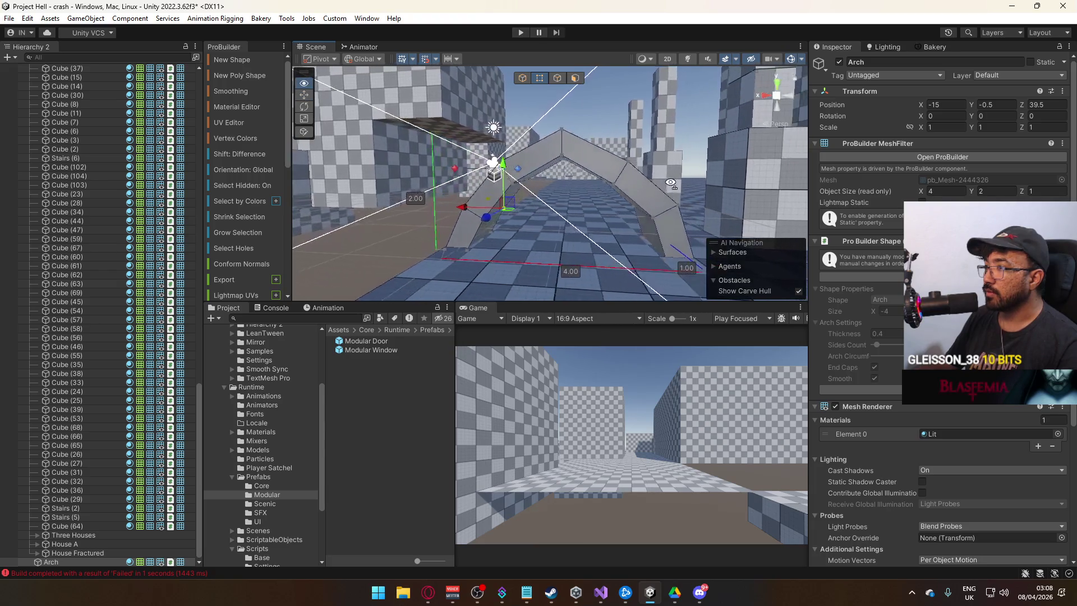
click(626, 211)
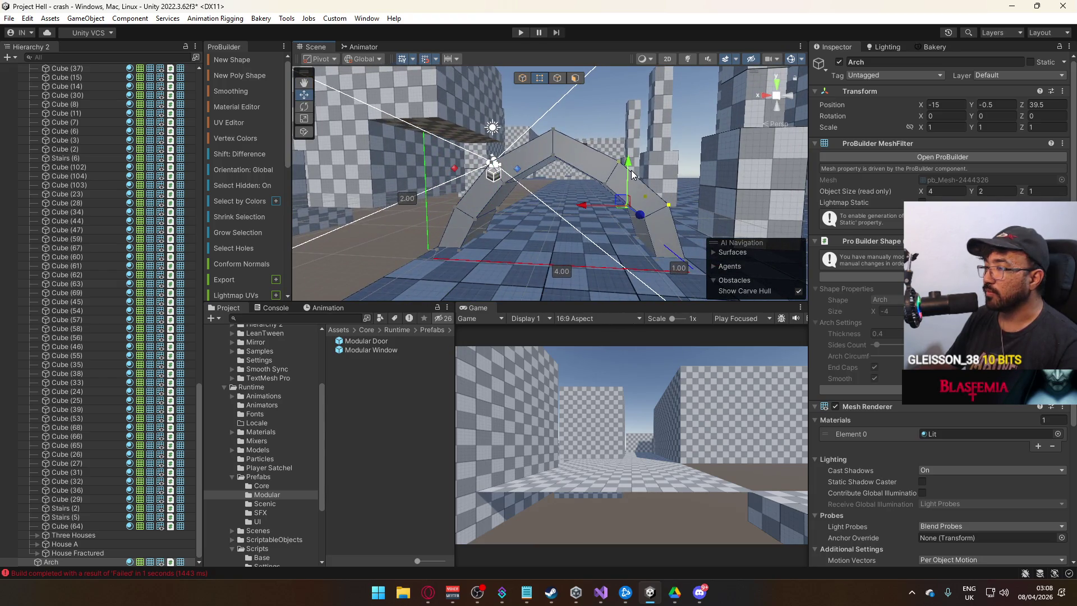
drag(628, 164, 628, 169)
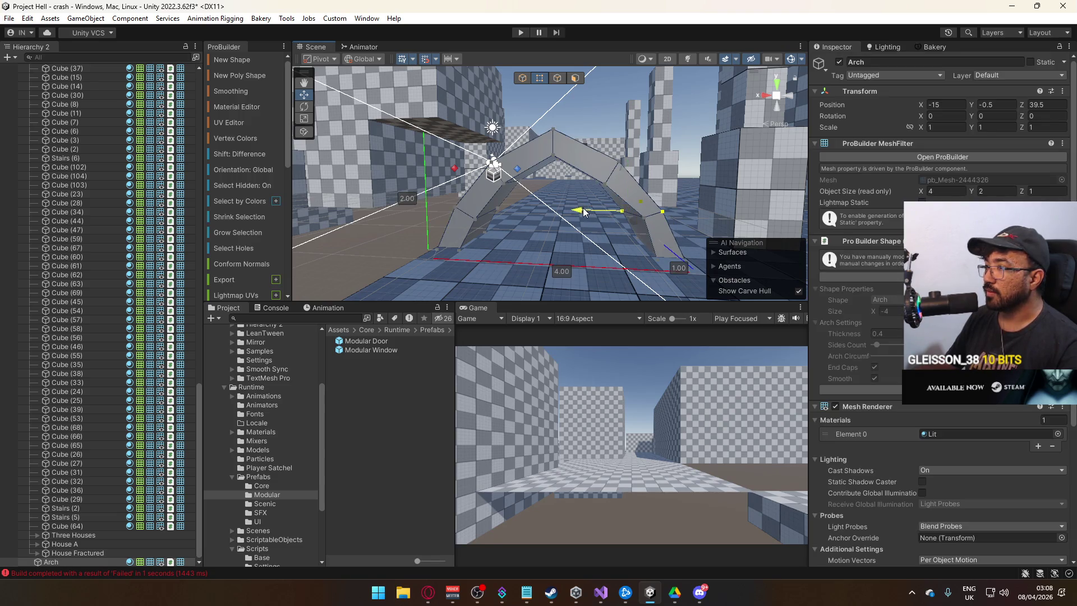
drag(617, 211, 648, 217)
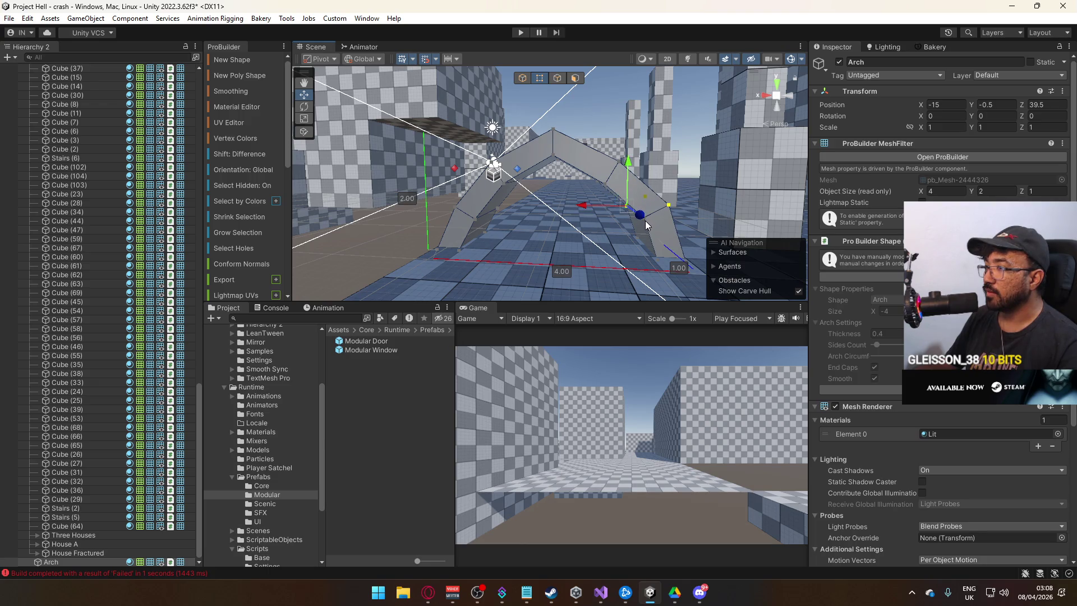
click(614, 188)
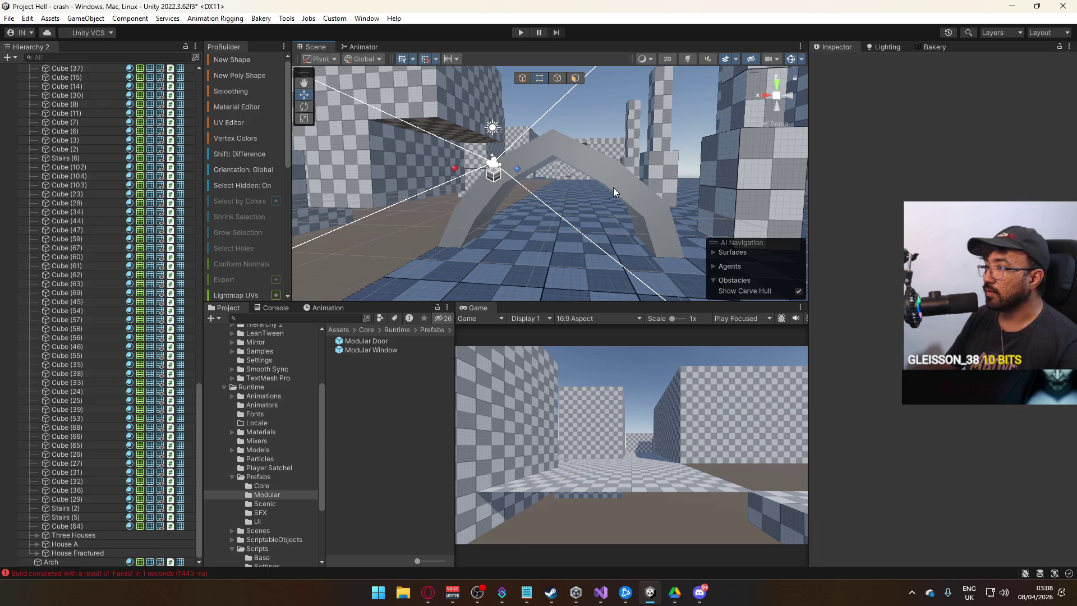
click(680, 203)
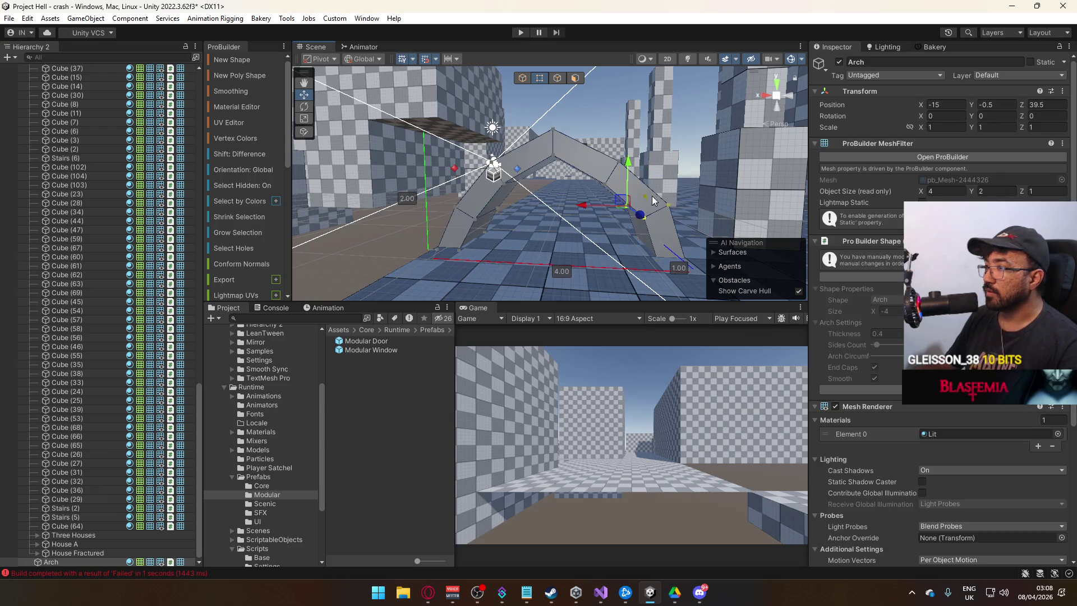
drag(631, 171, 630, 176)
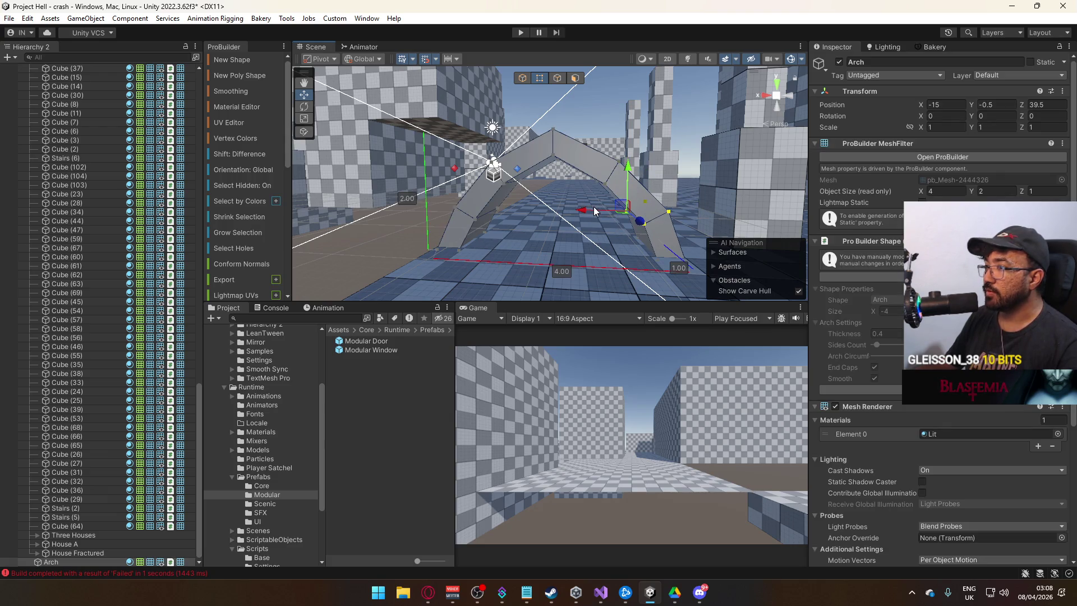
scroll(585, 185, down, 5)
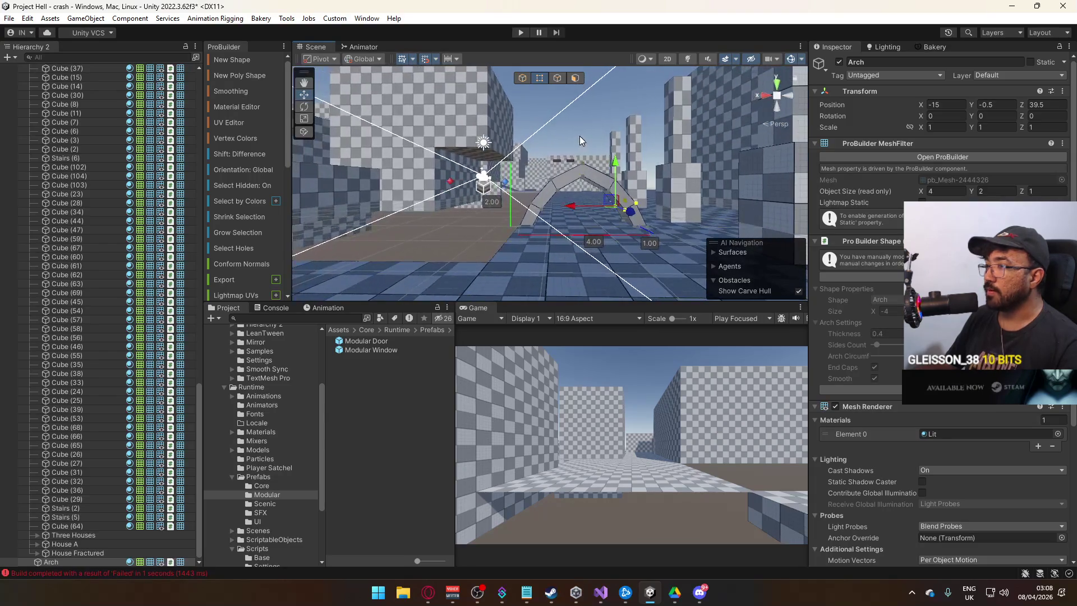
Step: Back in object mode, select the end face of wall block Cube (245)
click(522, 80)
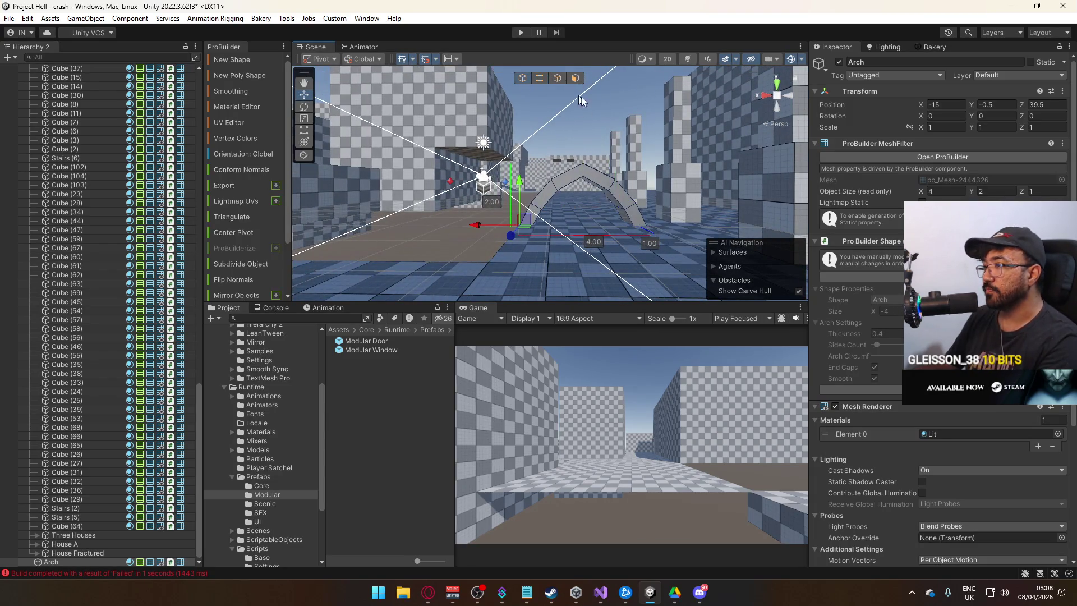
mouse_move(594, 178)
mouse_down()
mouse_move(541, 175)
mouse_move(541, 120)
mouse_move(561, 130)
mouse_up()
click(540, 120)
Step: Stretch wall block Cube (245) from 7.5 to 8 units wide
drag(494, 155, 510, 152)
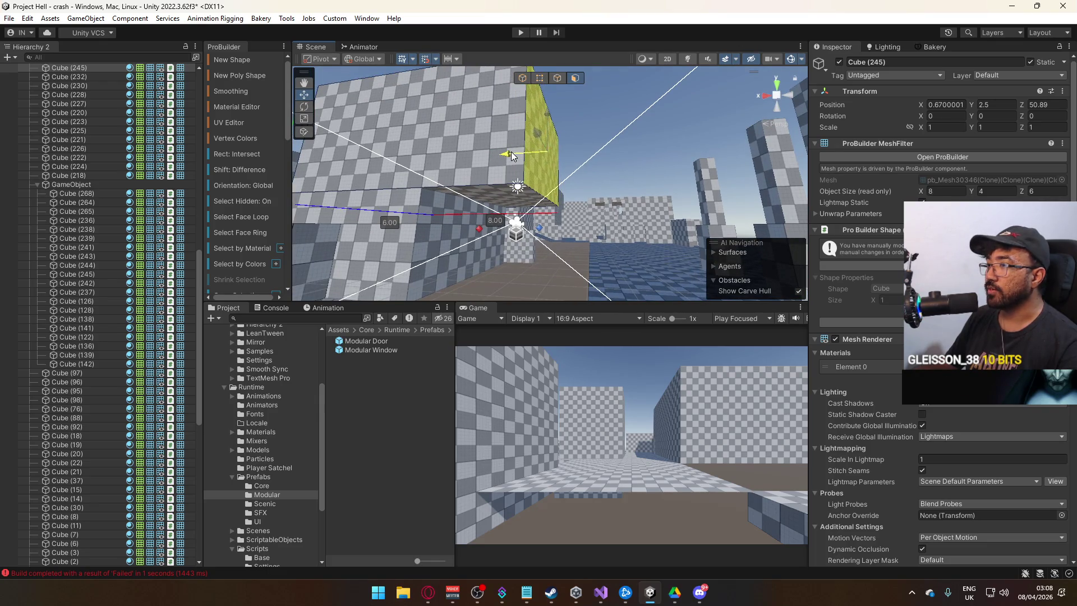
click(522, 78)
drag(522, 77, 561, 185)
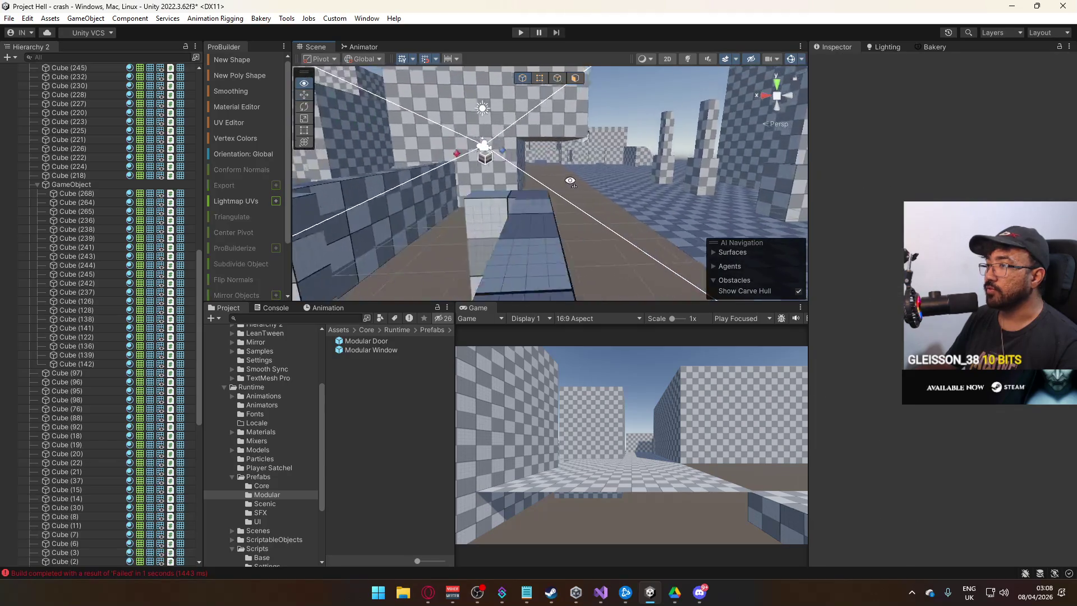
Step: Duplicate pillar Cube (128) and move the copy left to X -12.43
click(600, 180)
key(ctrl+d)
mouse_move(689, 166)
mouse_down()
mouse_move(461, 207)
mouse_move(396, 168)
mouse_up()
Step: Delete the extra pillar copy and duplicate the lower wall block Cube (244)
key(Delete)
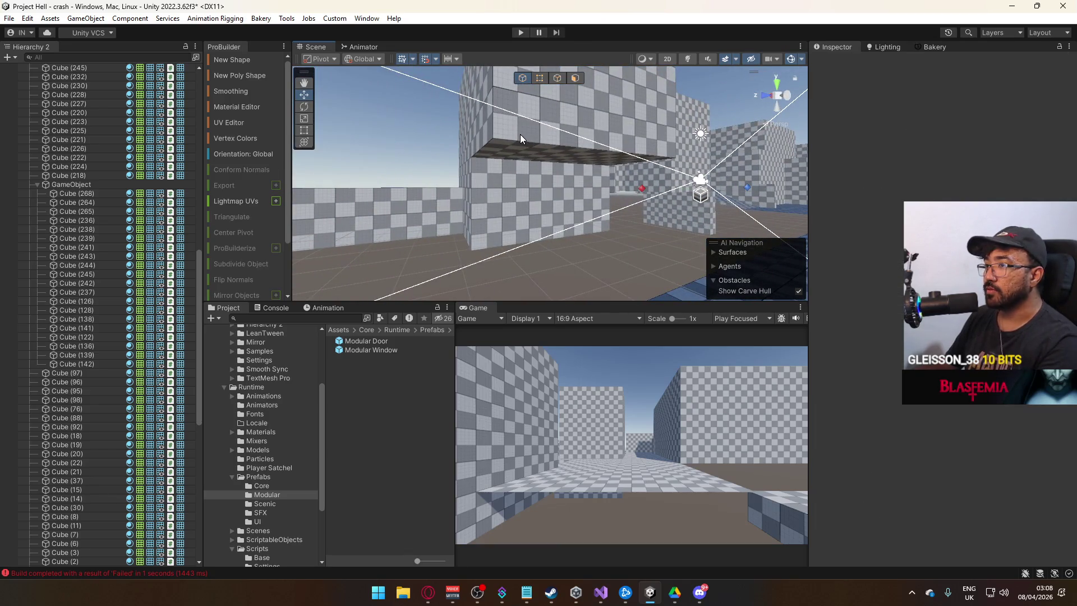
click(520, 134)
mouse_move(520, 134)
mouse_down()
mouse_move(488, 183)
mouse_move(429, 189)
mouse_move(483, 174)
mouse_move(321, 237)
mouse_up()
click(491, 188)
key(ctrl+d)
key(w)
Step: Push the duplicated block's front face in to thin it
mouse_move(510, 210)
mouse_down()
mouse_move(372, 166)
mouse_move(561, 220)
mouse_move(553, 227)
mouse_up()
key(f)
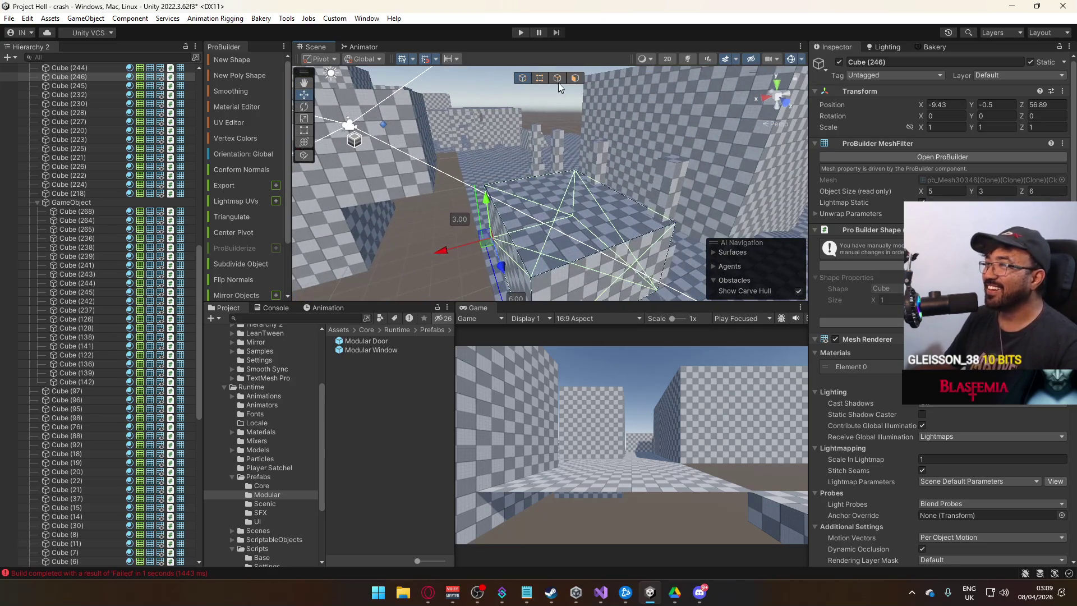
click(572, 78)
click(620, 270)
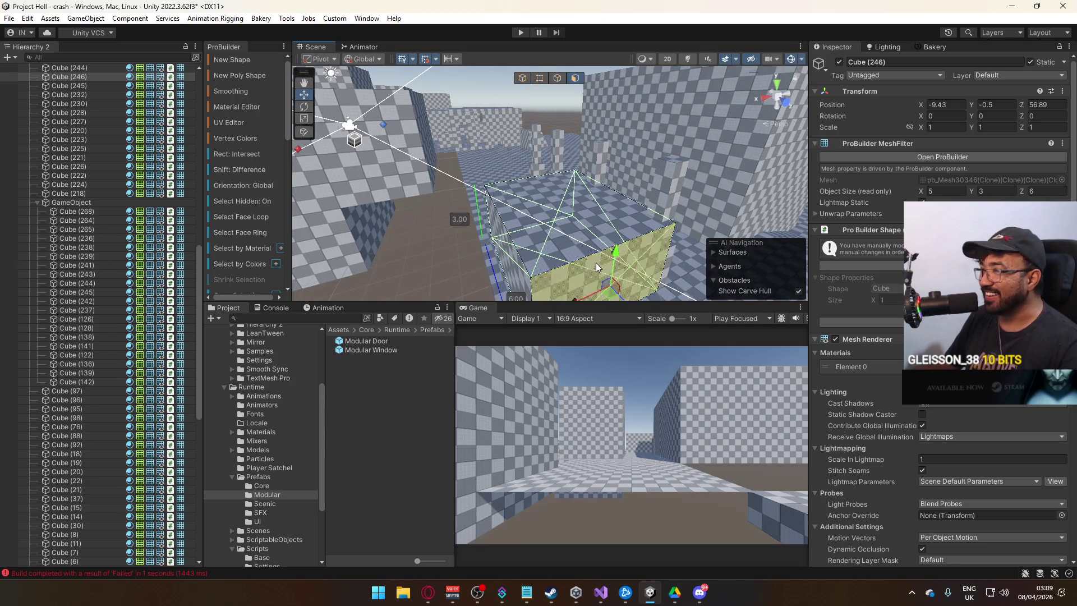
drag(597, 263, 691, 288)
mouse_move(625, 258)
mouse_down()
mouse_move(522, 217)
mouse_move(628, 177)
mouse_up()
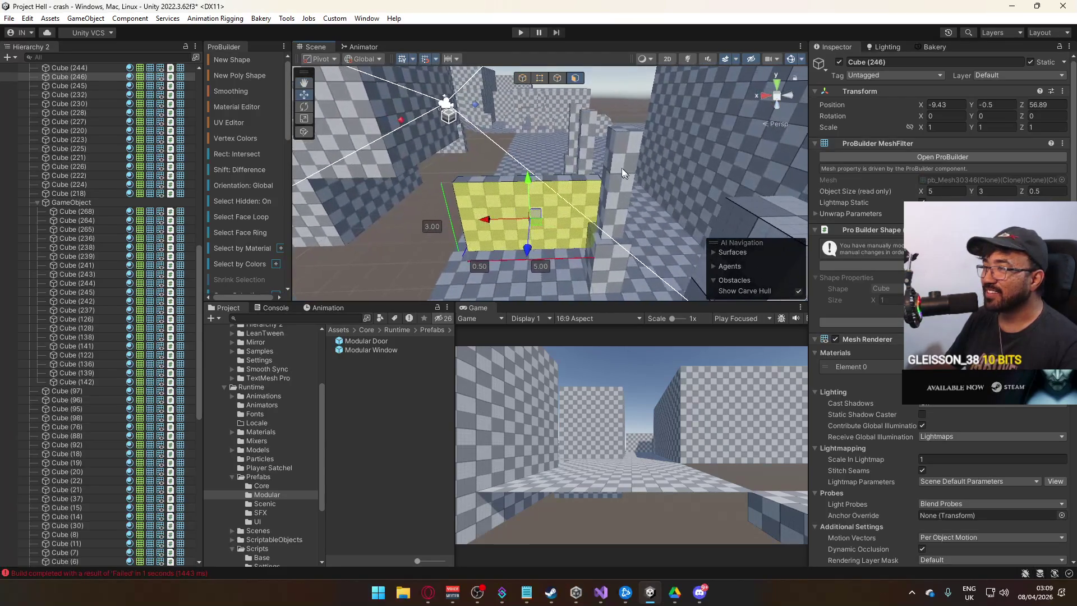
Step: Narrow it to a 0.5 × 3 × 0.5 pillar against the corridor wall and duplicate it
click(539, 78)
click(607, 191)
drag(564, 179, 438, 188)
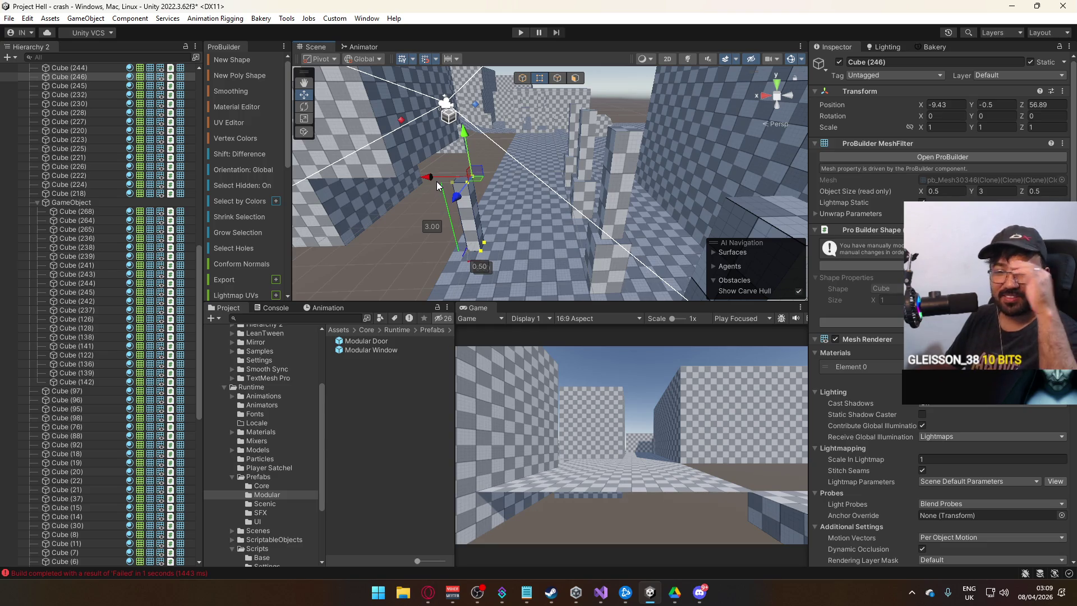
click(522, 78)
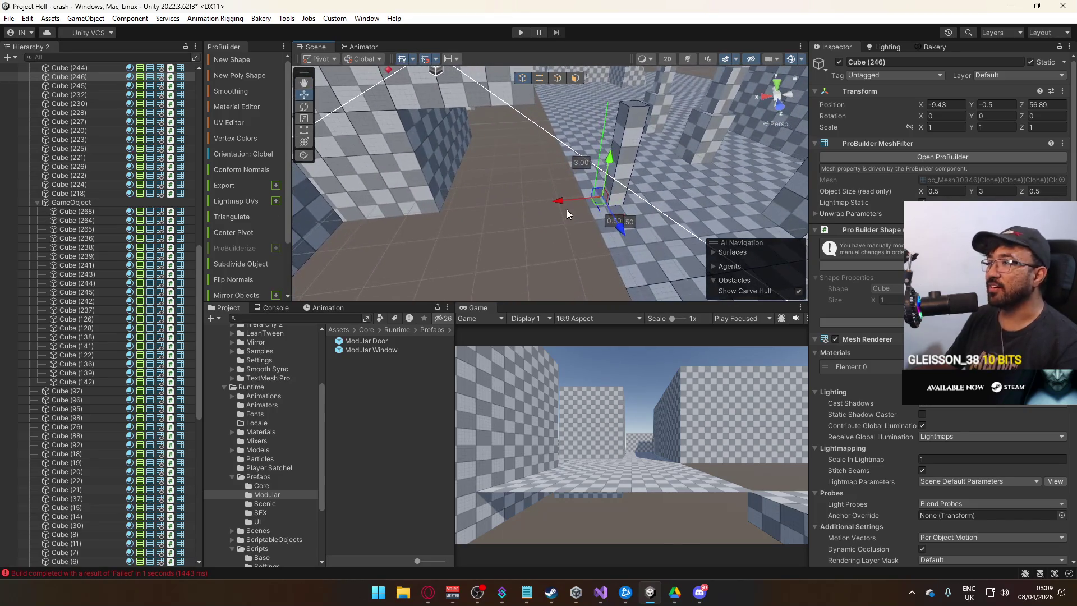
mouse_move(561, 201)
mouse_down()
mouse_move(233, 199)
mouse_move(501, 227)
mouse_move(483, 226)
mouse_move(736, 192)
mouse_move(453, 210)
mouse_up()
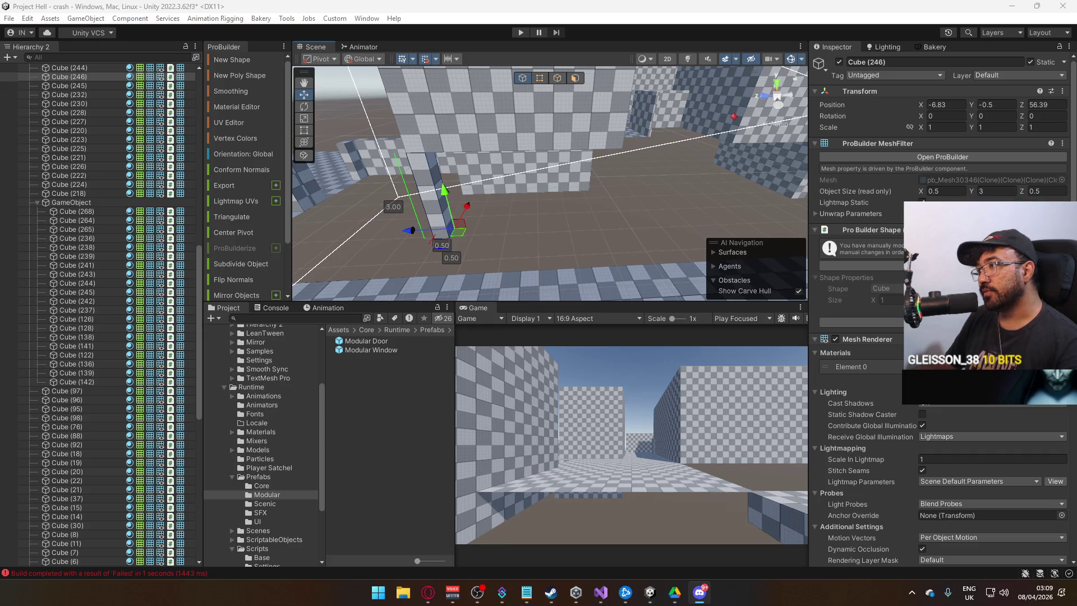
key(ctrl+d)
mouse_move(483, 247)
mouse_down()
mouse_move(508, 247)
mouse_move(491, 235)
mouse_move(529, 217)
mouse_up()
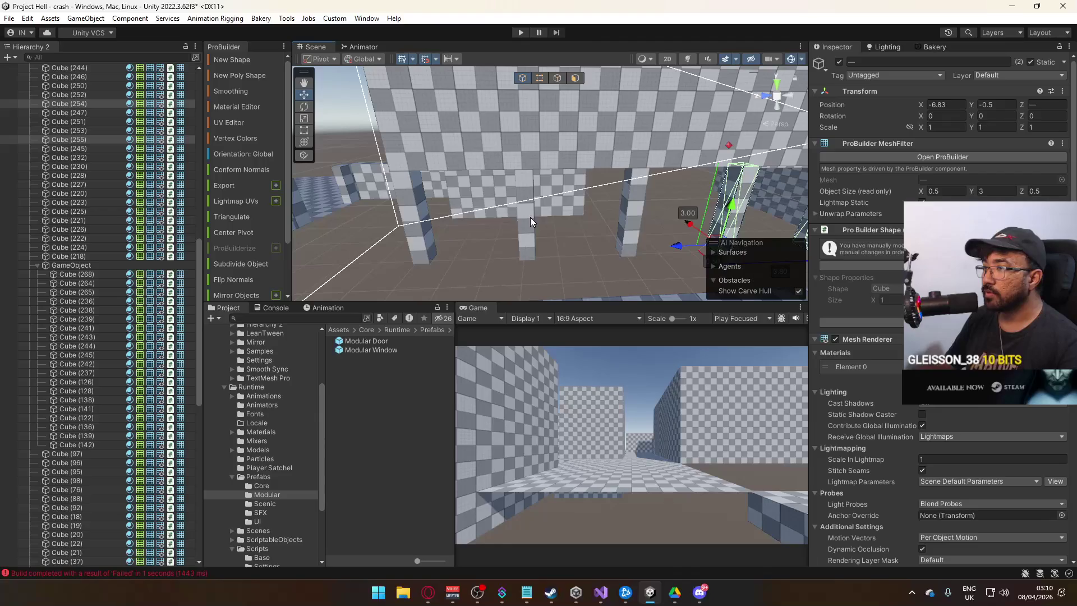
Step: Delete the surplus and leftover pillars
key(f)
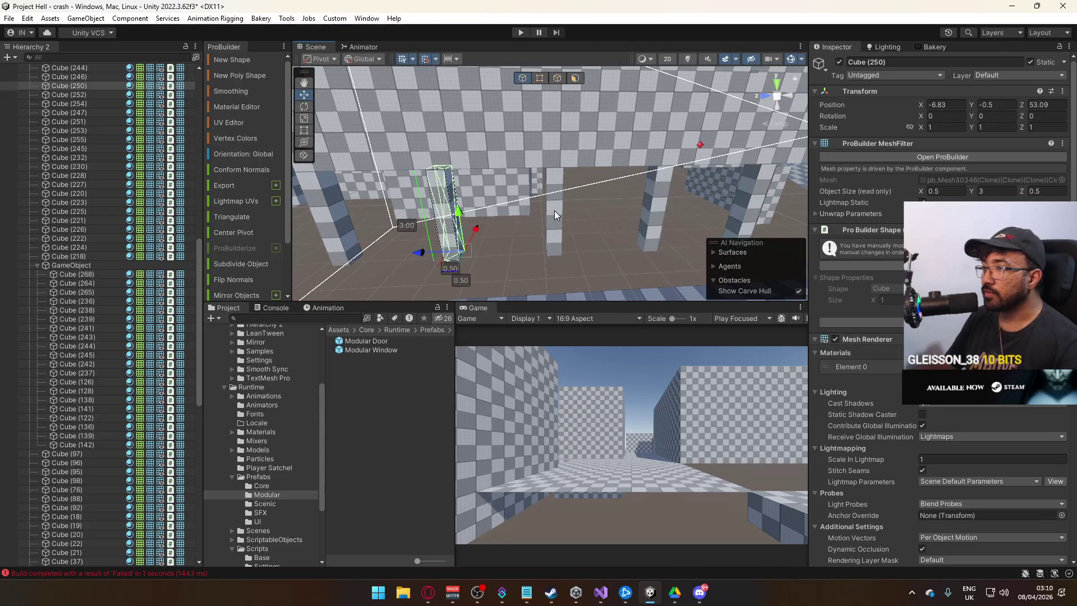
shift+click(646, 213)
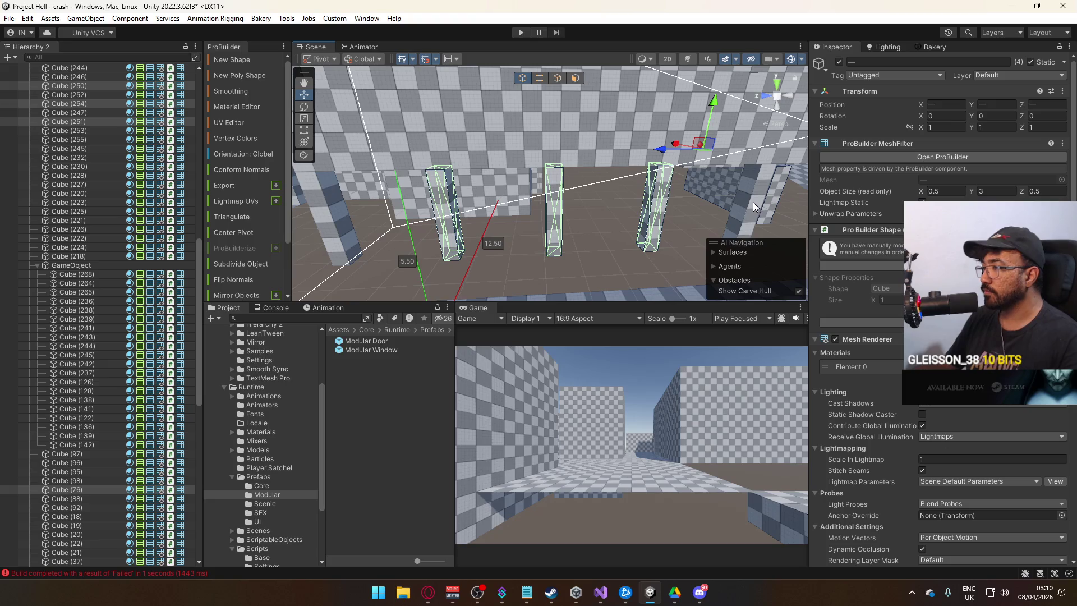
key(Delete)
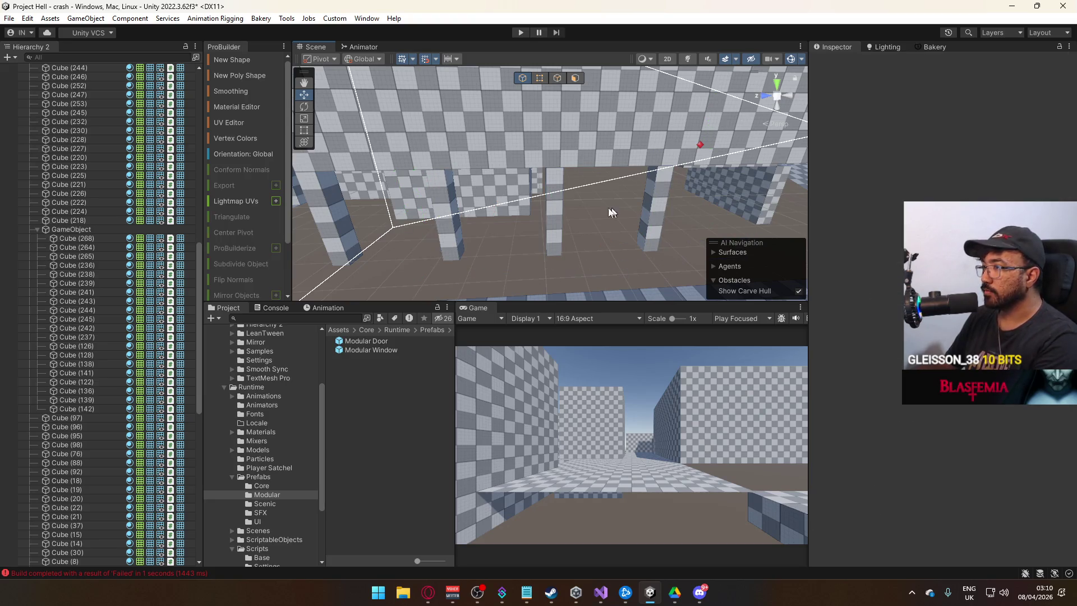
click(437, 207)
ctrl+click(557, 209)
ctrl+click(656, 204)
key(Delete)
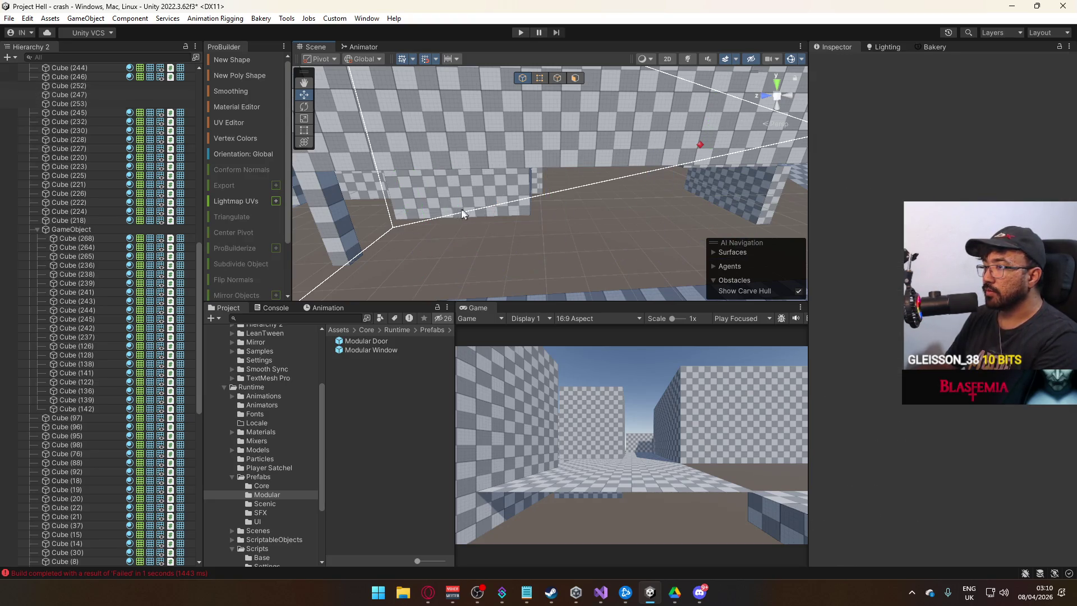
Step: Duplicate pillar Cube (246) repeatedly, placing copies about 3 units apart along the wall
click(350, 218)
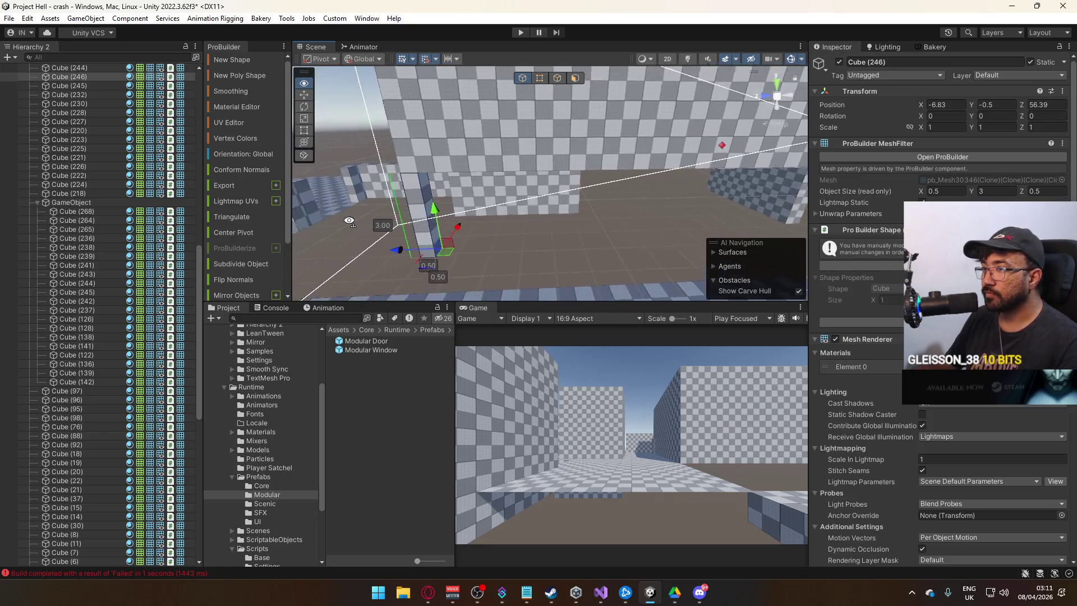
key(ctrl+d)
drag(474, 237, 516, 254)
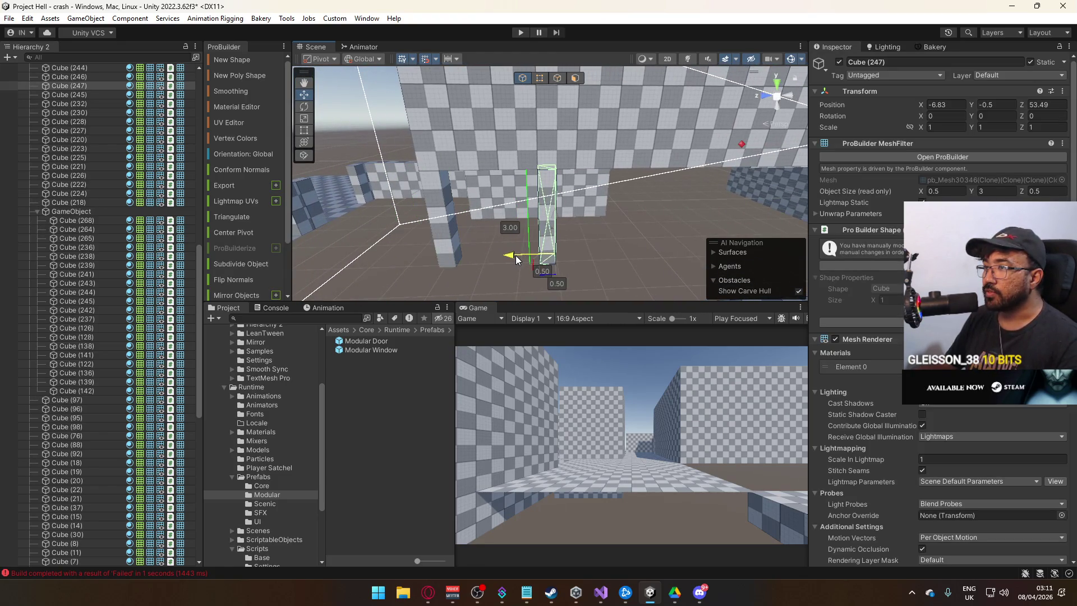
drag(484, 218, 493, 217)
key(ctrl+d)
mouse_move(447, 249)
mouse_down()
mouse_move(546, 251)
mouse_move(450, 247)
mouse_move(522, 252)
mouse_move(487, 244)
mouse_move(522, 247)
mouse_move(506, 234)
mouse_move(503, 244)
mouse_move(499, 223)
mouse_move(507, 169)
mouse_move(522, 167)
mouse_move(498, 171)
mouse_move(552, 169)
mouse_move(495, 179)
mouse_up()
key(ctrl+d)
key(ctrl+d)
key(ctrl+d)
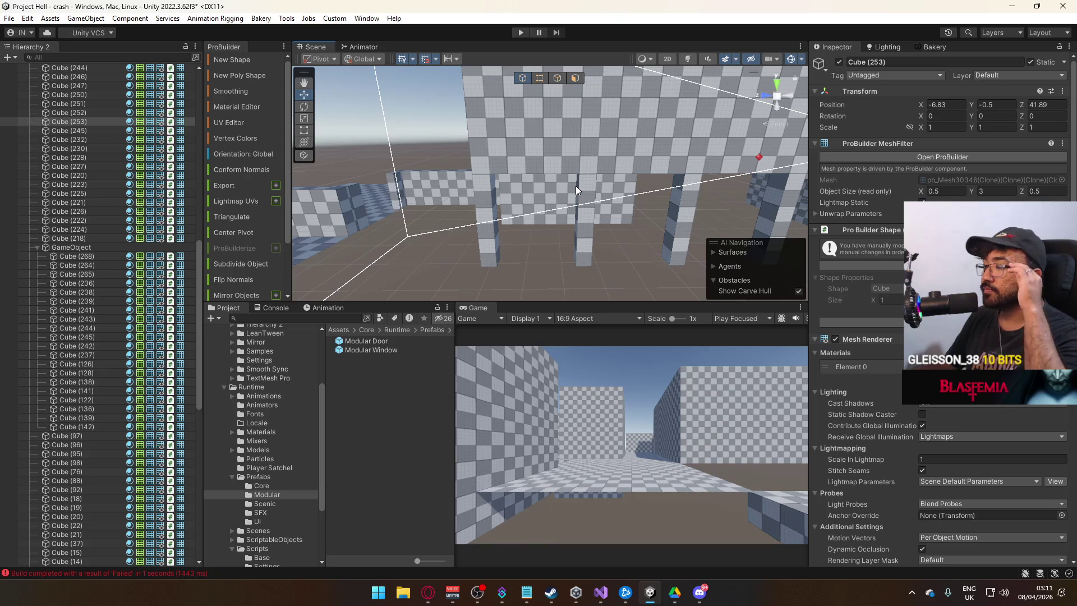
Step: Shift pillar Cube (250) slightly along the wall
drag(590, 161, 627, 194)
click(628, 198)
key(f)
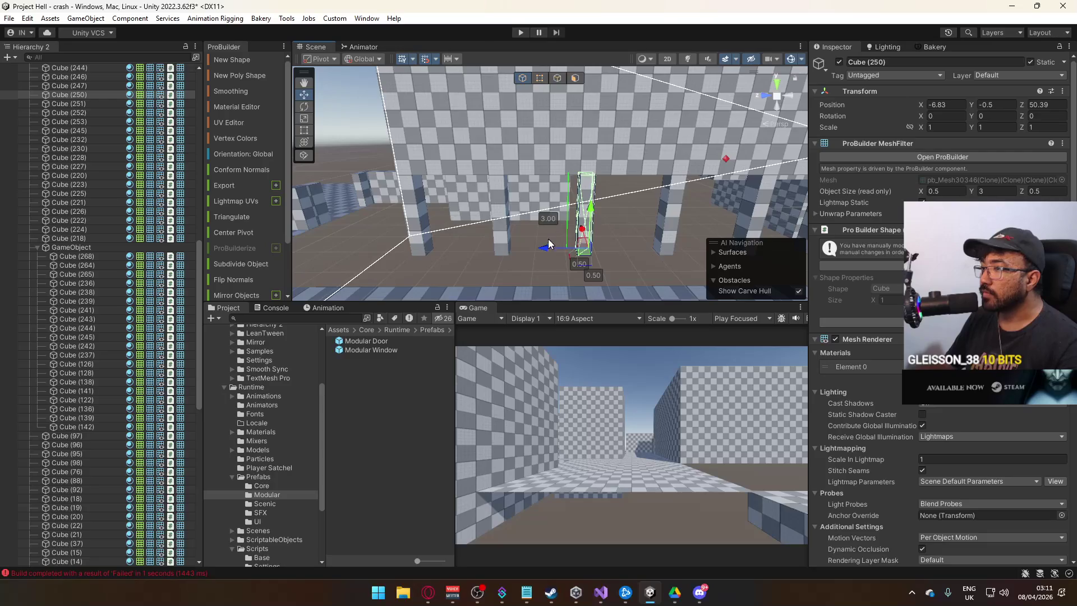
drag(538, 245, 542, 229)
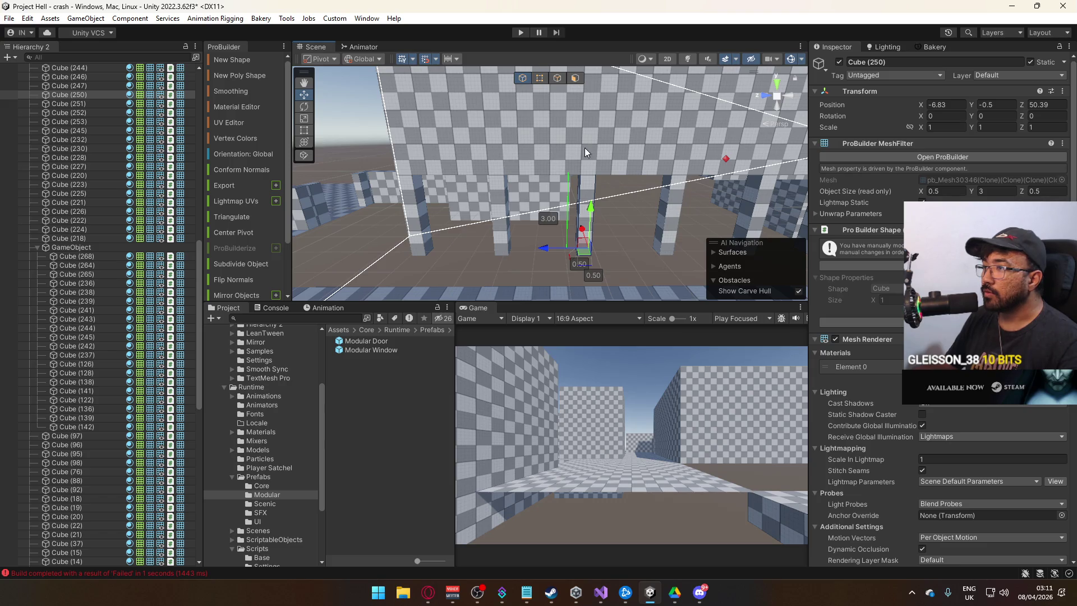
Step: Lengthen wall block Cube (245) from 15 to 16 units via its end face
drag(581, 150, 560, 161)
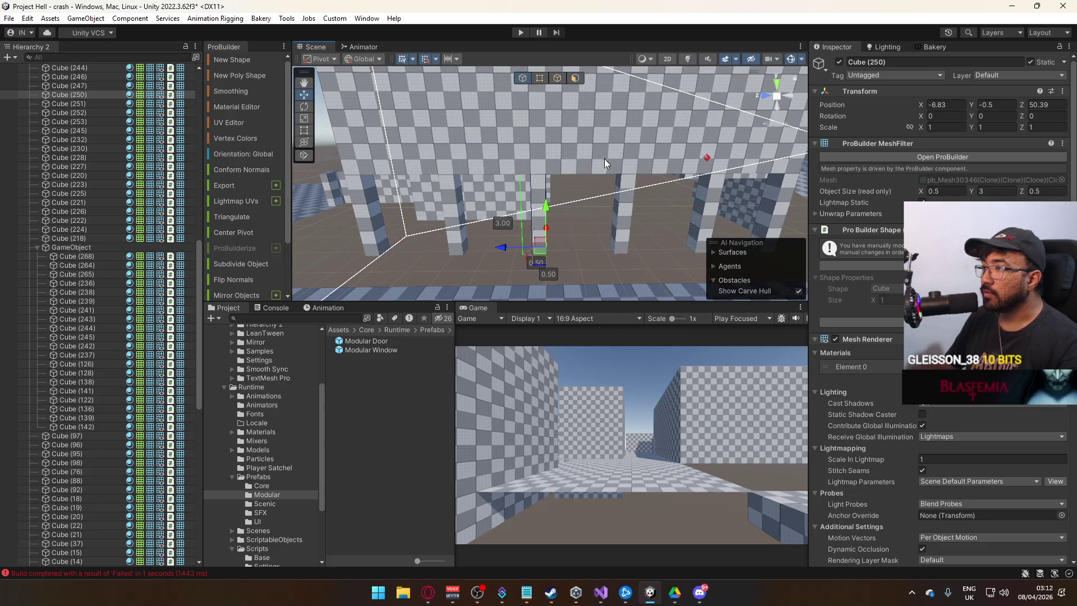
drag(627, 163, 570, 162)
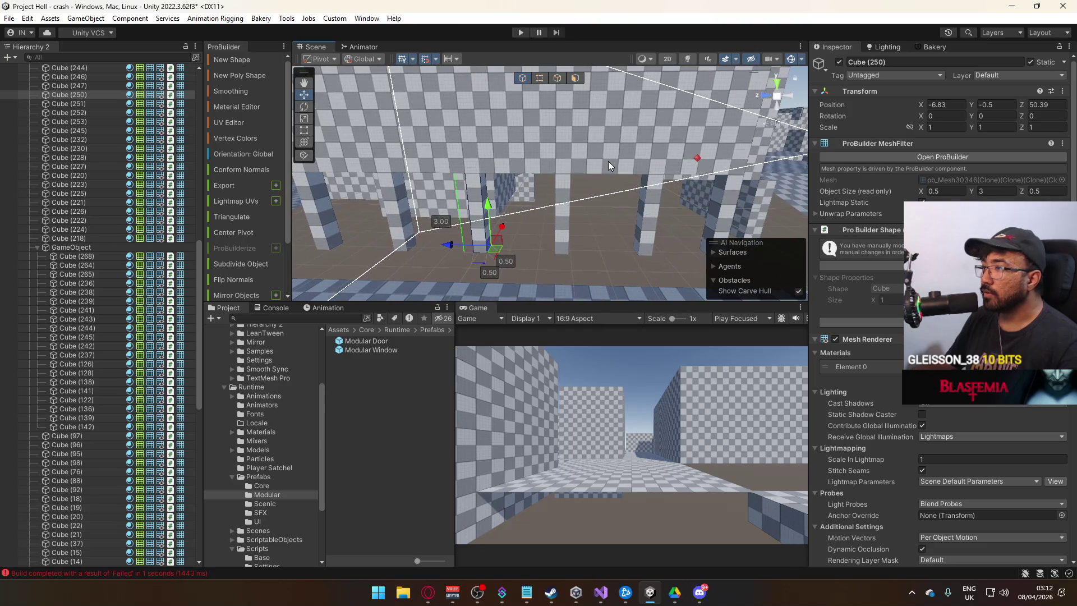
mouse_move(644, 160)
mouse_down()
mouse_move(570, 150)
mouse_move(586, 159)
mouse_move(536, 181)
mouse_up()
click(544, 159)
drag(553, 132, 516, 113)
key(g)
click(526, 114)
key(g)
Step: Shift pillar Cube (253) along the wall
click(520, 201)
click(496, 220)
click(517, 213)
drag(486, 238, 567, 228)
Step: Multi-select pillars Cube (246), Cube (247) and others, then select wall piece Cube (245) in vertex mode
ctrl+click(567, 228)
ctrl+click(635, 224)
drag(638, 225, 574, 211)
ctrl+click(508, 227)
ctrl+click(643, 207)
ctrl+click(694, 211)
mouse_move(695, 211)
mouse_down()
mouse_move(736, 196)
mouse_move(561, 216)
mouse_move(651, 161)
mouse_move(540, 195)
mouse_move(607, 190)
mouse_move(561, 193)
mouse_move(604, 189)
mouse_move(587, 191)
mouse_move(600, 188)
mouse_move(542, 111)
mouse_up()
ctrl+click(554, 222)
ctrl+click(651, 161)
click(588, 191)
click(542, 78)
Step: Shorten wall piece Cube (245) from 6 to 5 units
drag(586, 167, 623, 171)
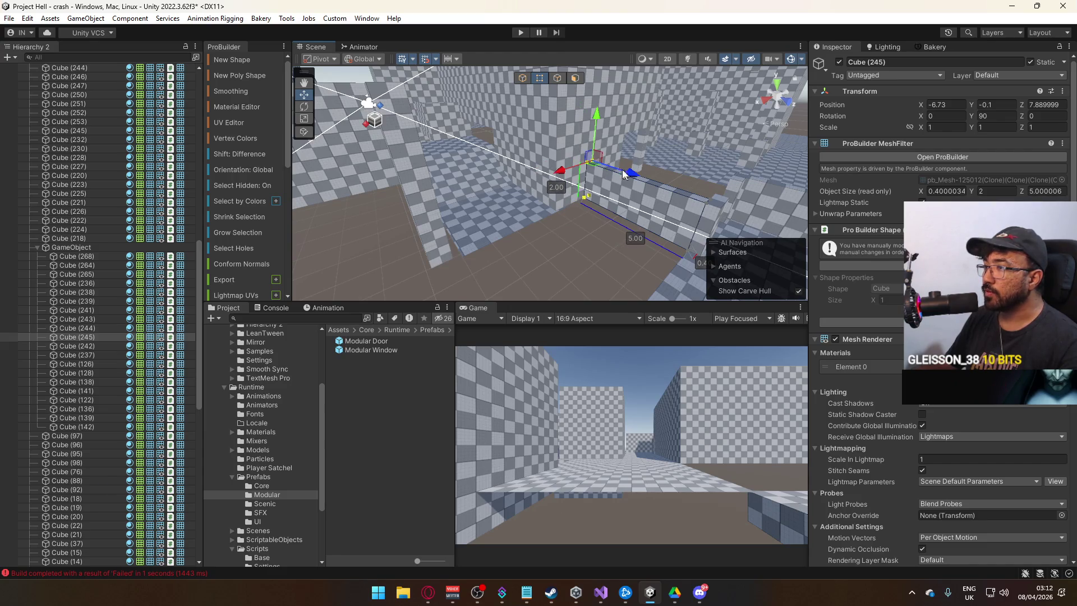
key(g)
click(553, 142)
Step: Drag wall block Cube (244)'s end face along Z until it is about 16 long
mouse_move(553, 142)
mouse_down()
mouse_move(589, 231)
mouse_move(585, 210)
mouse_move(400, 220)
mouse_move(486, 211)
mouse_up()
click(585, 210)
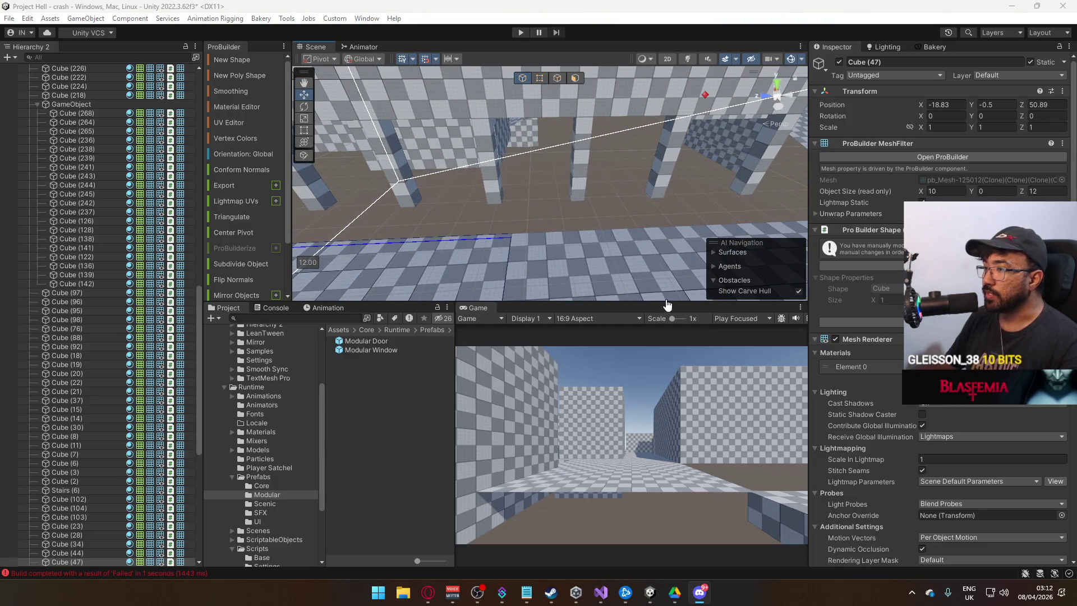
mouse_move(561, 252)
mouse_down()
mouse_move(516, 233)
mouse_move(529, 198)
mouse_move(511, 181)
mouse_move(763, 227)
mouse_move(808, 213)
mouse_move(477, 175)
mouse_move(540, 190)
mouse_move(572, 103)
mouse_up()
click(516, 233)
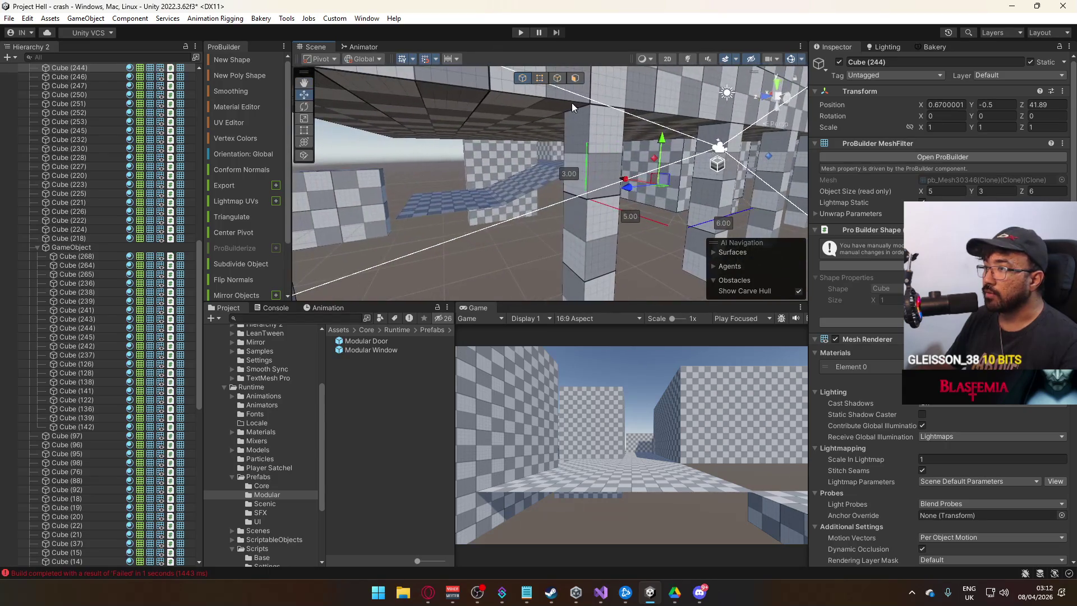
click(575, 79)
click(646, 167)
drag(646, 167, 323, 203)
click(351, 206)
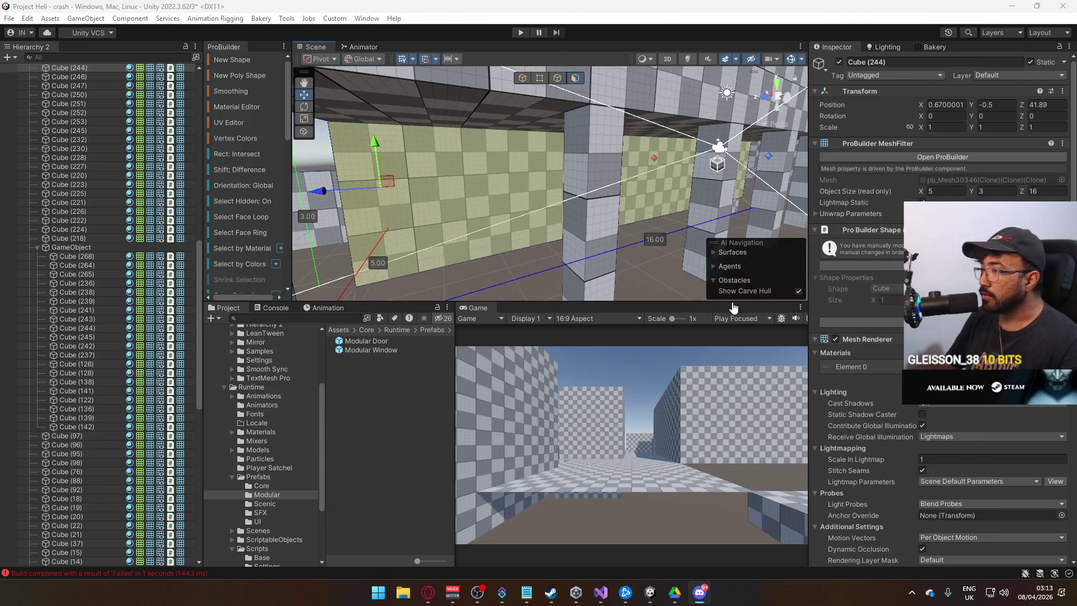
Step: Fly the view along the corridor to inspect the gaps between walls from above
drag(707, 256, 437, 223)
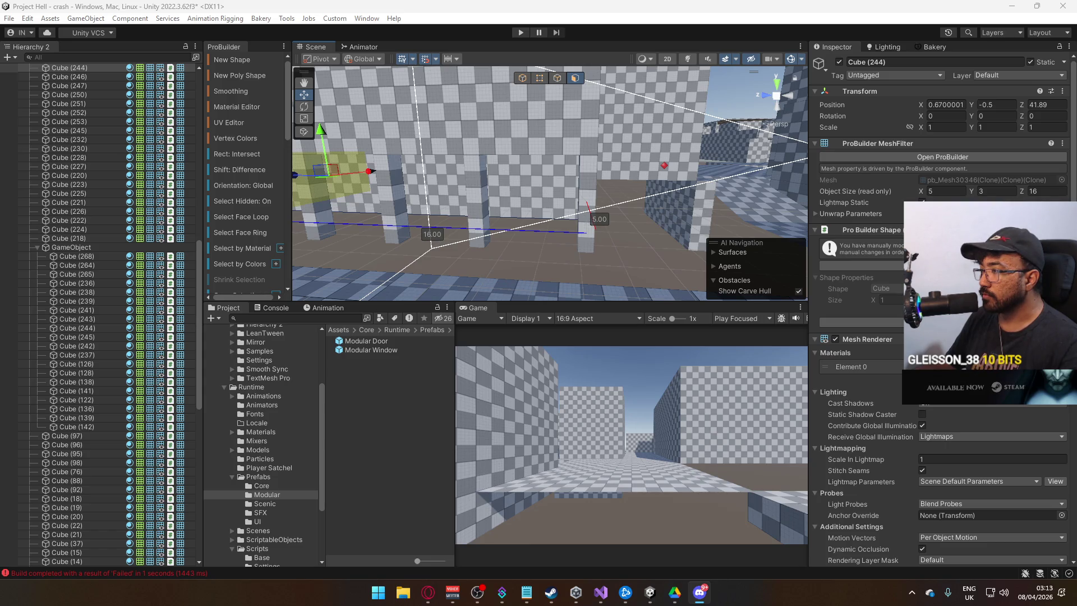
drag(499, 240, 515, 244)
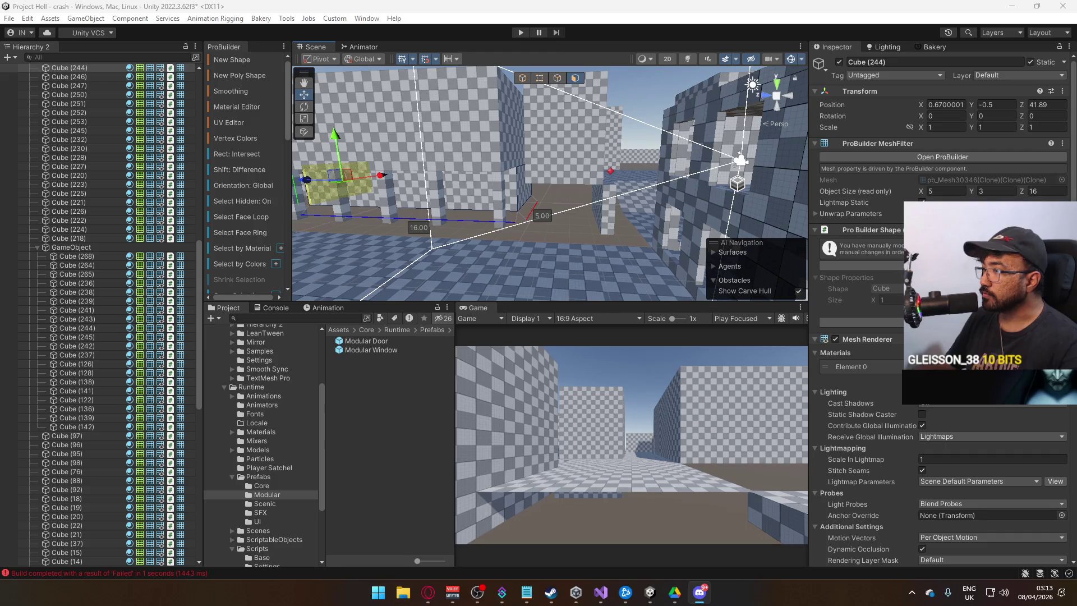
key(alt+Tab)
mouse_move(515, 244)
mouse_down()
mouse_move(525, 236)
mouse_move(567, 285)
mouse_up()
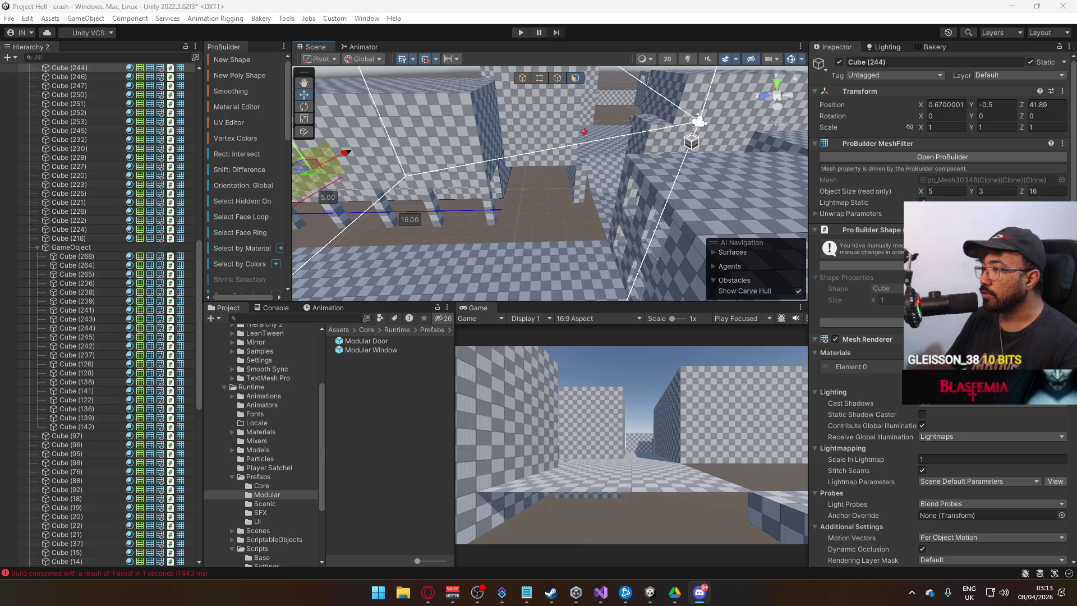
mouse_move(533, 247)
mouse_down()
mouse_move(614, 244)
mouse_move(572, 316)
mouse_move(596, 310)
mouse_up()
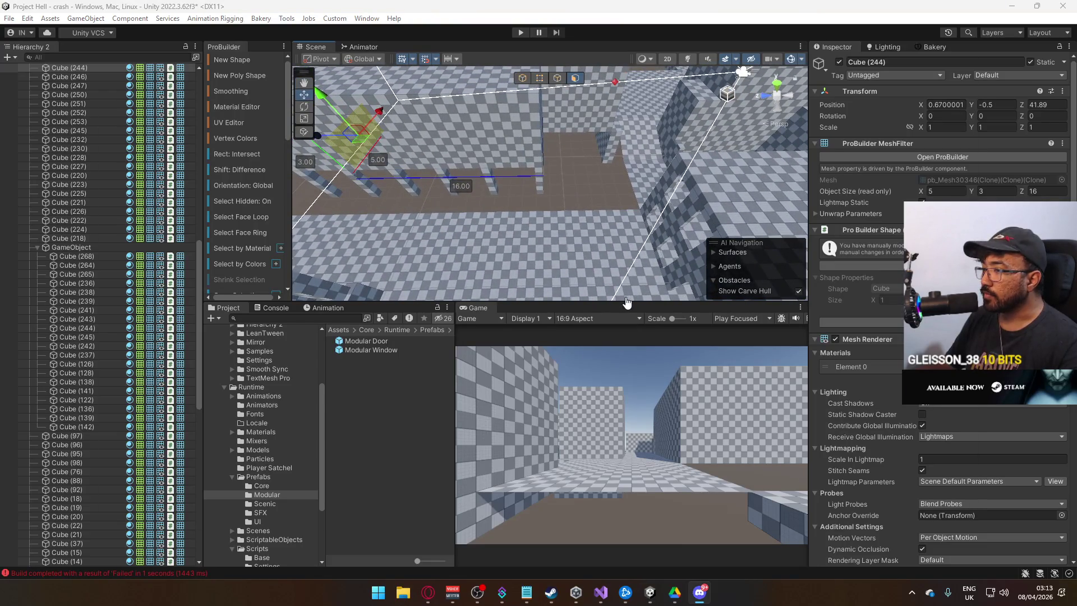
mouse_move(625, 297)
mouse_down()
mouse_move(602, 223)
mouse_move(547, 201)
mouse_move(605, 185)
mouse_up()
Step: Widen floor piece Cube (38) from 3.5 to 5 units by dragging an edge
click(605, 182)
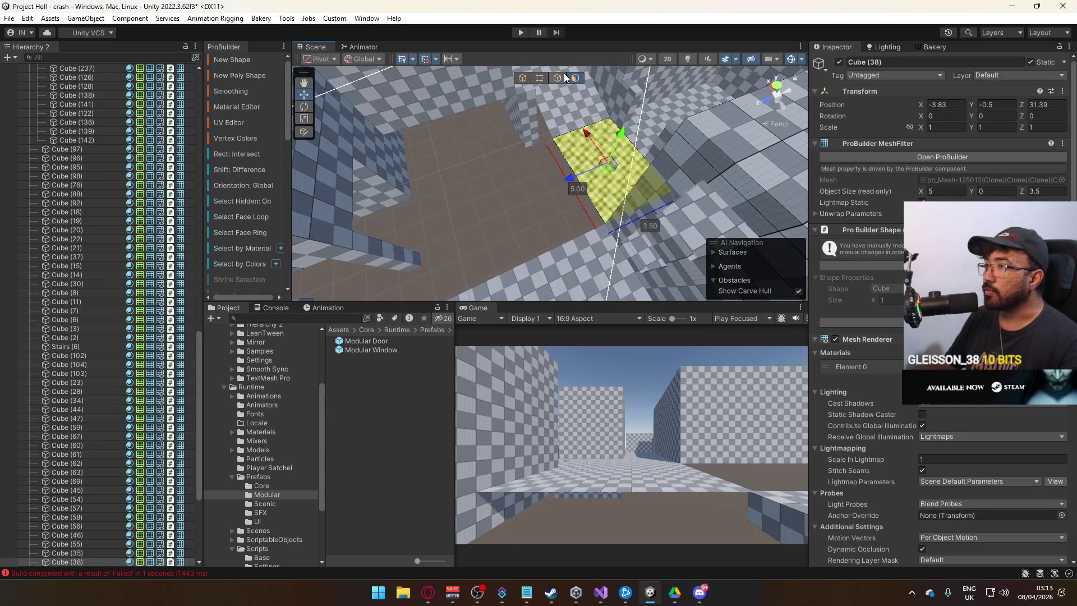
click(563, 76)
click(567, 187)
mouse_move(539, 190)
mouse_down()
mouse_move(506, 202)
mouse_move(315, 138)
mouse_move(557, 165)
mouse_move(402, 163)
mouse_up()
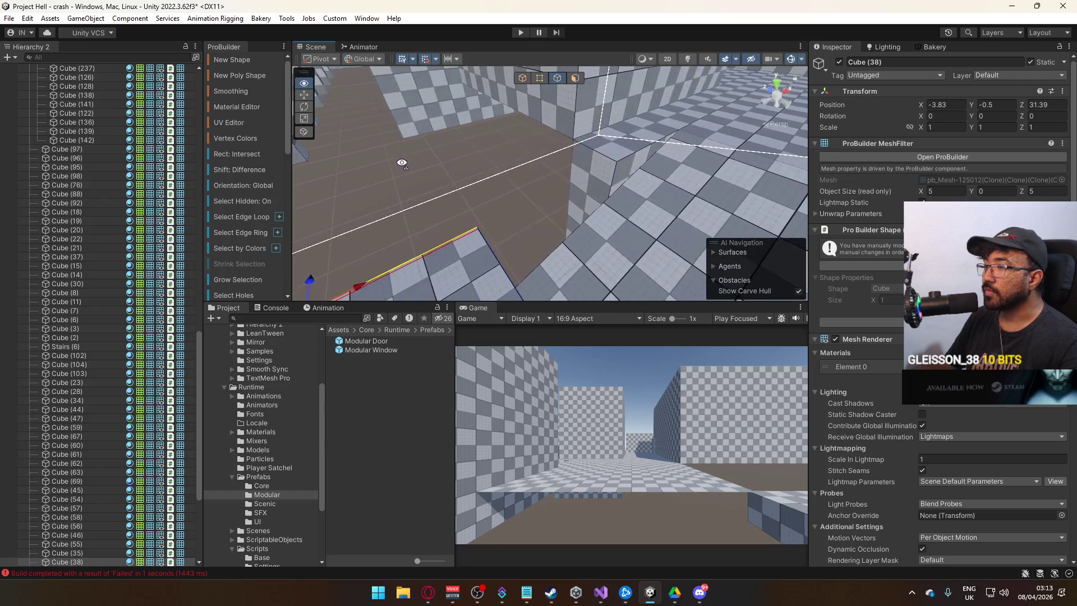
click(523, 78)
Step: Extrude side faces of wall Cube (76), then delete the five selected faces
click(587, 176)
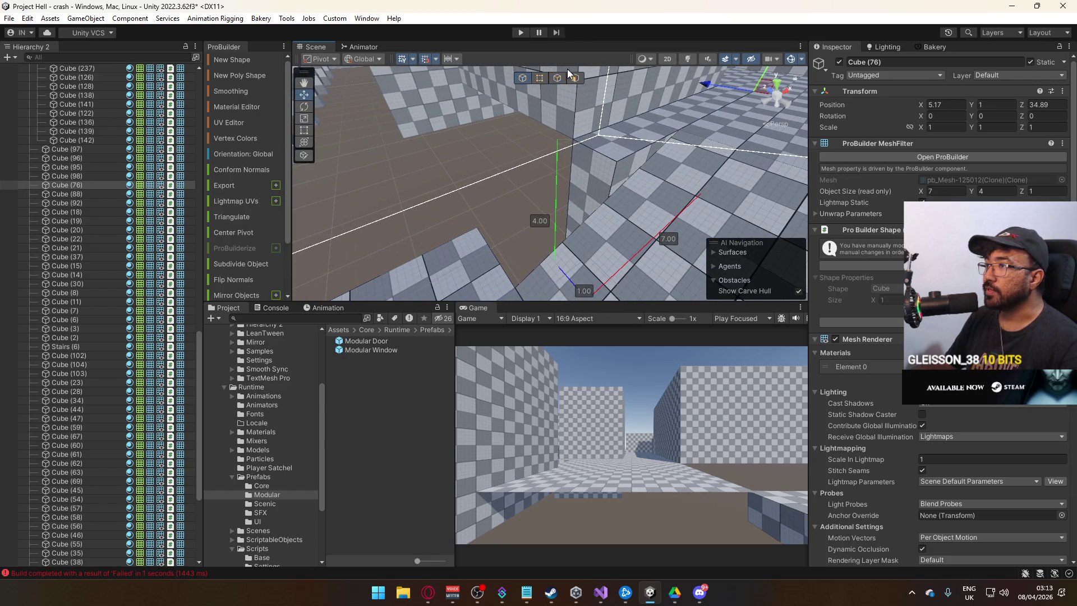
click(574, 77)
click(586, 174)
mouse_move(592, 220)
mouse_down()
mouse_move(523, 238)
mouse_move(774, 229)
mouse_move(662, 191)
mouse_move(542, 245)
mouse_move(503, 241)
mouse_up()
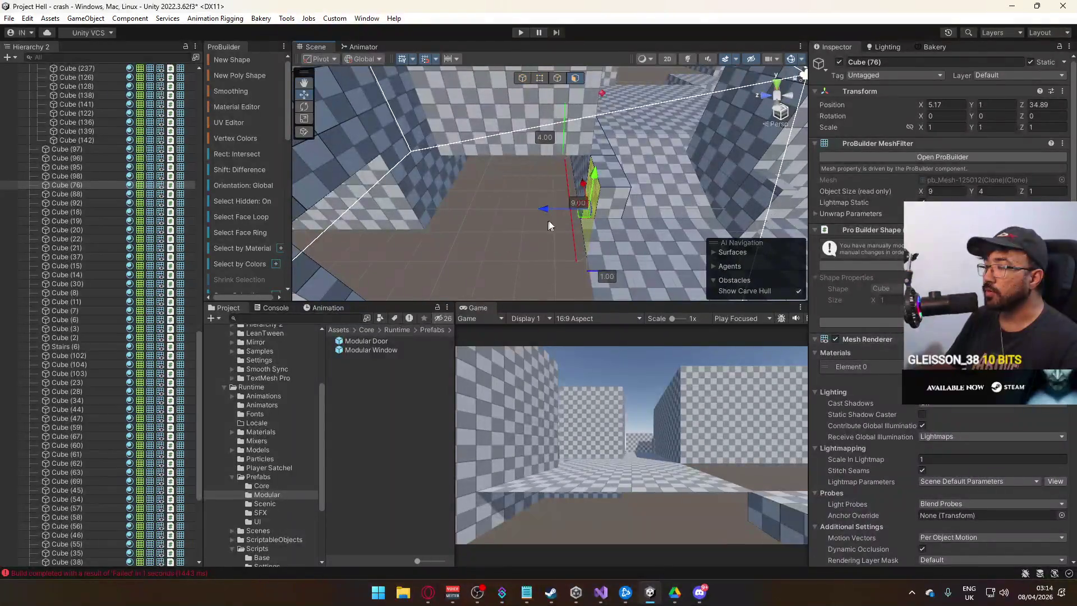
mouse_move(553, 208)
mouse_down()
mouse_move(416, 214)
mouse_move(596, 96)
mouse_move(569, 122)
mouse_up()
mouse_move(732, 112)
alt+mouse_down()
mouse_move(526, 153)
mouse_move(662, 227)
mouse_move(584, 115)
mouse_move(573, 237)
mouse_move(758, 219)
alt+mouse_up()
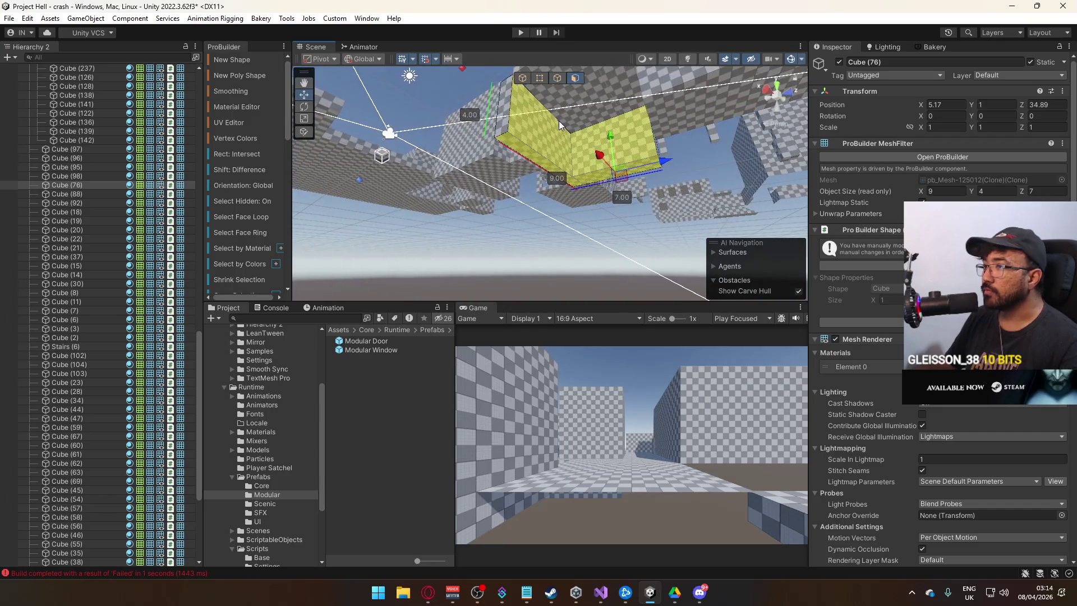
key(Delete)
Step: Shrink Cube (76) from 9 to 4 wide and lower it from 4 to 1.5 tall
mouse_move(645, 156)
alt+mouse_down()
mouse_move(712, 135)
mouse_move(766, 343)
mouse_move(742, 280)
mouse_move(606, 213)
mouse_move(772, 338)
mouse_move(777, 288)
mouse_move(659, 217)
alt+mouse_up()
mouse_move(726, 226)
mouse_down()
mouse_move(566, 230)
mouse_move(570, 291)
mouse_move(479, 217)
mouse_up()
click(480, 218)
key(Delete)
mouse_move(561, 204)
alt+mouse_down()
mouse_move(740, 226)
mouse_move(589, 140)
mouse_move(549, 83)
alt+mouse_up()
click(540, 78)
alt+drag(588, 132, 465, 190)
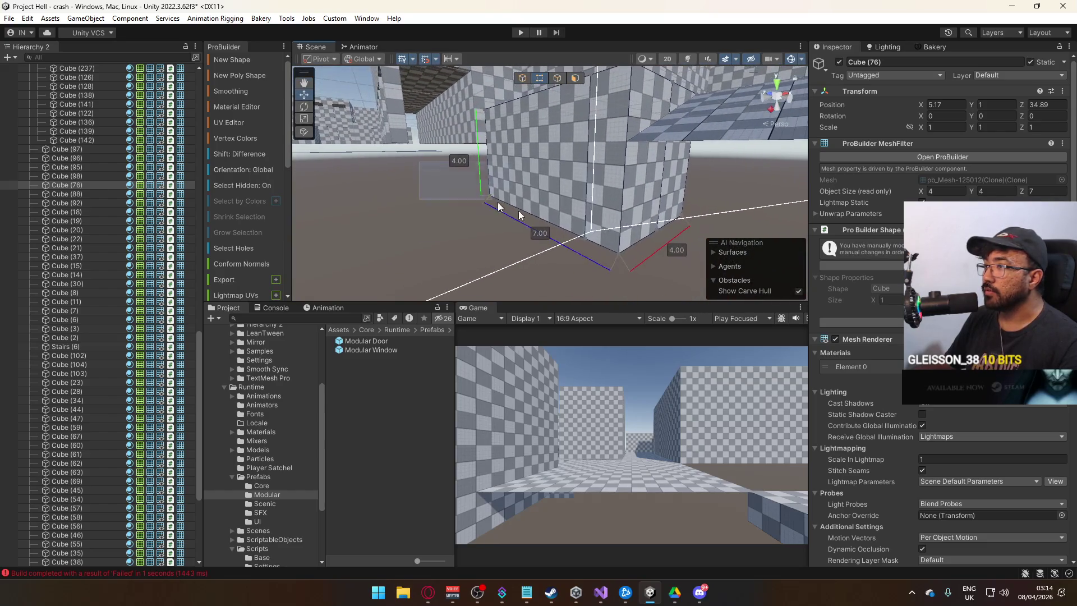
mouse_move(622, 213)
mouse_down()
mouse_move(641, 101)
mouse_move(595, 127)
mouse_move(512, 110)
mouse_up()
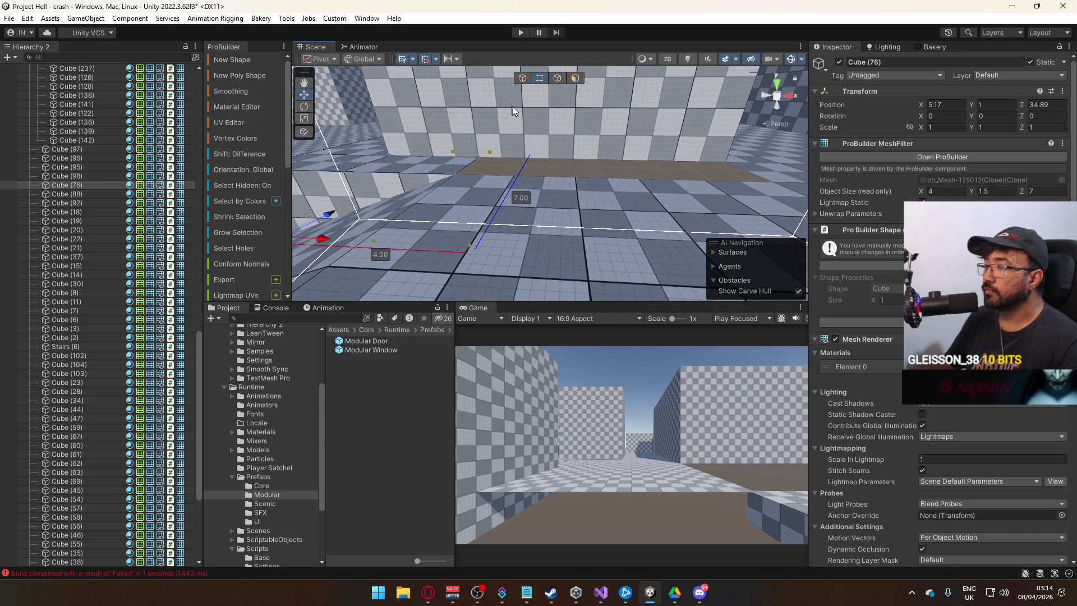
Step: Select floor strip Cube (24) in object mode
click(517, 77)
click(569, 190)
mouse_move(569, 189)
alt+mouse_down()
mouse_move(618, 180)
mouse_move(669, 215)
mouse_move(660, 174)
mouse_move(525, 167)
mouse_move(551, 97)
alt+mouse_up()
Step: Shorten the Cube (24) floor strip from 11 to 6 by dragging its vertices
key(g)
mouse_move(671, 107)
alt+mouse_down()
mouse_move(734, 247)
mouse_move(731, 224)
alt+mouse_up()
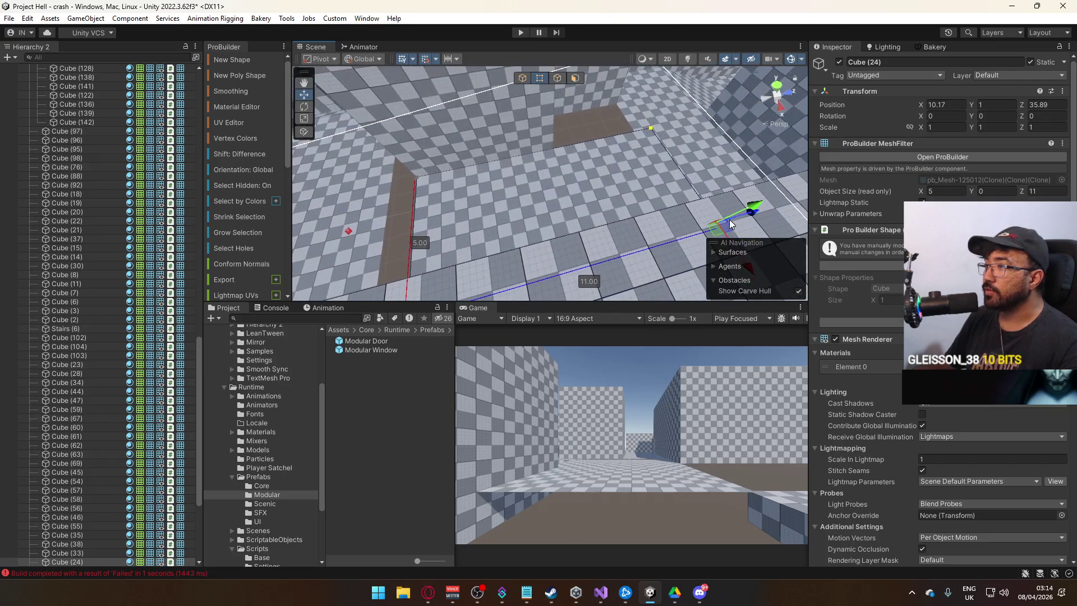
mouse_move(559, 124)
alt+mouse_down()
mouse_move(713, 192)
mouse_move(584, 225)
alt+mouse_up()
alt+drag(584, 225, 583, 65)
click(558, 80)
mouse_move(539, 164)
alt+mouse_down()
mouse_move(550, 197)
mouse_move(532, 185)
mouse_move(580, 217)
mouse_move(590, 242)
alt+mouse_up()
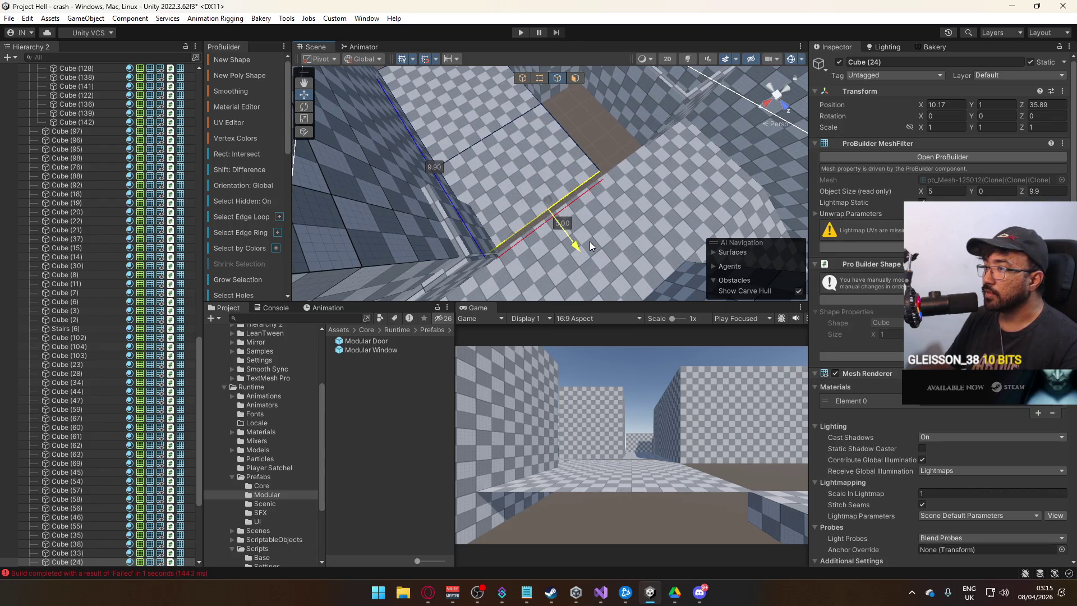
click(523, 79)
Step: Lengthen the Cube (23) floor piece from 5 to 6 by dragging an edge
click(457, 222)
click(563, 204)
mouse_move(601, 156)
alt+mouse_down()
mouse_move(648, 209)
mouse_move(577, 204)
mouse_move(624, 283)
mouse_move(554, 84)
alt+mouse_up()
click(648, 209)
click(557, 80)
mouse_move(584, 167)
mouse_down()
mouse_move(602, 165)
mouse_move(575, 82)
mouse_up()
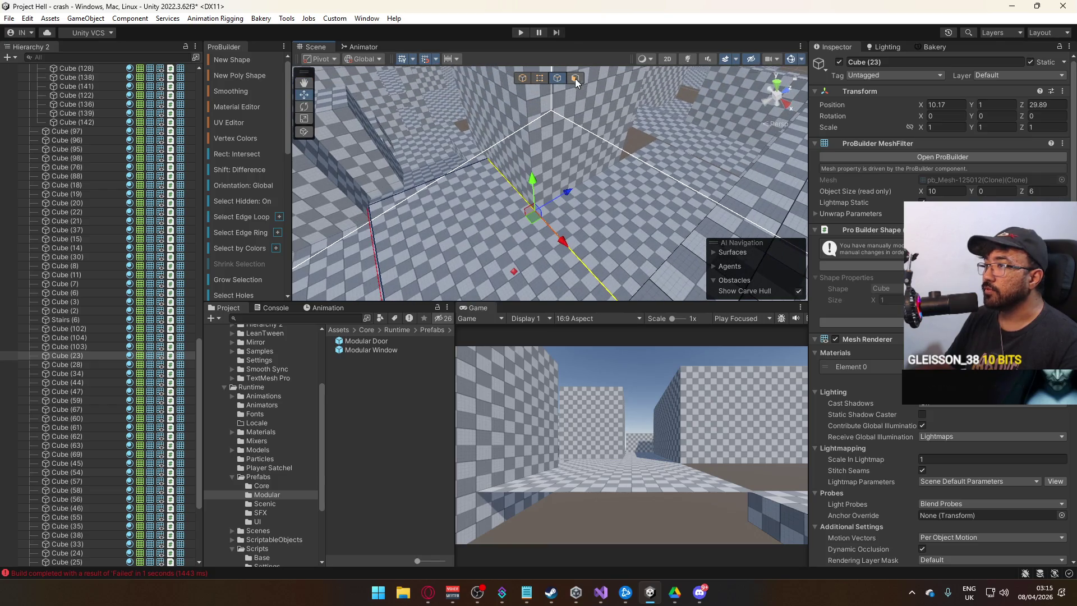
click(522, 80)
Step: Stretch the Cube (44) and Cube (47) floors wider along X to 14.5
mouse_move(486, 245)
alt+mouse_down()
mouse_move(531, 200)
mouse_move(685, 192)
mouse_move(608, 212)
mouse_move(645, 217)
mouse_move(555, 185)
mouse_move(449, 208)
mouse_move(410, 253)
mouse_move(403, 235)
mouse_move(427, 213)
mouse_move(561, 169)
mouse_move(738, 134)
mouse_move(589, 168)
alt+mouse_up()
click(581, 196)
shift+click(426, 213)
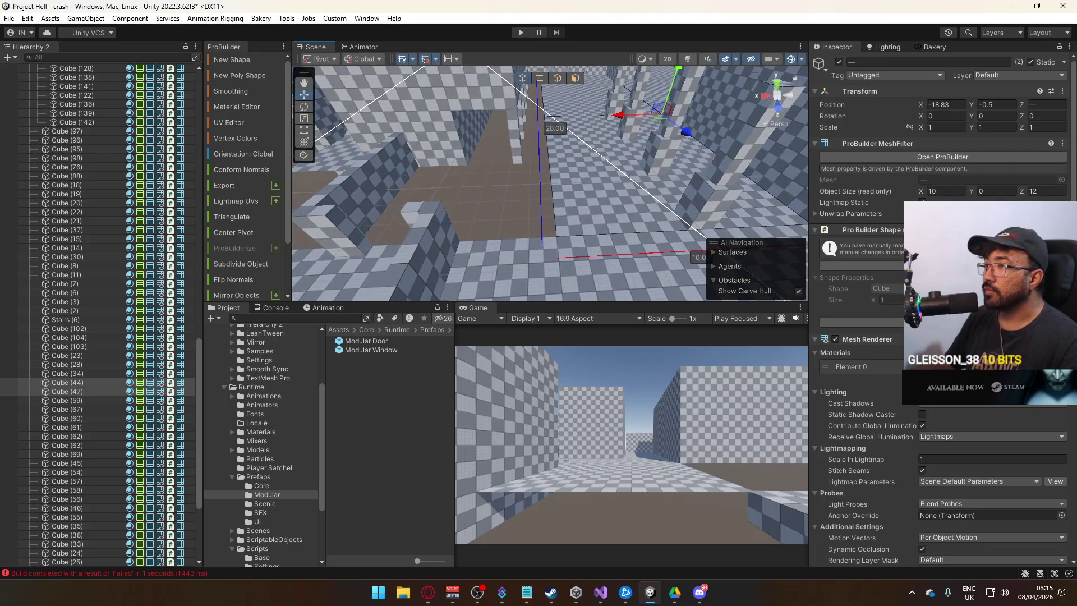
click(557, 78)
drag(507, 153, 429, 156)
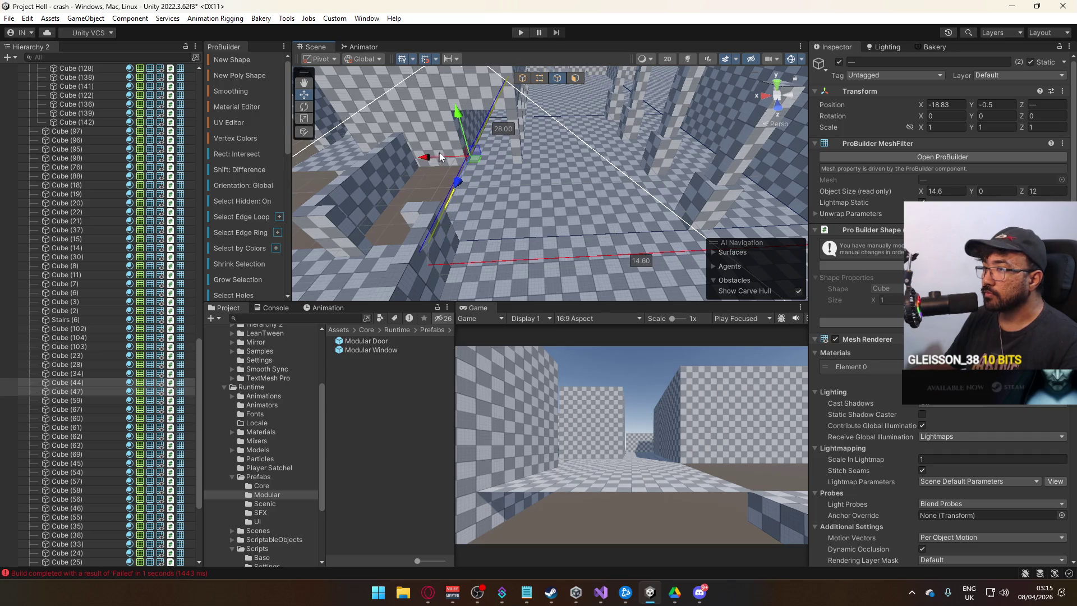
drag(436, 155, 451, 165)
Step: Select Cube (47) and fly over the floor to check its roughly 17.3-unit width
click(530, 241)
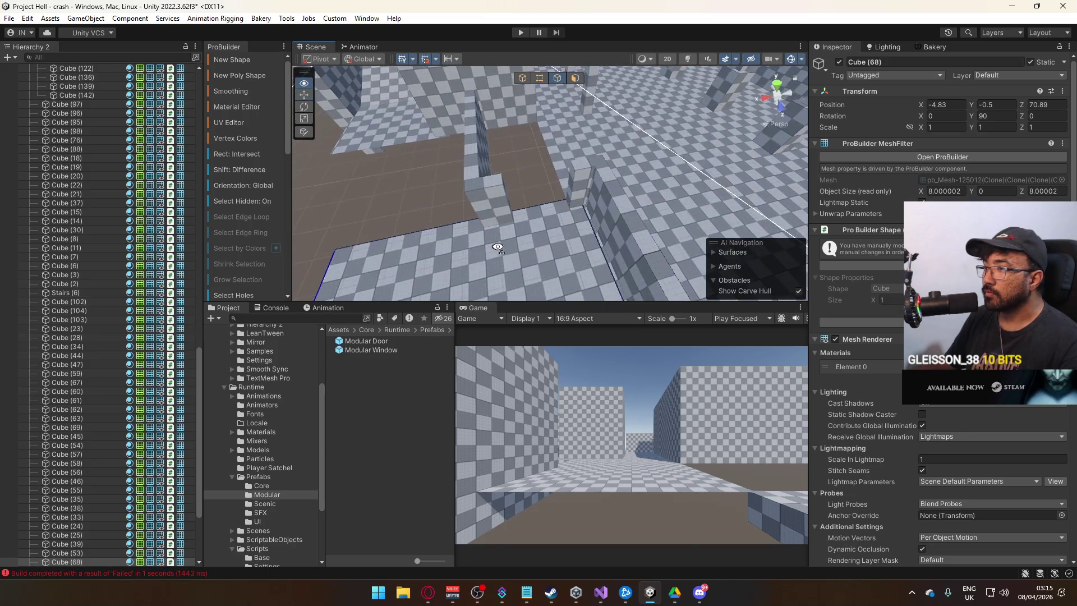
click(651, 249)
mouse_move(651, 248)
mouse_down()
mouse_move(534, 194)
mouse_move(368, 210)
mouse_move(360, 235)
mouse_move(391, 130)
mouse_up()
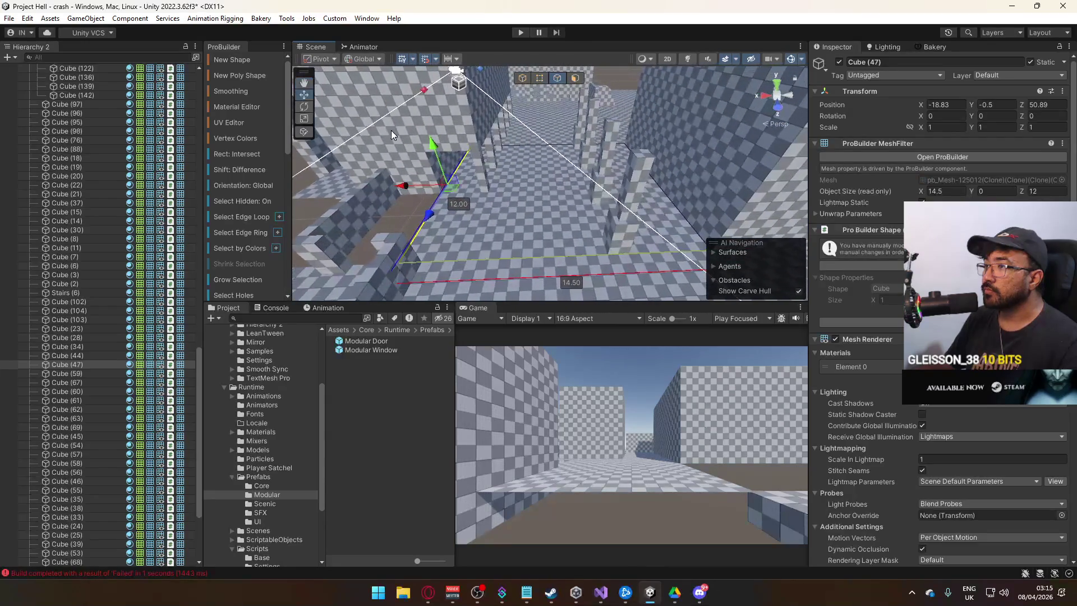
drag(501, 170, 477, 167)
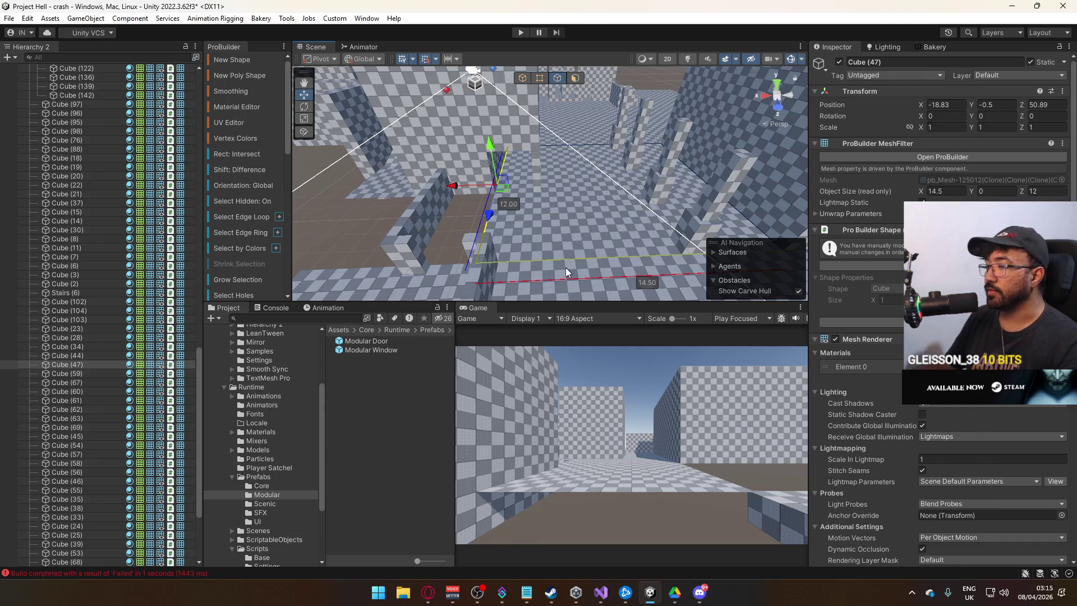
mouse_move(505, 241)
mouse_down()
mouse_move(685, 197)
mouse_move(791, 153)
mouse_move(618, 167)
mouse_move(628, 152)
mouse_move(601, 96)
mouse_move(589, 184)
mouse_move(469, 234)
mouse_move(487, 250)
mouse_move(603, 203)
mouse_move(540, 189)
mouse_move(577, 206)
mouse_move(461, 219)
mouse_move(520, 224)
mouse_move(588, 197)
mouse_up()
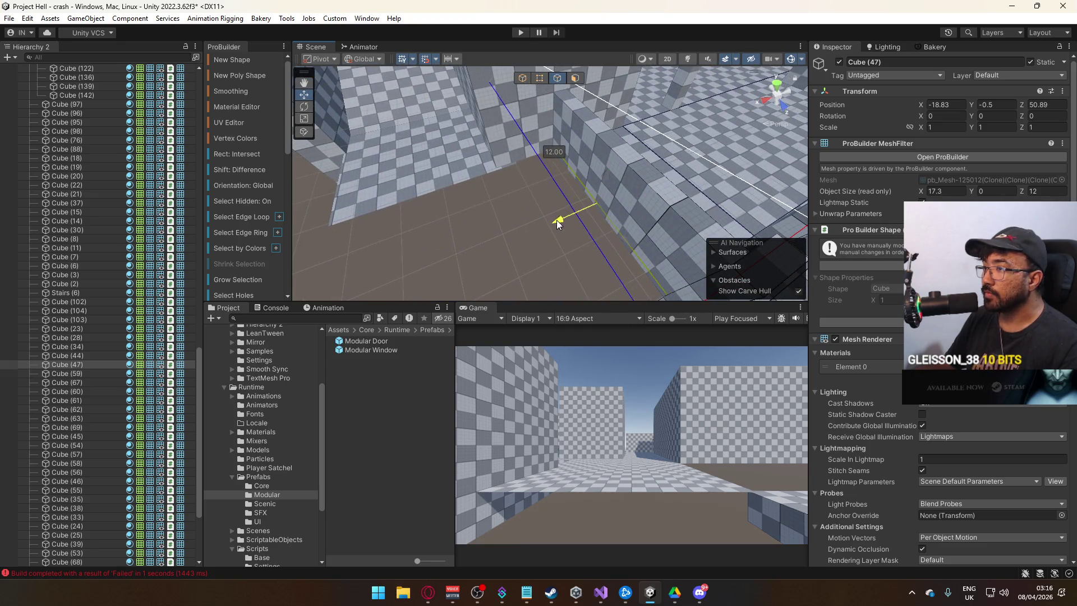
click(523, 78)
mouse_move(524, 82)
alt+mouse_down()
mouse_move(586, 185)
mouse_move(437, 174)
mouse_move(653, 166)
mouse_move(327, 257)
mouse_move(456, 209)
mouse_move(460, 133)
mouse_move(428, 185)
mouse_move(435, 175)
mouse_move(739, 259)
mouse_move(491, 172)
mouse_move(460, 178)
mouse_move(566, 161)
mouse_move(474, 125)
mouse_move(397, 137)
mouse_move(433, 170)
mouse_move(449, 151)
mouse_move(561, 160)
mouse_move(533, 175)
mouse_move(572, 156)
mouse_move(501, 163)
mouse_move(463, 200)
alt+mouse_up()
Step: Duplicate wall block Cube (245), moving the copy 9 units along Z and nudging it along X
click(426, 169)
key(ctrl+d)
mouse_move(412, 228)
mouse_down()
mouse_move(571, 221)
mouse_move(596, 247)
mouse_up()
click(540, 78)
alt+drag(540, 77, 506, 242)
key(ctrl+j)
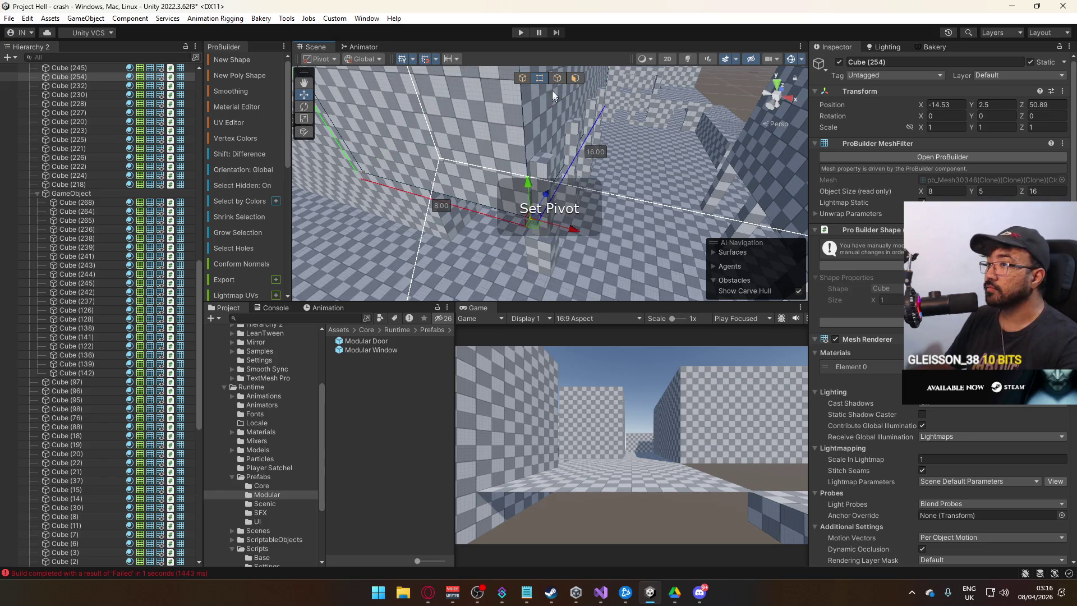
click(522, 80)
mouse_move(572, 230)
mouse_down()
mouse_move(592, 226)
mouse_move(486, 204)
mouse_move(533, 224)
mouse_move(507, 114)
mouse_move(523, 149)
mouse_move(440, 96)
mouse_move(557, 107)
mouse_move(595, 93)
mouse_move(630, 114)
mouse_move(613, 168)
mouse_move(621, 157)
mouse_move(573, 85)
mouse_move(514, 133)
mouse_move(598, 146)
mouse_move(558, 108)
mouse_move(296, 163)
mouse_move(542, 171)
mouse_move(671, 194)
mouse_move(538, 195)
mouse_move(563, 195)
mouse_up()
Step: Reshape the copy's faces so it measures 5 × 3.5 × 12
click(574, 79)
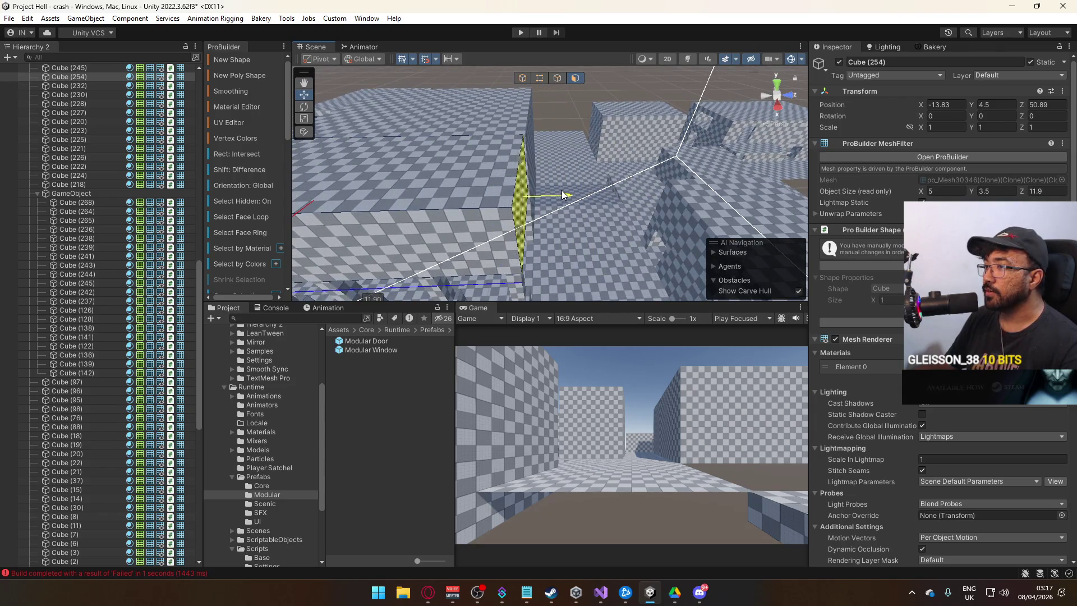
click(523, 77)
mouse_move(560, 108)
alt+mouse_down()
mouse_move(586, 137)
mouse_move(668, 149)
mouse_move(582, 199)
mouse_move(597, 164)
mouse_move(732, 130)
mouse_move(617, 146)
alt+mouse_up()
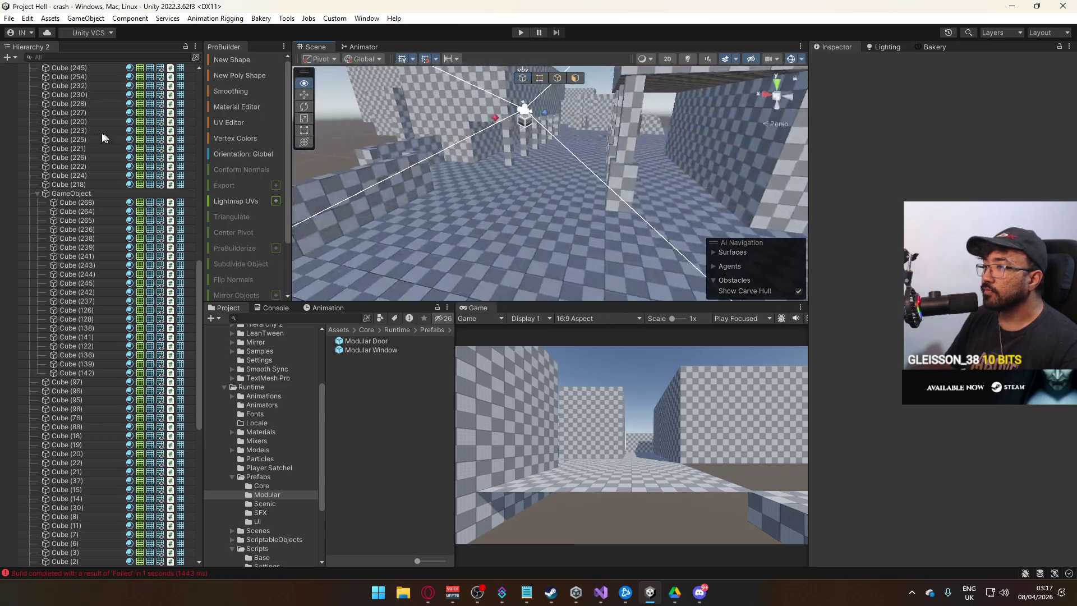
mouse_move(316, 179)
mouse_down()
mouse_move(460, 162)
mouse_move(421, 160)
mouse_move(332, 166)
mouse_move(415, 200)
mouse_move(561, 200)
mouse_move(611, 187)
mouse_move(494, 212)
mouse_move(543, 191)
mouse_move(515, 138)
mouse_move(364, 146)
mouse_move(524, 83)
mouse_up()
Step: Select the Cube (103) floor piece and frame it up close
click(586, 199)
click(524, 207)
click(364, 146)
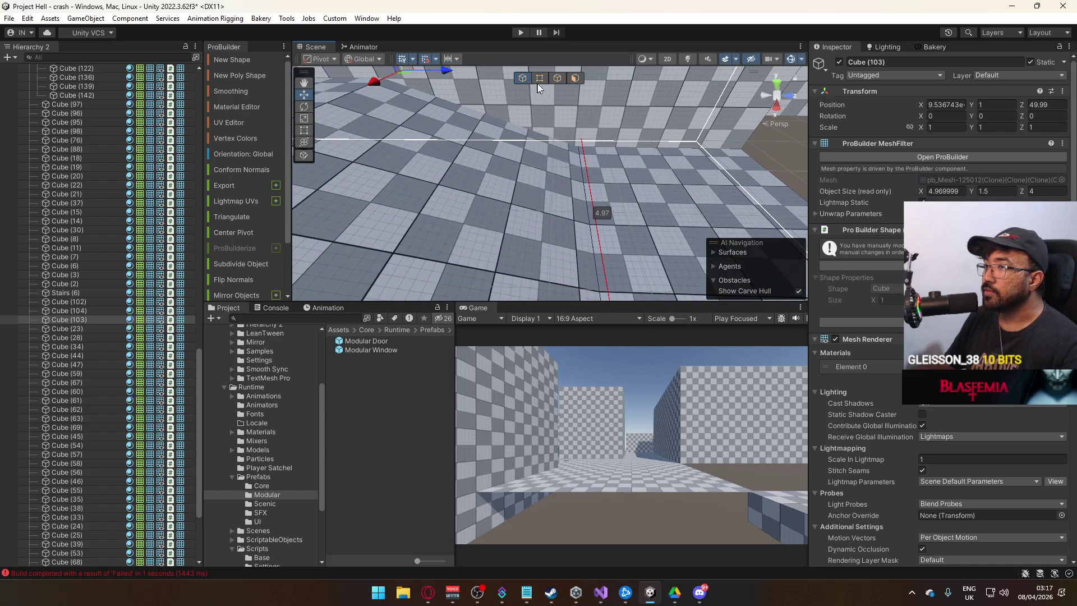
click(547, 78)
drag(611, 137, 558, 207)
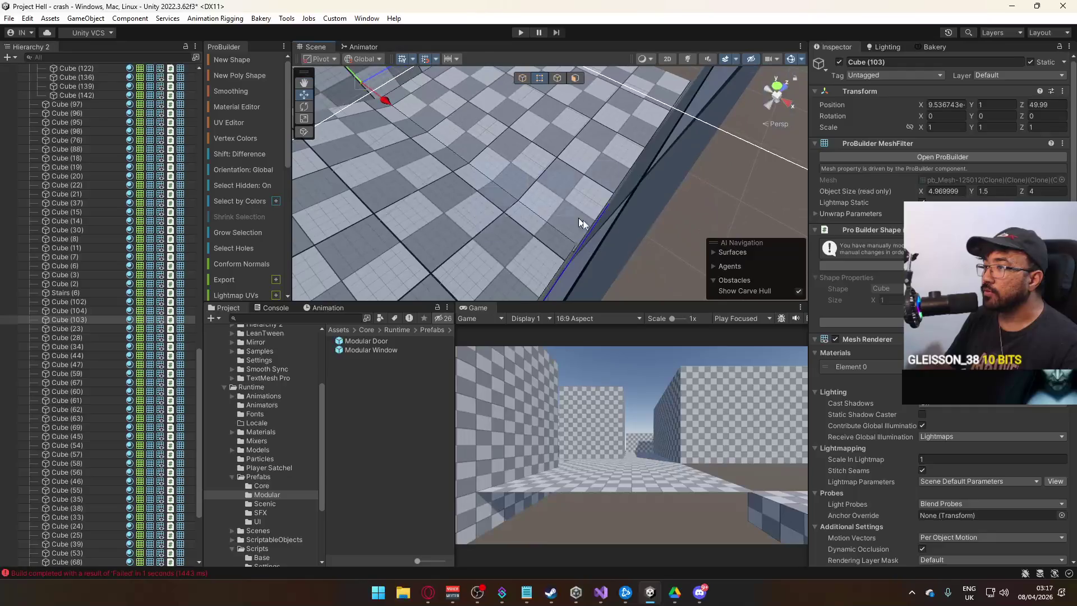
click(596, 214)
key(f)
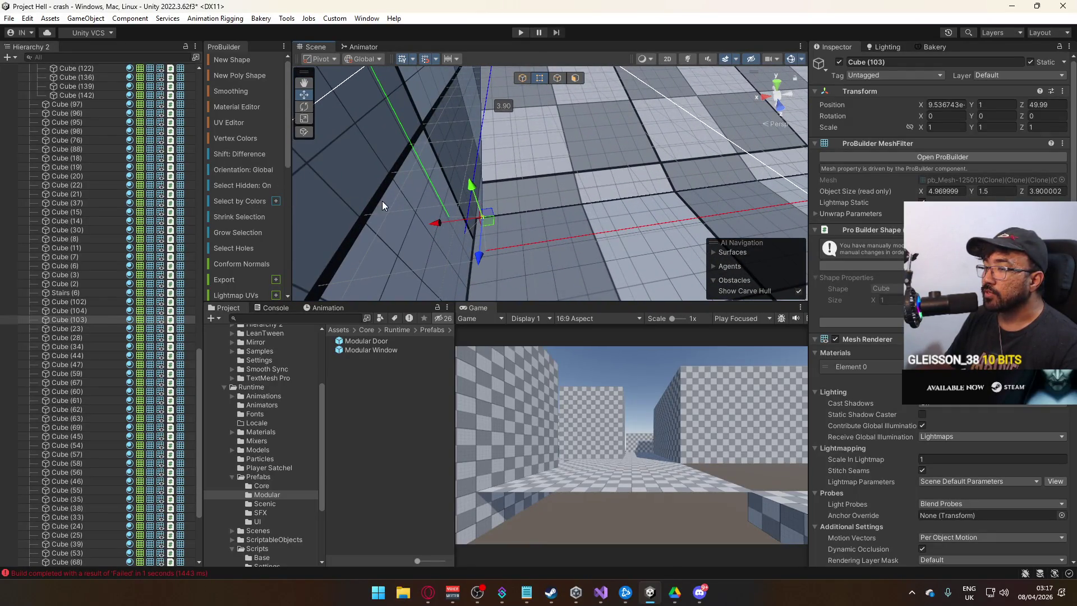
click(522, 78)
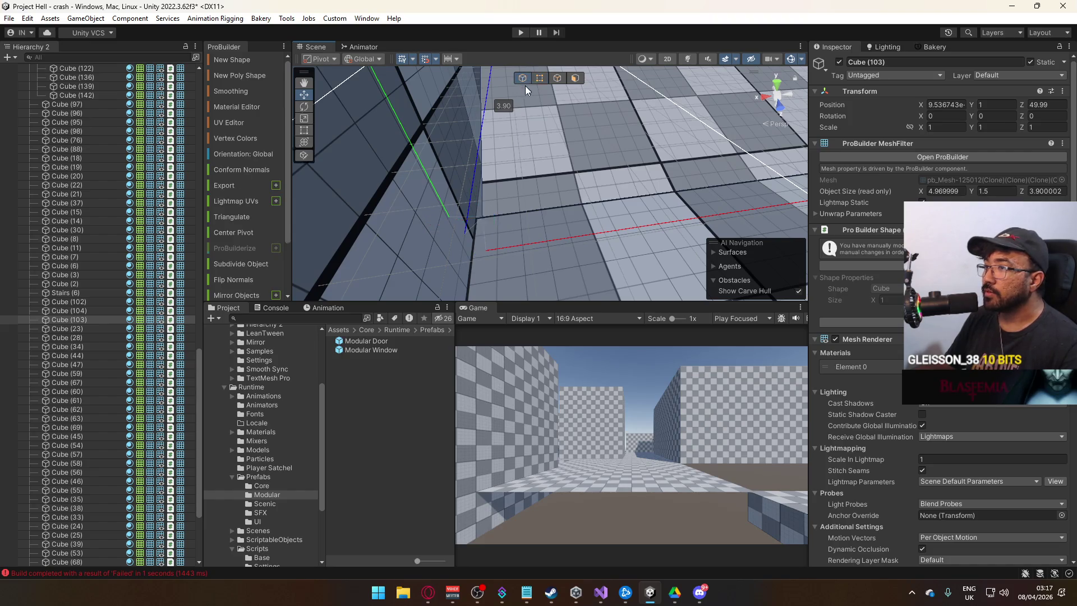
key(f)
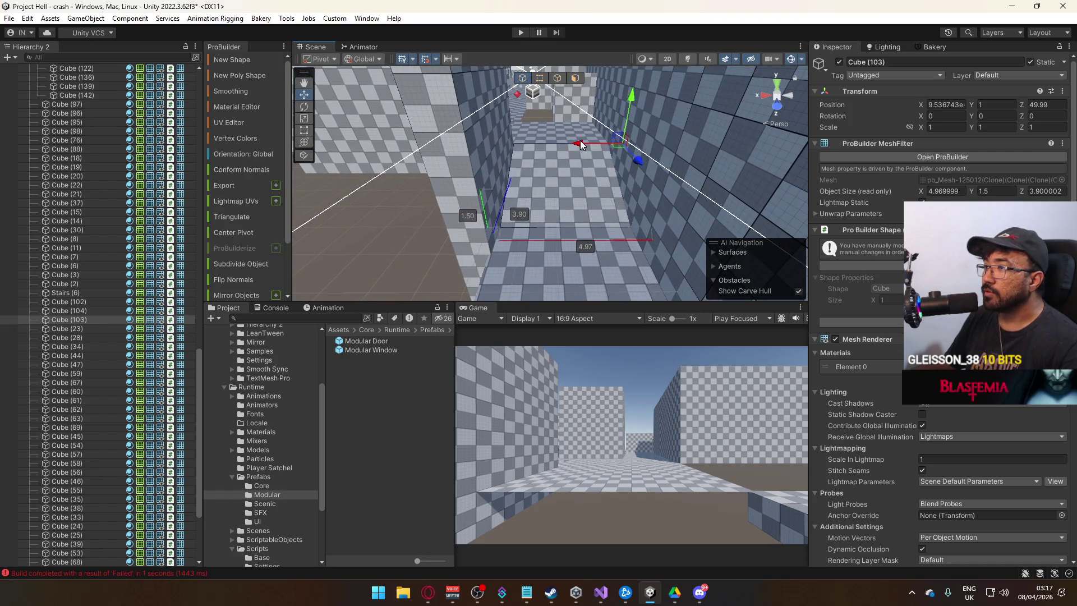
Step: Nudge Cube (103) slightly along X, then select the thin floor tile Cube (104)
drag(580, 140, 580, 141)
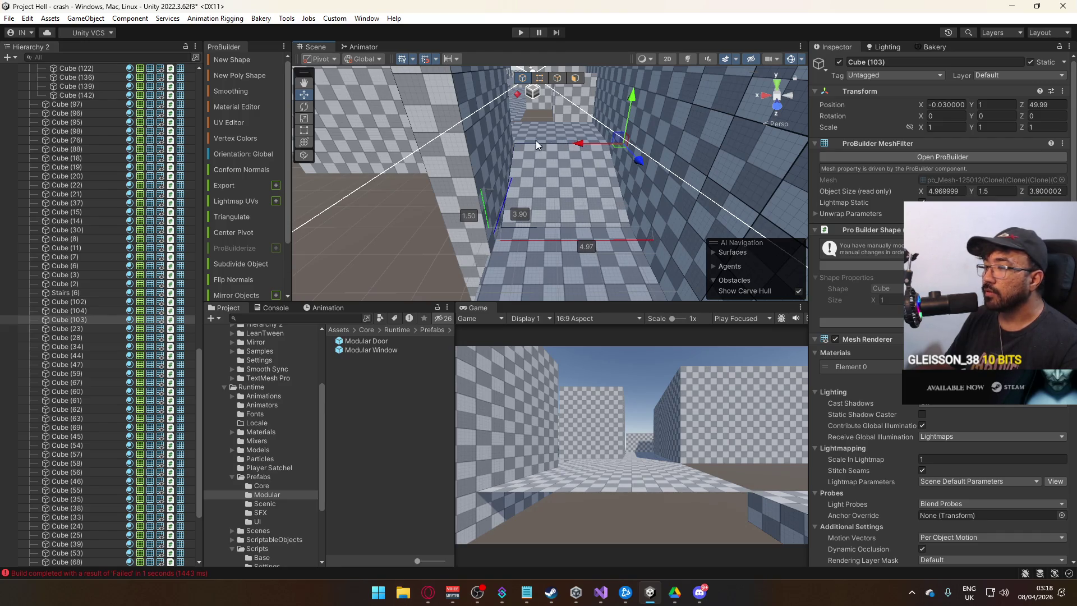
mouse_move(513, 157)
mouse_down()
mouse_move(496, 170)
mouse_move(496, 154)
mouse_move(510, 209)
mouse_move(525, 207)
mouse_move(524, 174)
mouse_move(528, 211)
mouse_move(578, 161)
mouse_up()
click(540, 78)
drag(541, 78, 507, 210)
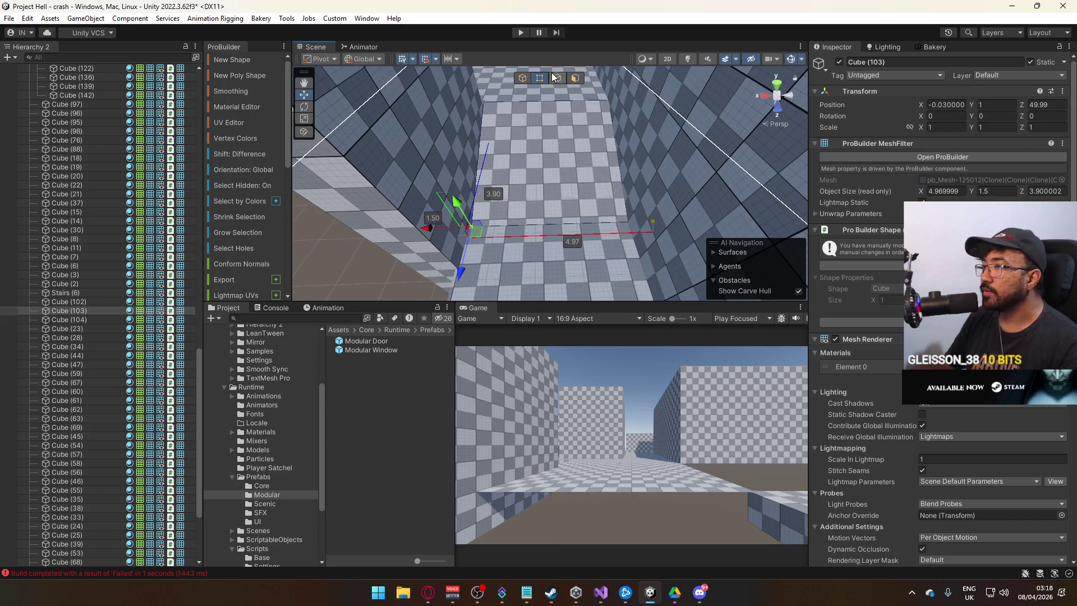
click(523, 78)
click(525, 254)
mouse_move(525, 254)
mouse_down()
mouse_move(504, 308)
mouse_move(513, 216)
mouse_up()
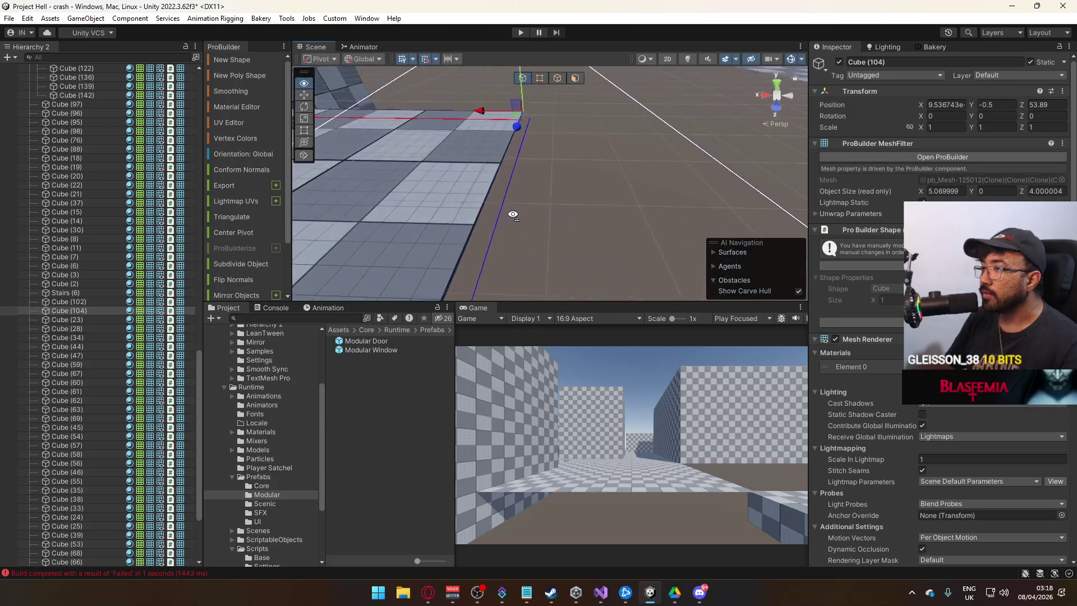
Step: Slide the floor tile along X, duplicate it, and raise the copy Cube (105) to height 1
key(f)
mouse_move(604, 160)
mouse_down()
mouse_move(585, 163)
mouse_move(588, 91)
mouse_move(641, 207)
mouse_move(567, 114)
mouse_move(563, 51)
mouse_up()
key(ctrl+d)
key(f)
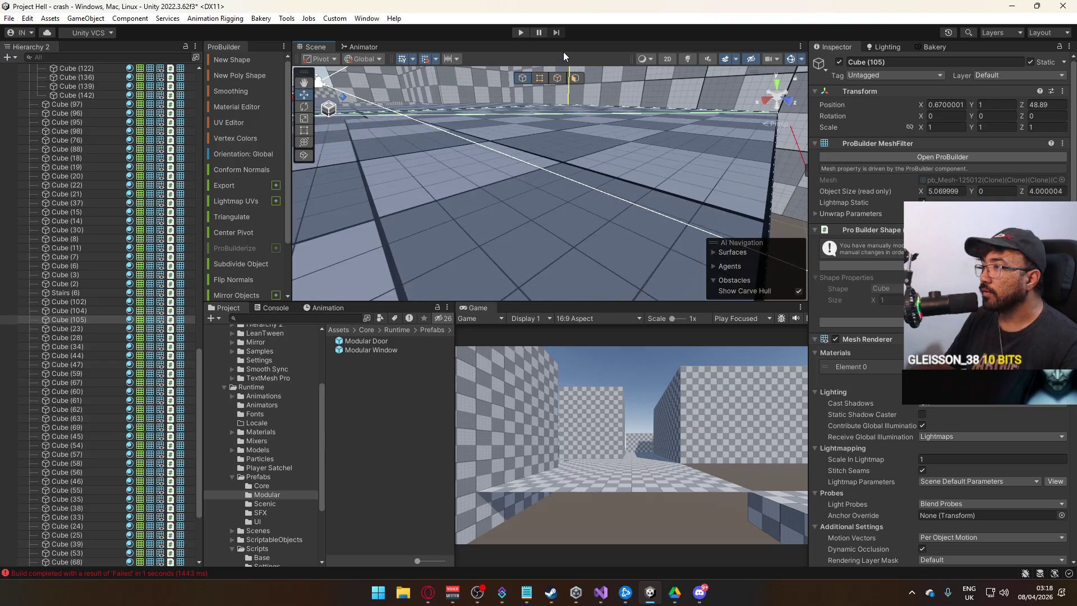
mouse_move(617, 168)
mouse_down()
mouse_move(640, 250)
mouse_move(539, 143)
mouse_up()
click(552, 143)
click(552, 141)
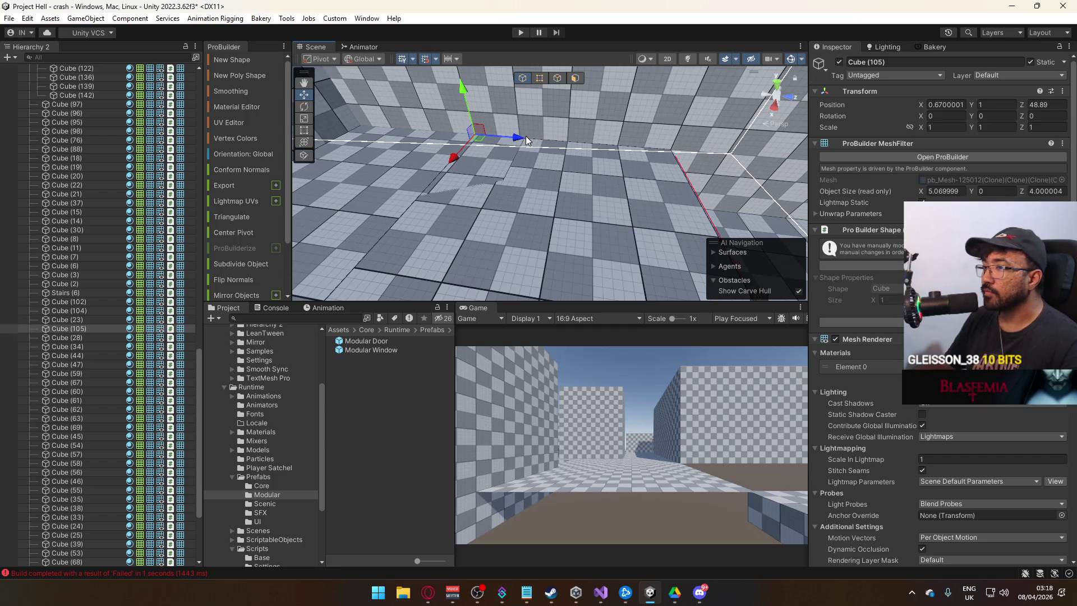
drag(566, 152, 517, 138)
click(555, 77)
click(504, 110)
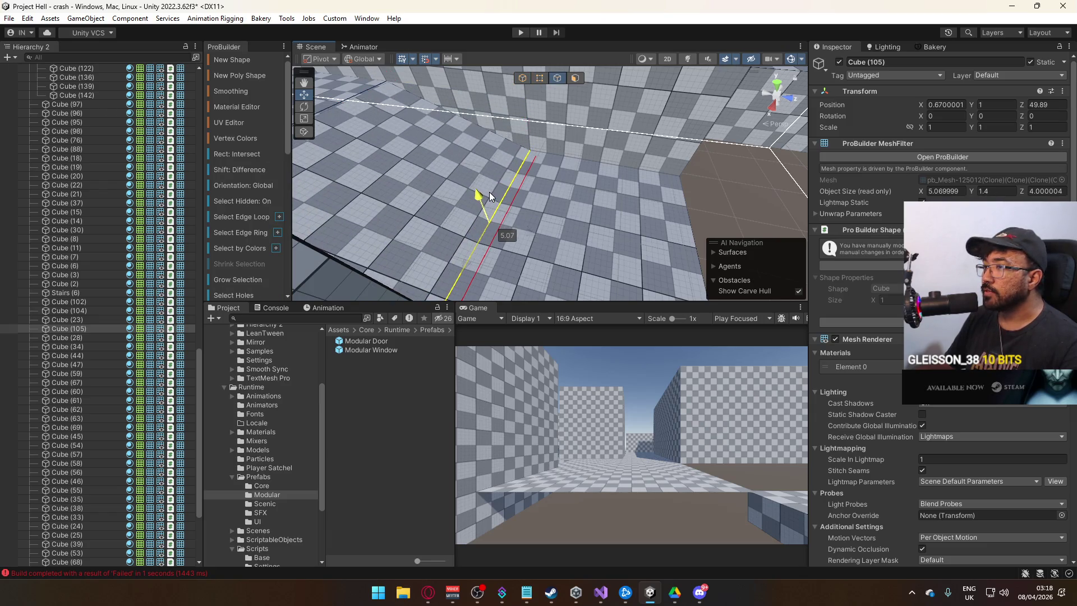
mouse_move(474, 192)
mouse_down()
mouse_move(465, 194)
mouse_move(505, 85)
mouse_up()
click(517, 79)
Step: Slide the long floor slab Cube (102) along X to 0.67 and try welding its vertices
click(638, 242)
key(f)
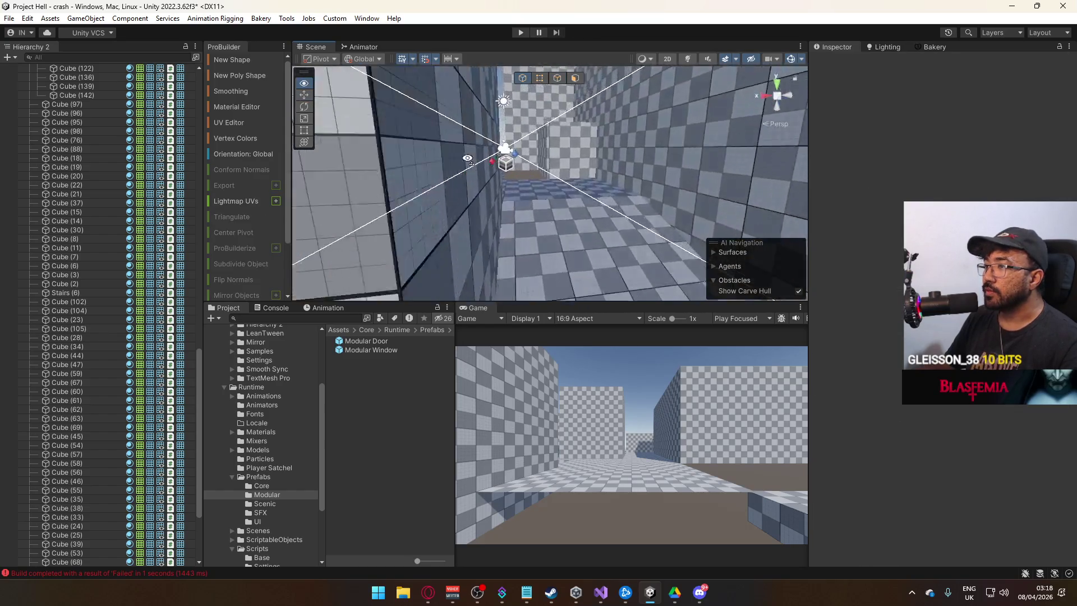
click(583, 182)
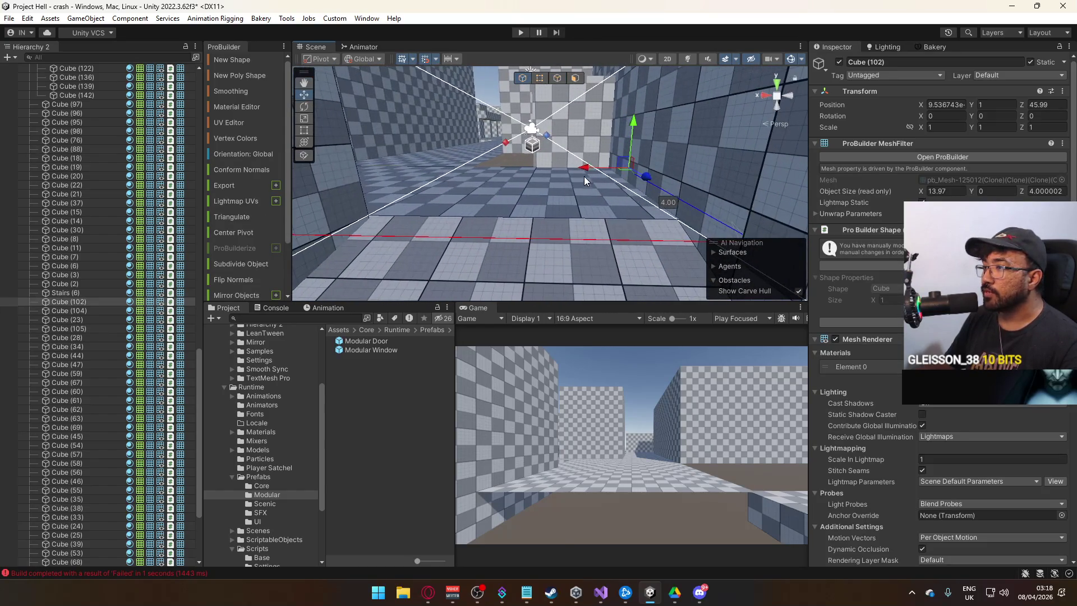
mouse_move(585, 168)
mouse_down()
mouse_move(532, 181)
mouse_move(553, 177)
mouse_move(766, 256)
mouse_up()
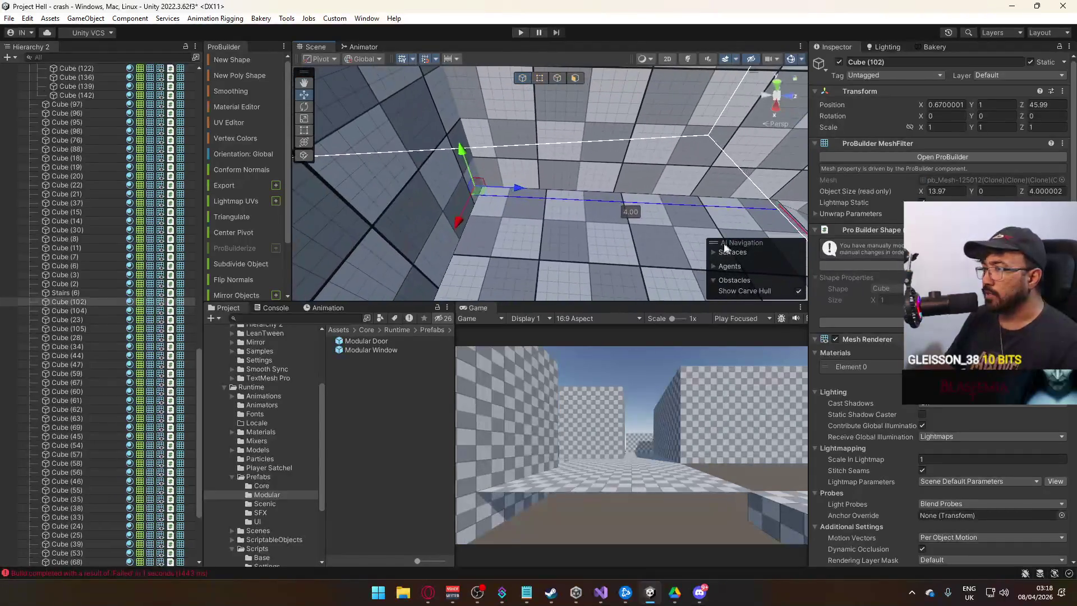
mouse_move(520, 190)
mouse_down()
mouse_move(282, 187)
mouse_move(503, 97)
mouse_move(449, 116)
mouse_move(376, 102)
mouse_move(672, 228)
mouse_up()
click(539, 79)
key(alt+v)
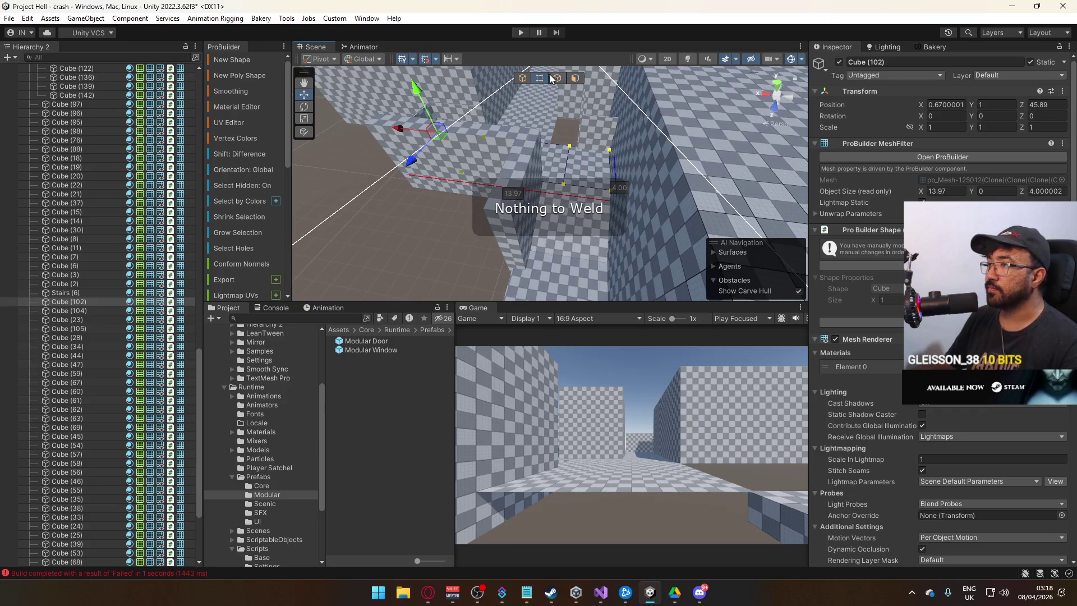
mouse_move(553, 79)
mouse_down()
mouse_move(577, 144)
mouse_move(559, 80)
mouse_move(513, 188)
mouse_move(568, 231)
mouse_move(537, 173)
mouse_move(516, 204)
mouse_move(558, 163)
mouse_move(532, 185)
mouse_move(559, 207)
mouse_move(586, 163)
mouse_move(567, 136)
mouse_up()
Step: Inspect slab Cube (102) in vertex mode, then select the floor piece Cube (24)
click(513, 187)
click(558, 206)
click(568, 137)
key(h)
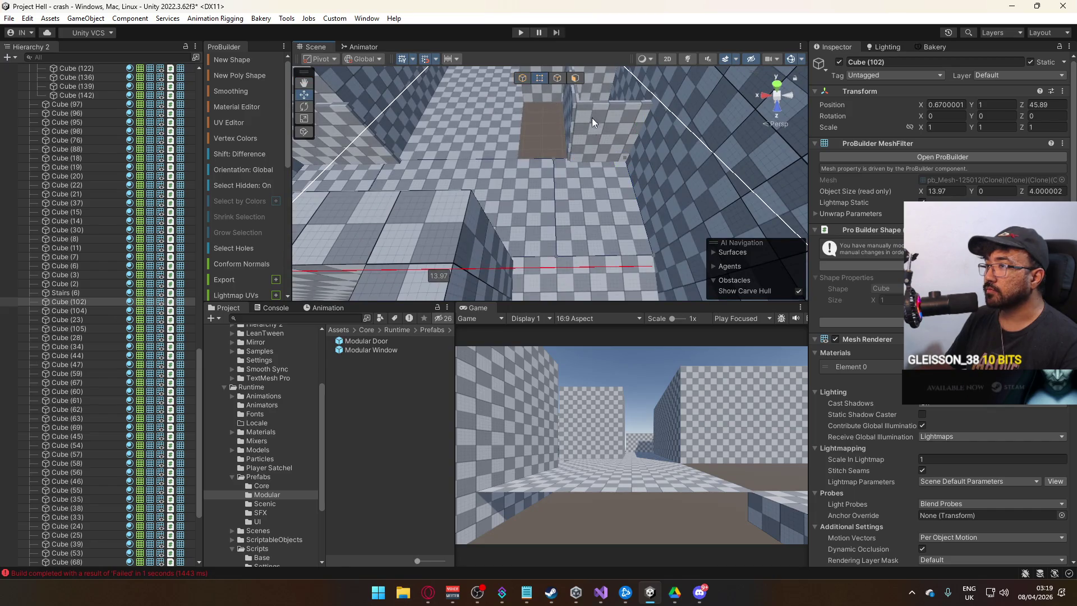
drag(479, 167, 479, 167)
key(g)
click(550, 132)
drag(551, 132, 608, 104)
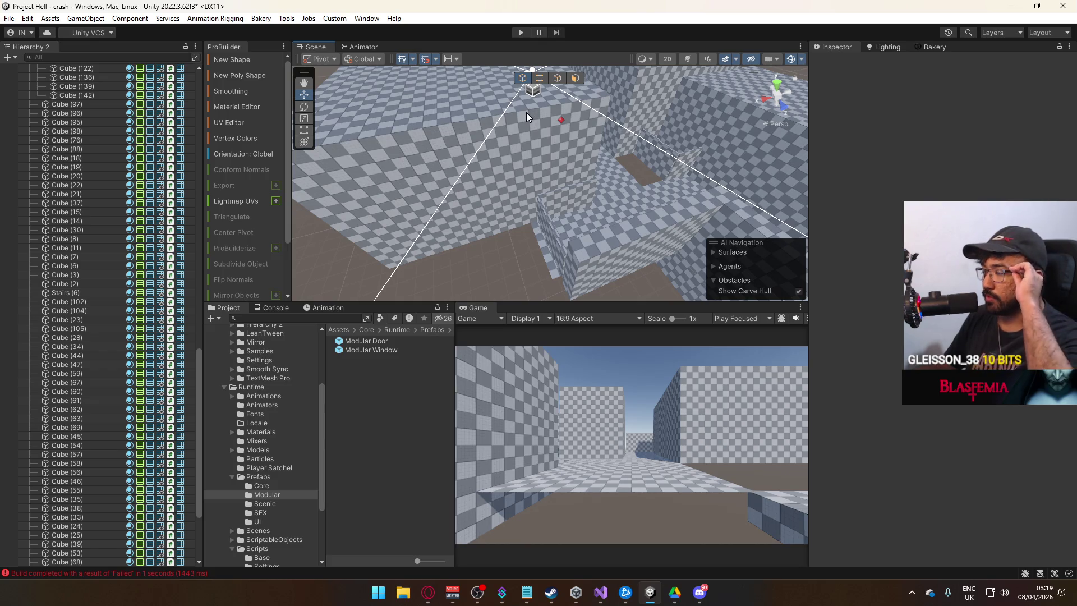
click(598, 201)
Step: Pull the end vertices of slab Cube (102) to narrow it to about 13 wide
click(635, 194)
mouse_move(635, 195)
mouse_down()
mouse_move(371, 192)
mouse_move(578, 217)
mouse_move(609, 145)
mouse_up()
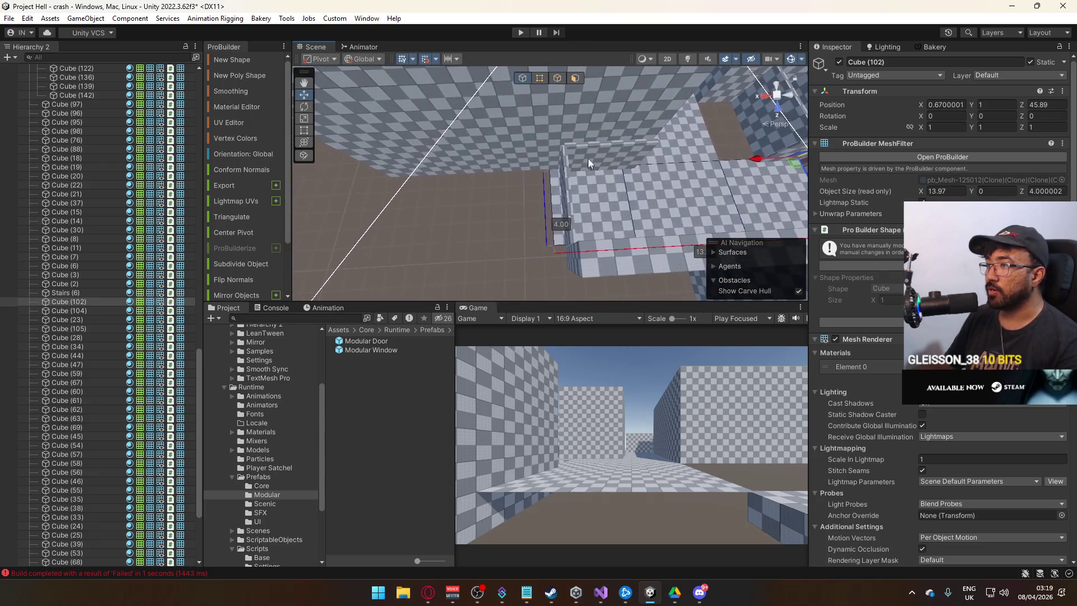
key(h)
click(549, 170)
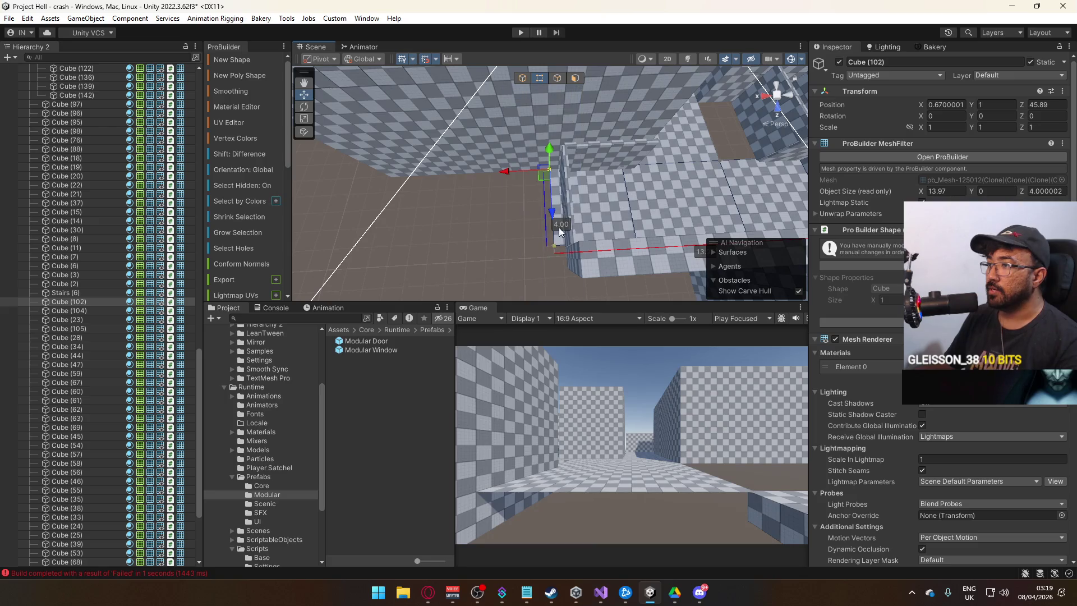
mouse_move(515, 174)
mouse_down()
mouse_move(480, 150)
mouse_move(553, 141)
mouse_up()
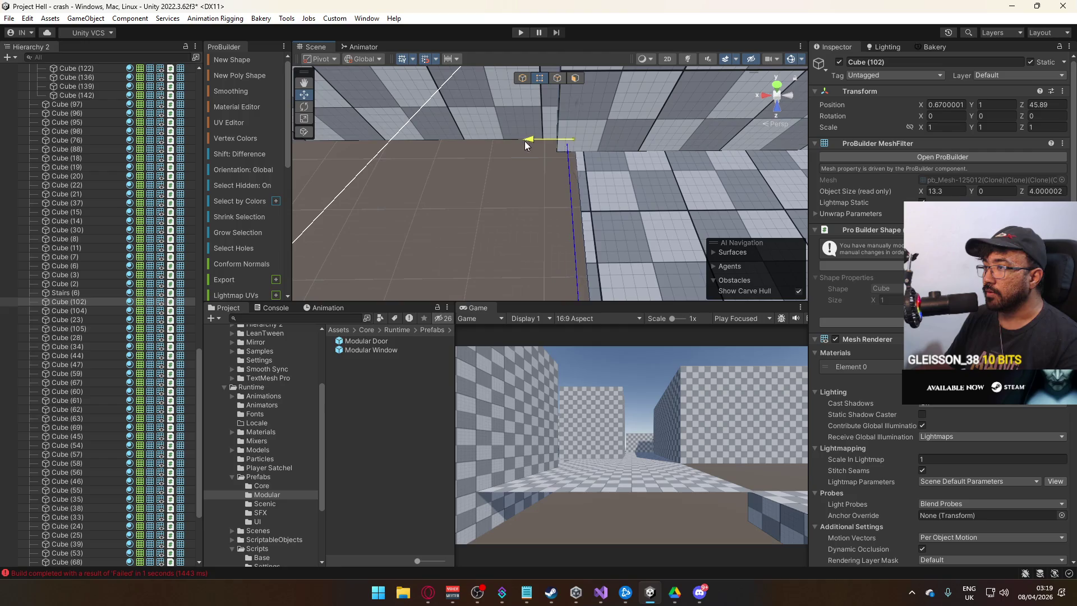
drag(526, 143, 517, 104)
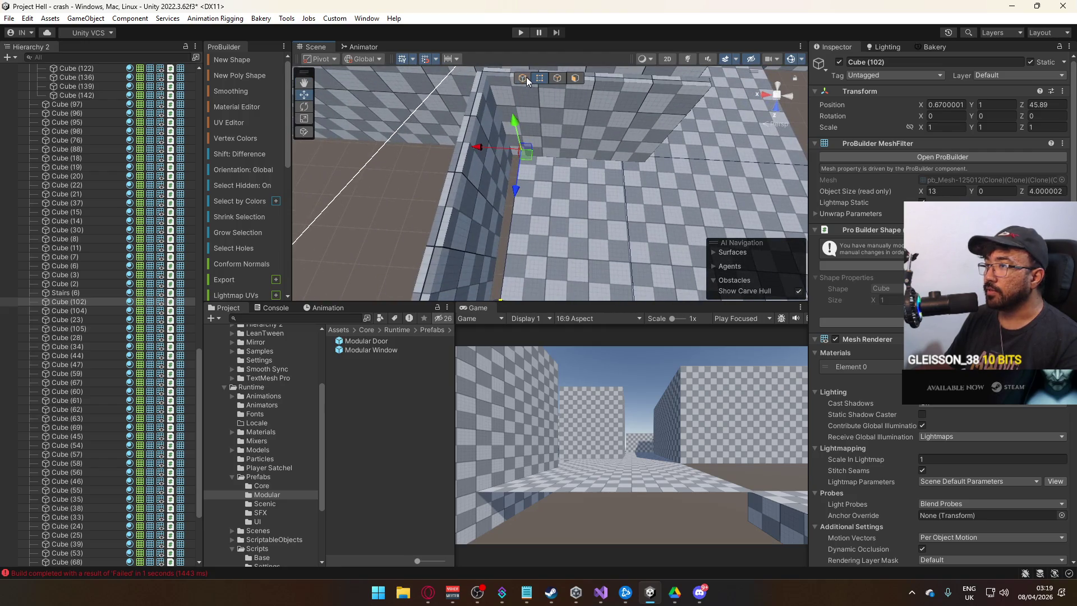
click(523, 78)
Step: Extend the end edge of Cube (102) so the slab measures 13.5 wide
click(566, 154)
key(f)
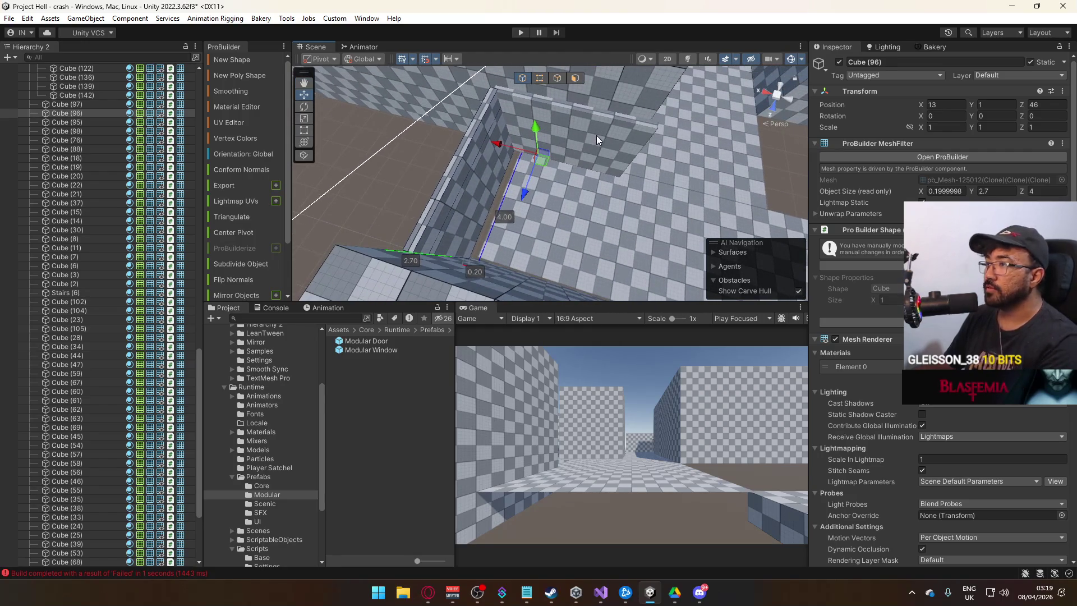
click(574, 183)
mouse_move(602, 188)
mouse_down()
mouse_move(556, 169)
mouse_move(574, 104)
mouse_up()
click(557, 78)
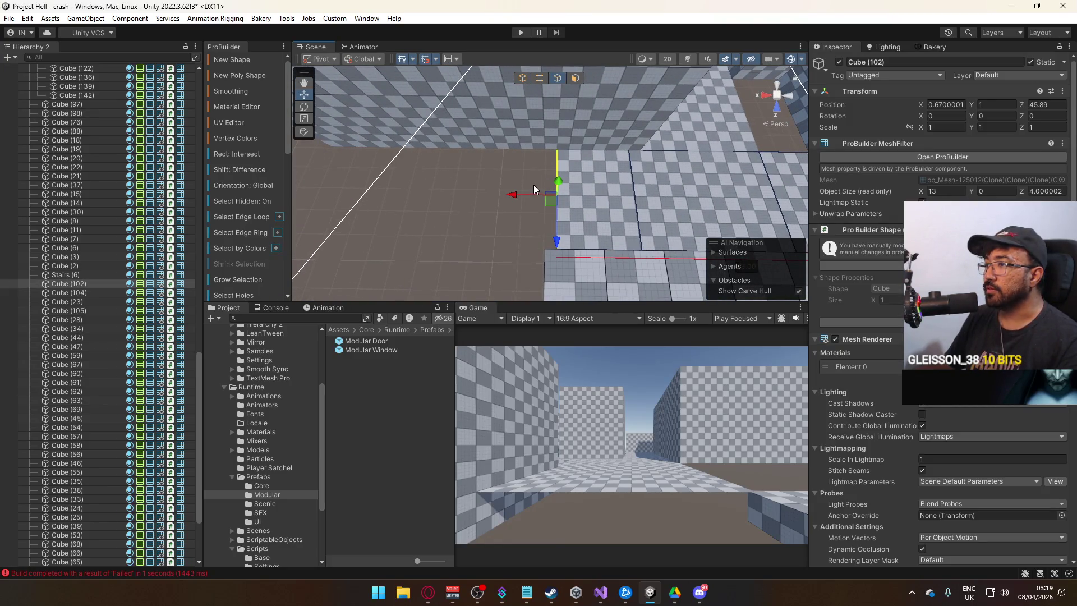
drag(517, 198, 504, 195)
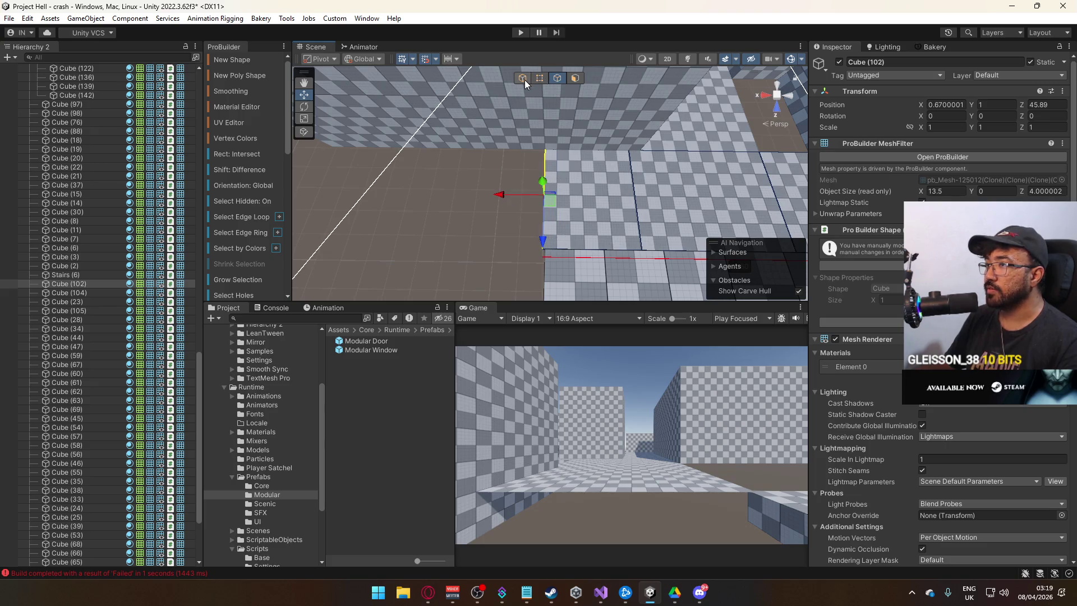
click(524, 80)
Step: Delete the tall block Cube (97)
click(498, 202)
key(f)
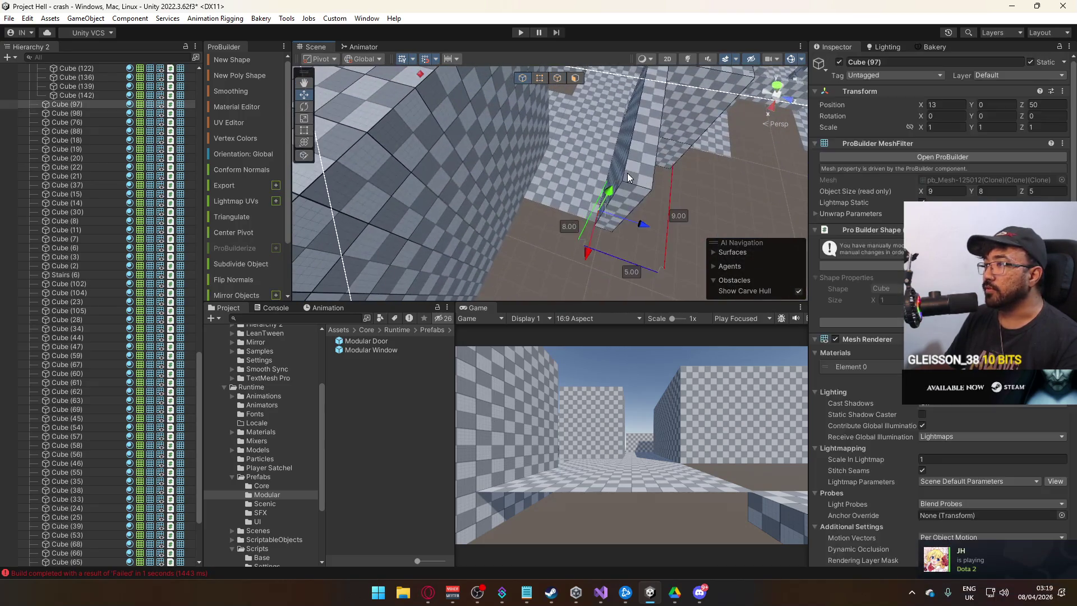
key(Delete)
mouse_move(624, 165)
mouse_down()
mouse_move(626, 217)
mouse_move(618, 190)
mouse_move(556, 180)
mouse_move(559, 168)
mouse_move(626, 174)
mouse_move(548, 129)
mouse_up()
Step: Duplicate floor tile Cube (104) and drag the new tile's edges to about 7.07 by 5
click(559, 159)
key(ctrl+d)
click(557, 78)
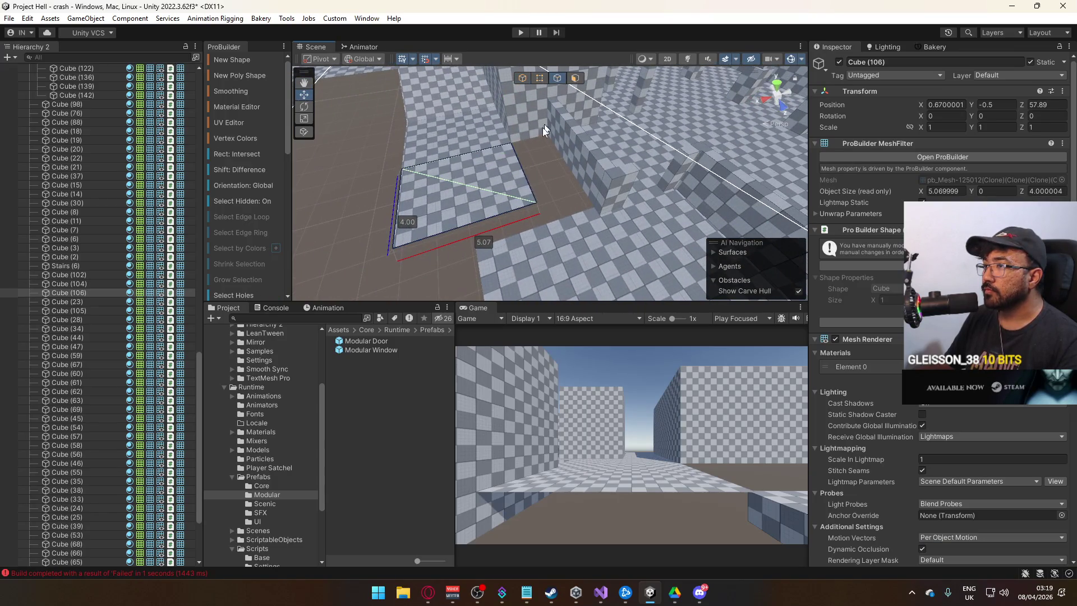
drag(493, 173, 524, 176)
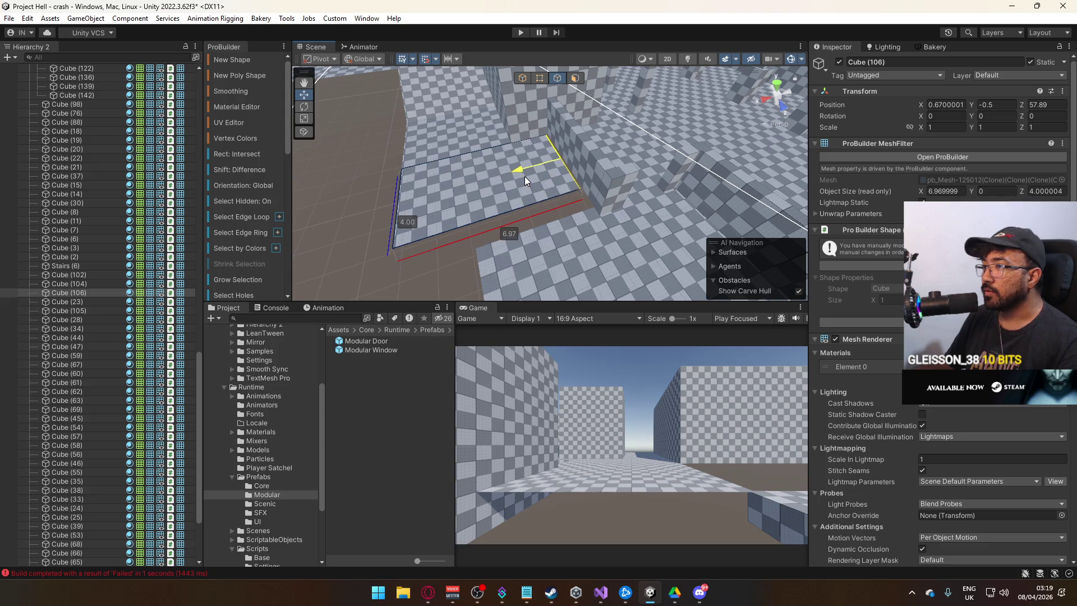
click(534, 206)
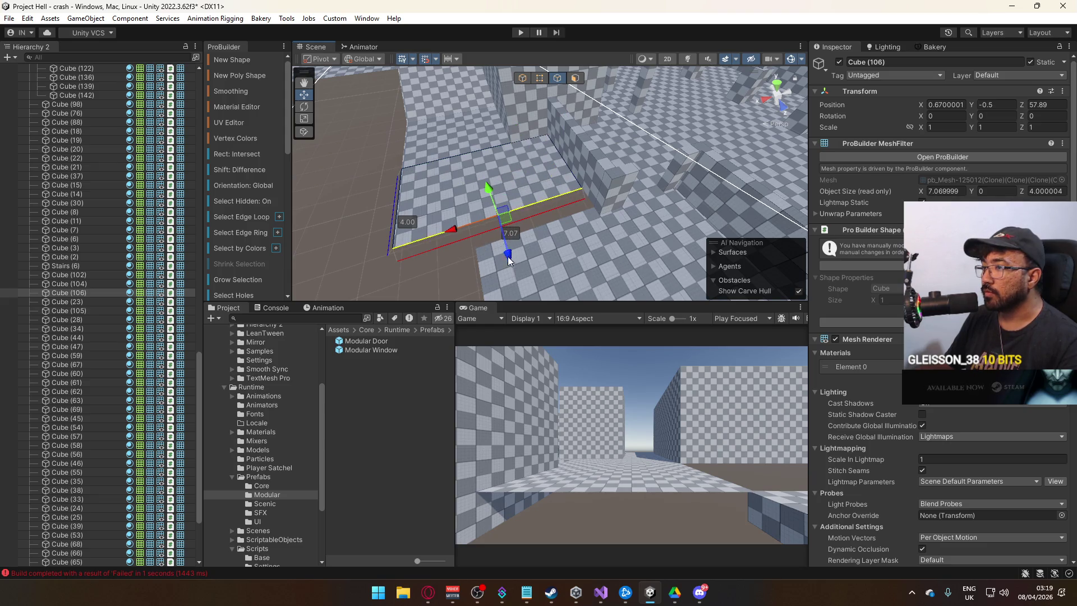
drag(509, 261, 522, 280)
key(f)
Step: Snap the new tile's corner vertices so its width reads exactly 7
key(h)
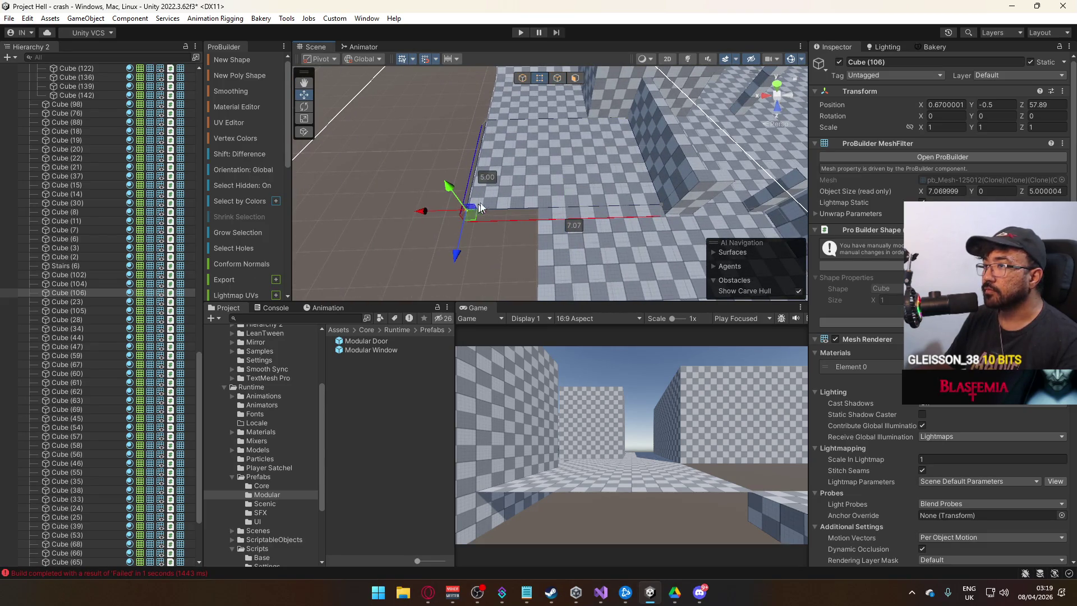
mouse_move(597, 153)
mouse_down()
mouse_move(516, 147)
mouse_move(561, 157)
mouse_move(548, 152)
mouse_up()
drag(531, 211, 496, 255)
click(528, 117)
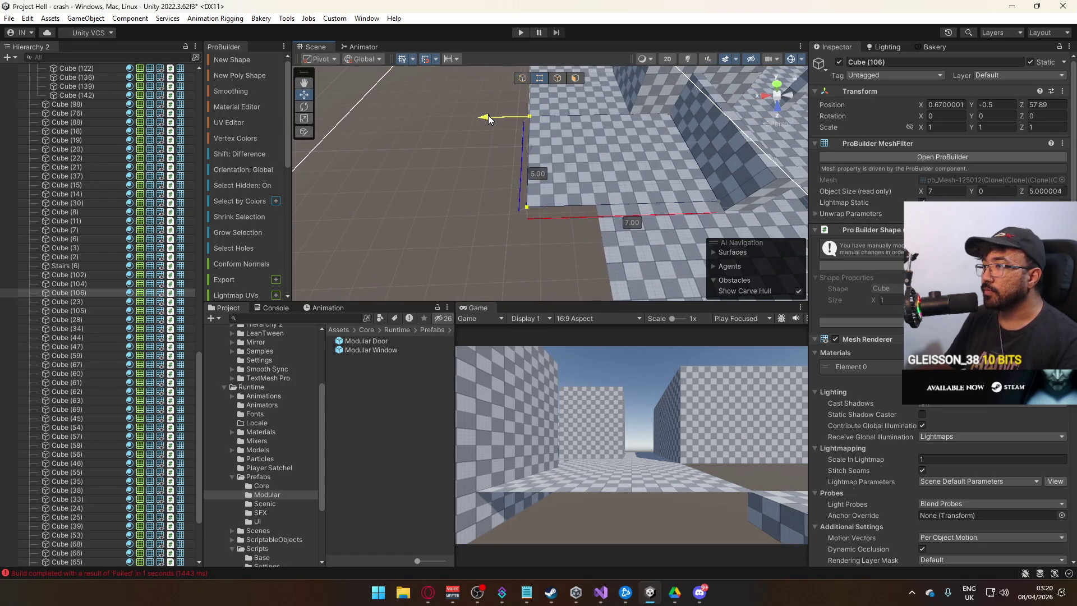
drag(487, 116, 544, 139)
click(527, 208)
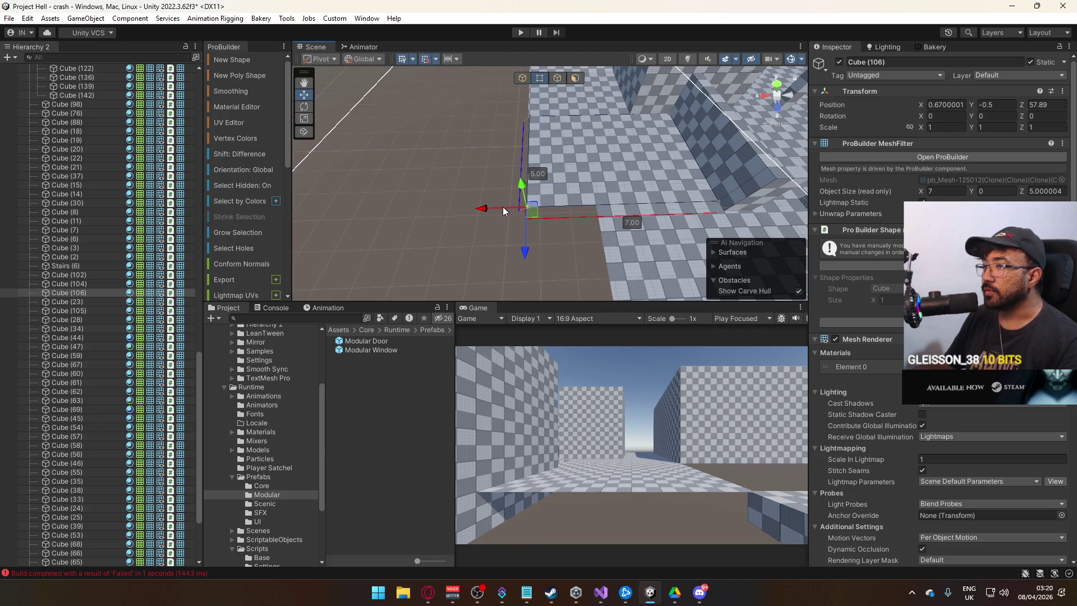
drag(559, 206, 557, 109)
Step: Snap the raised block Cube (105) to 5.00 wide
click(550, 162)
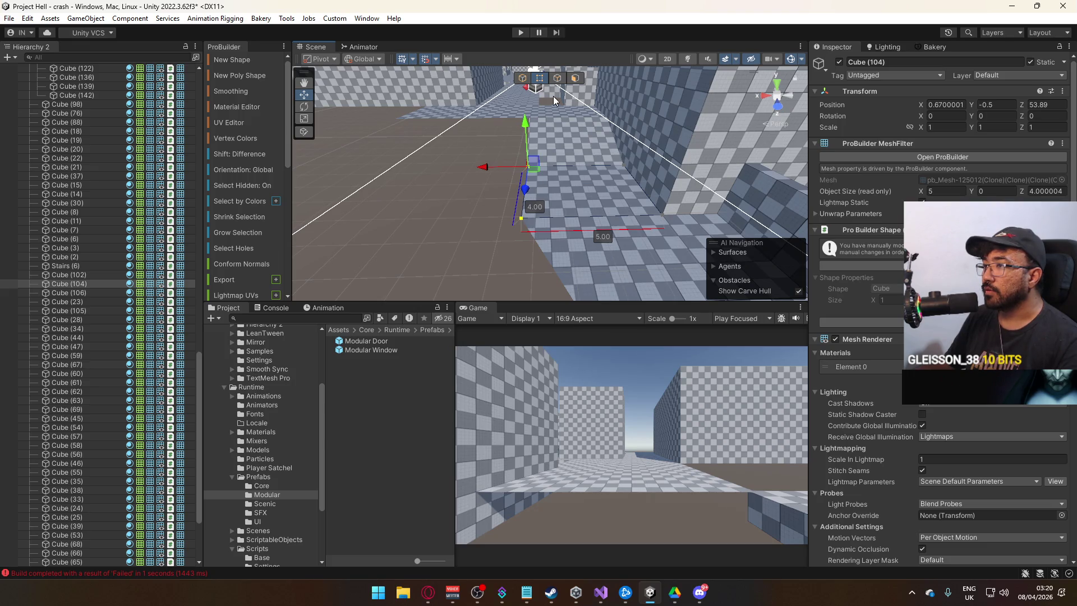
click(563, 133)
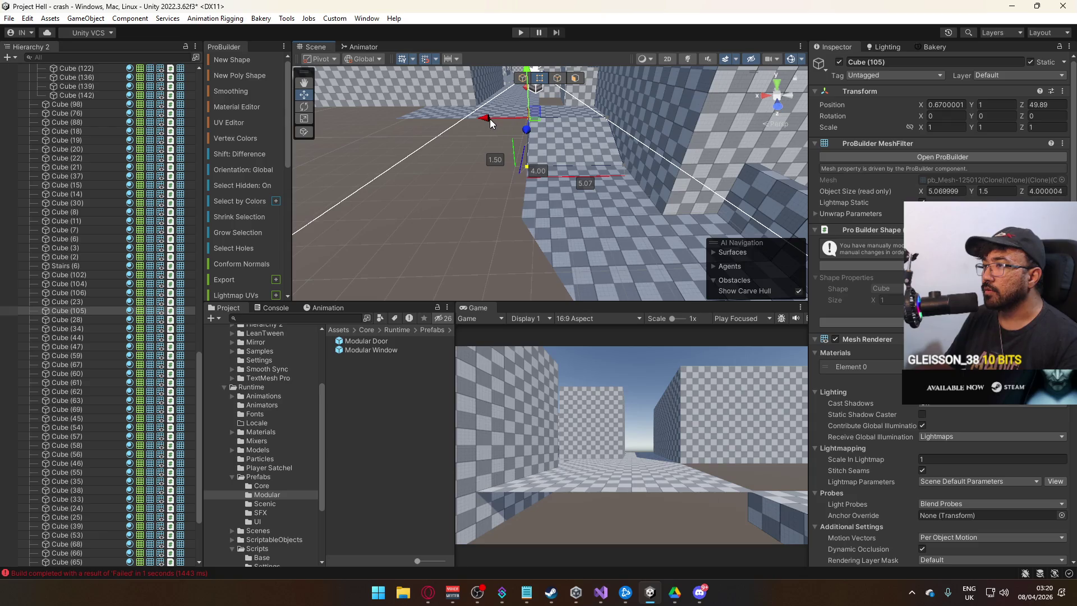
drag(489, 119, 491, 118)
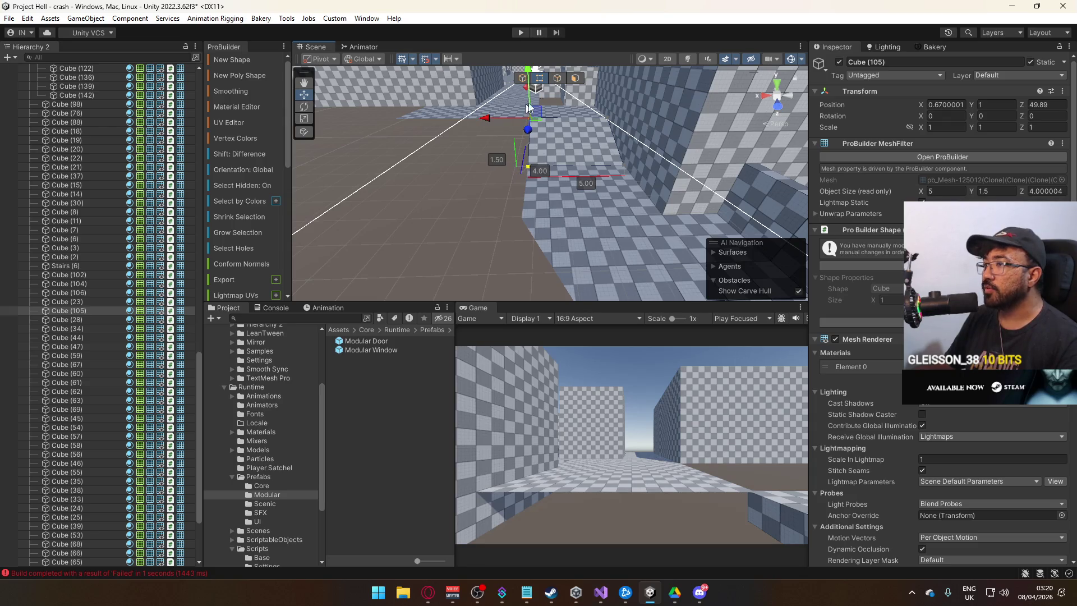
click(522, 78)
Step: Select floors Cube (104), Cube (106), Cube (105), Cube (102) and Cube (24) together
mouse_move(591, 195)
mouse_down()
mouse_move(483, 178)
mouse_move(460, 137)
mouse_move(317, 87)
mouse_move(393, 123)
mouse_up()
shift+click(478, 170)
shift+click(510, 155)
shift+click(465, 153)
mouse_move(465, 153)
mouse_down()
mouse_move(628, 164)
mouse_move(372, 258)
mouse_move(604, 184)
mouse_move(523, 183)
mouse_up()
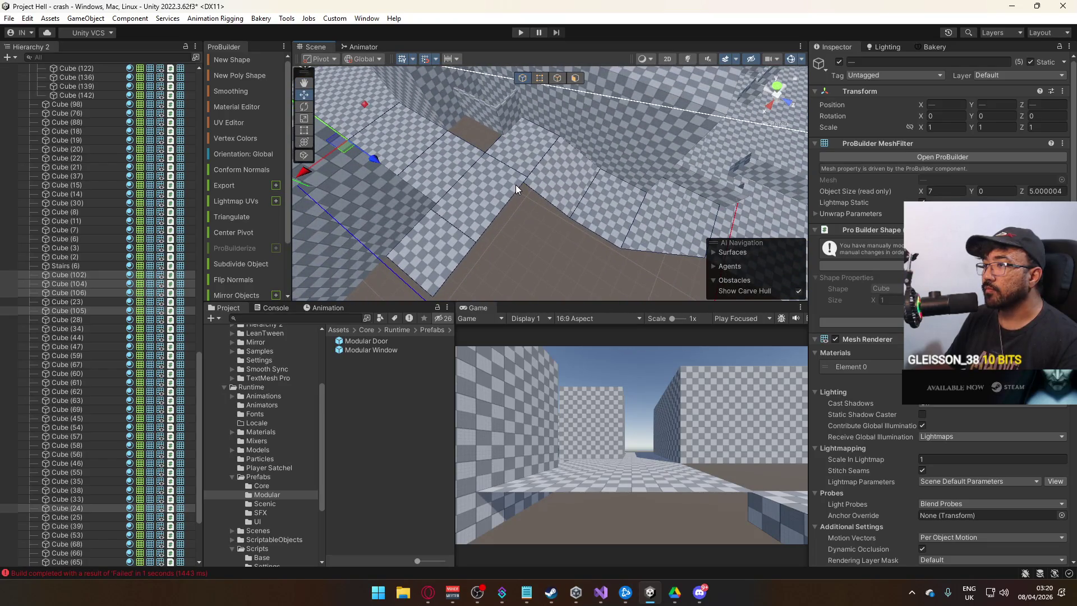
Step: Select and frame floor slab Cube (102), checking its top face and neighbouring Cube (24)
click(517, 184)
key(f)
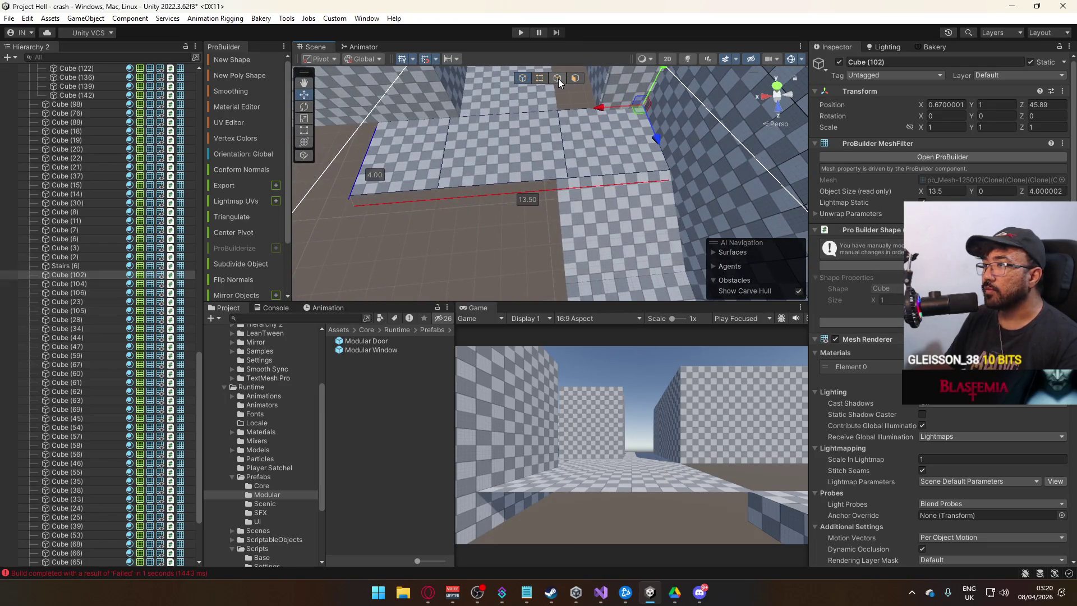
click(558, 79)
click(581, 160)
key(f)
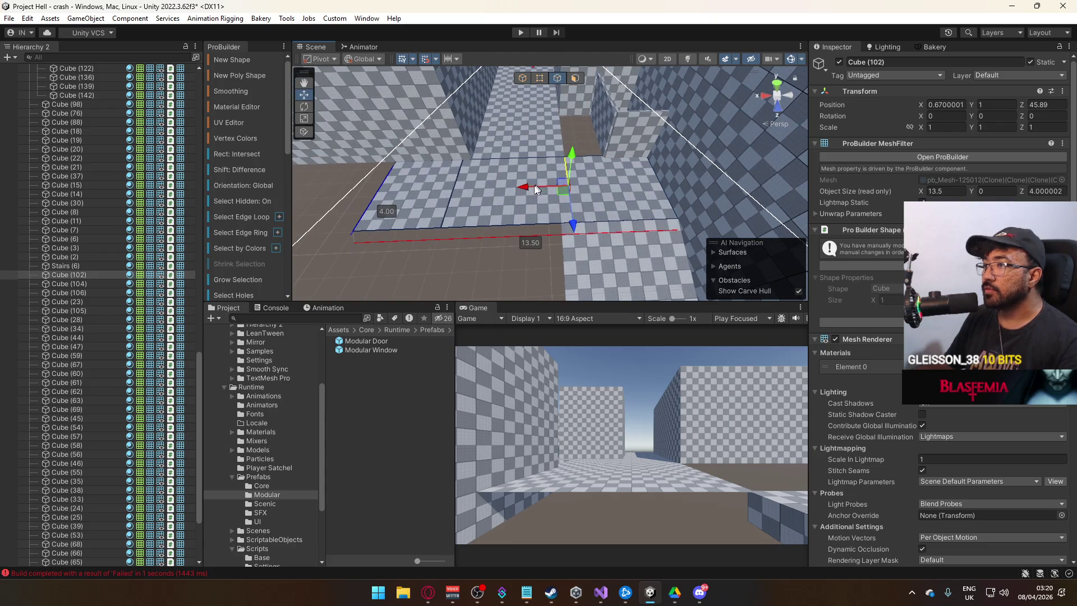
click(518, 189)
key(f)
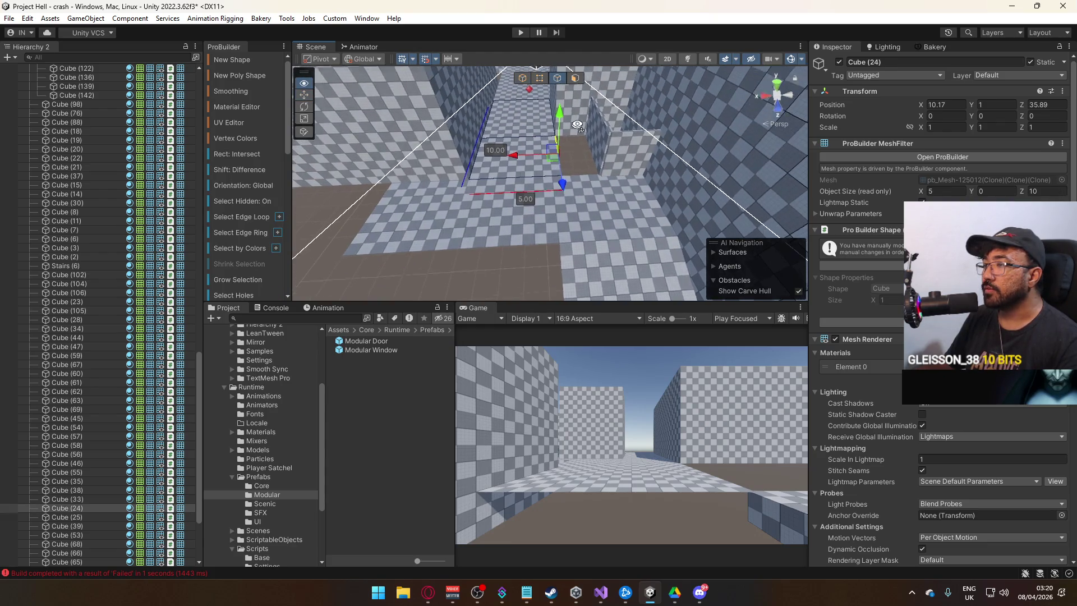
drag(578, 114, 547, 161)
click(528, 219)
key(f)
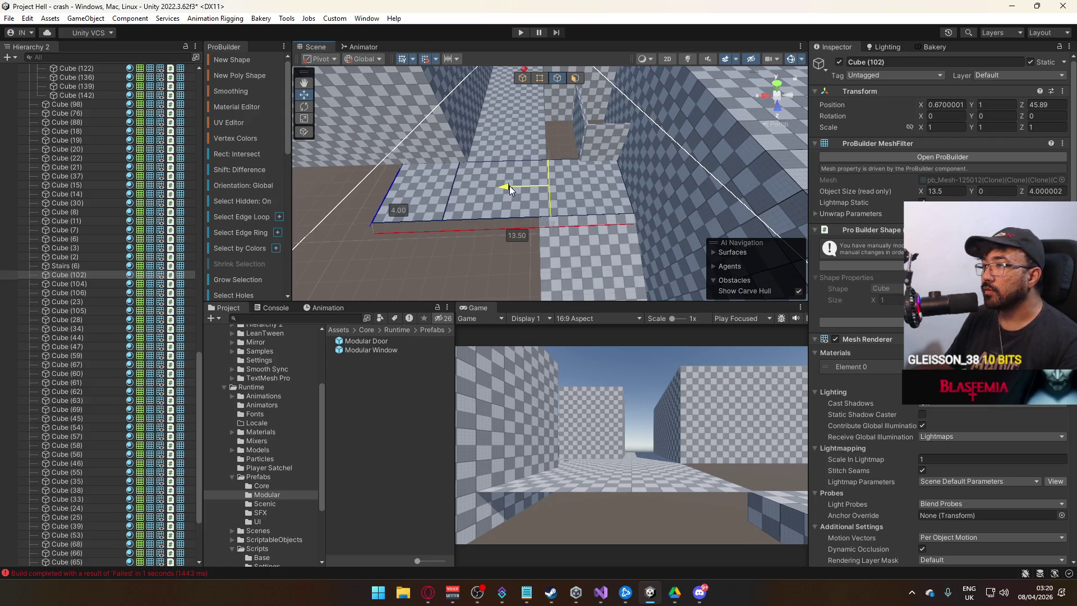
Step: Slide the slab's left edge slightly left and select its floor face
drag(502, 187, 499, 189)
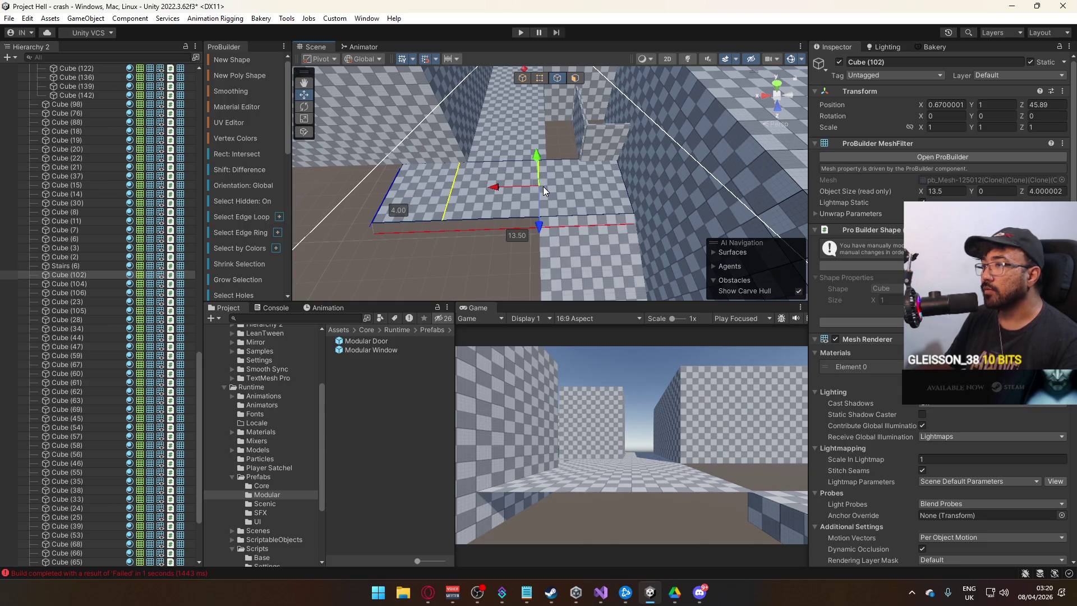
click(462, 197)
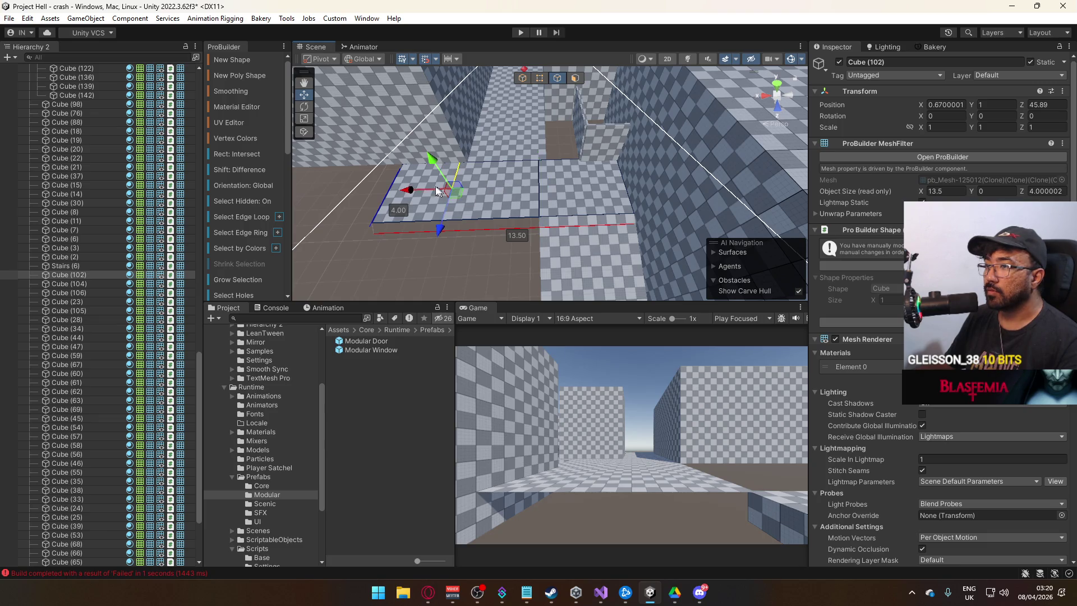
click(537, 196)
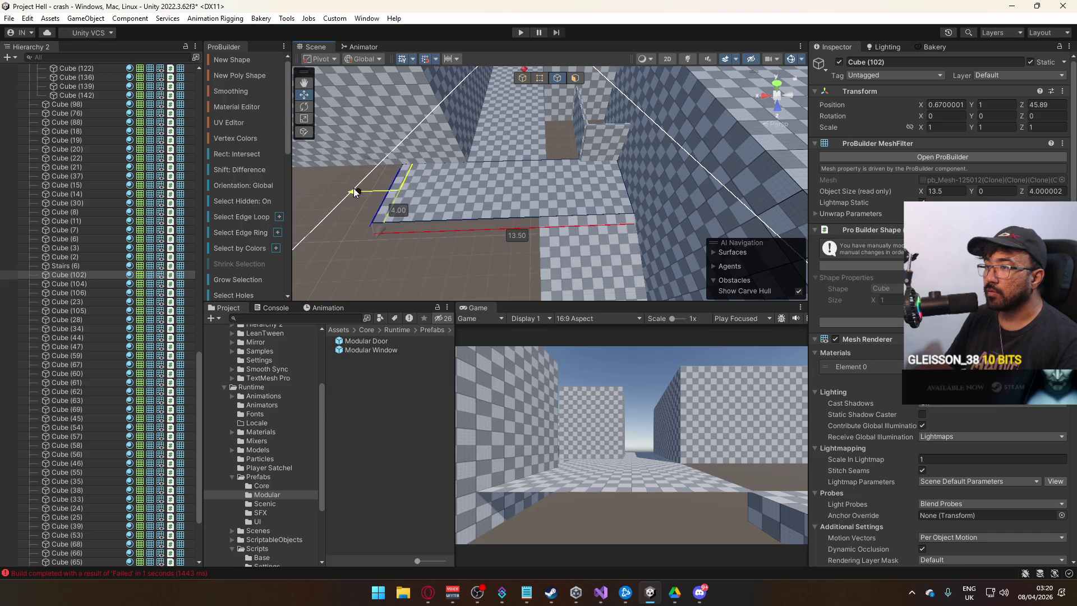
mouse_move(343, 190)
mouse_down()
mouse_move(428, 185)
mouse_move(547, 85)
mouse_up()
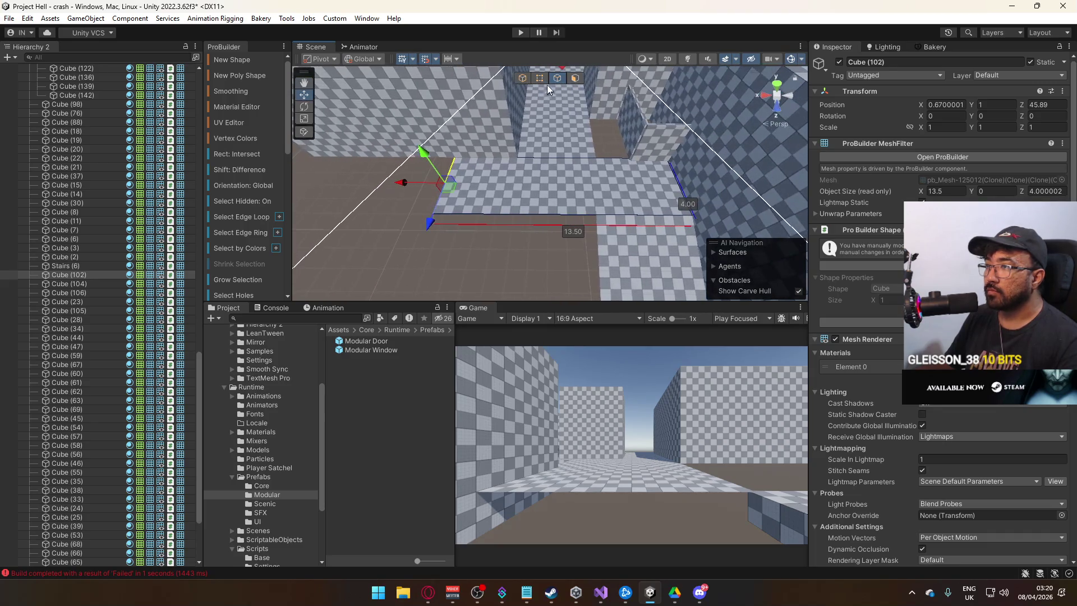
Step: Weld the floor's corner vertices together and pull its end in to shorten it
click(538, 79)
drag(460, 185, 402, 258)
key(alt+v)
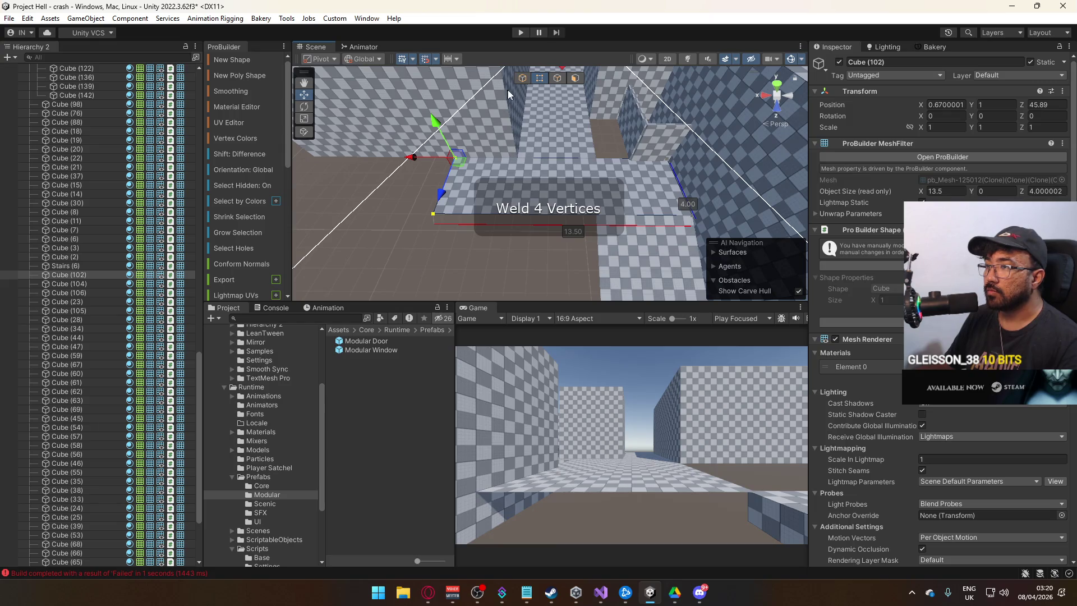
drag(416, 163, 483, 161)
Step: Extrude the floor's end edge back out to about 13.4 units long
click(557, 78)
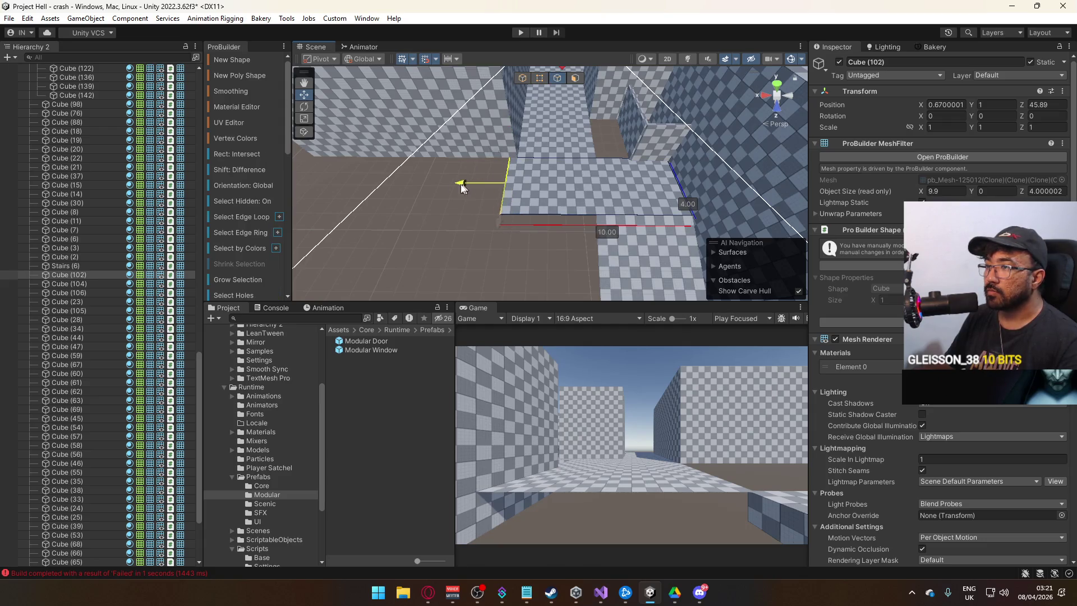
mouse_move(478, 184)
mouse_down()
mouse_move(405, 193)
mouse_move(487, 153)
mouse_up()
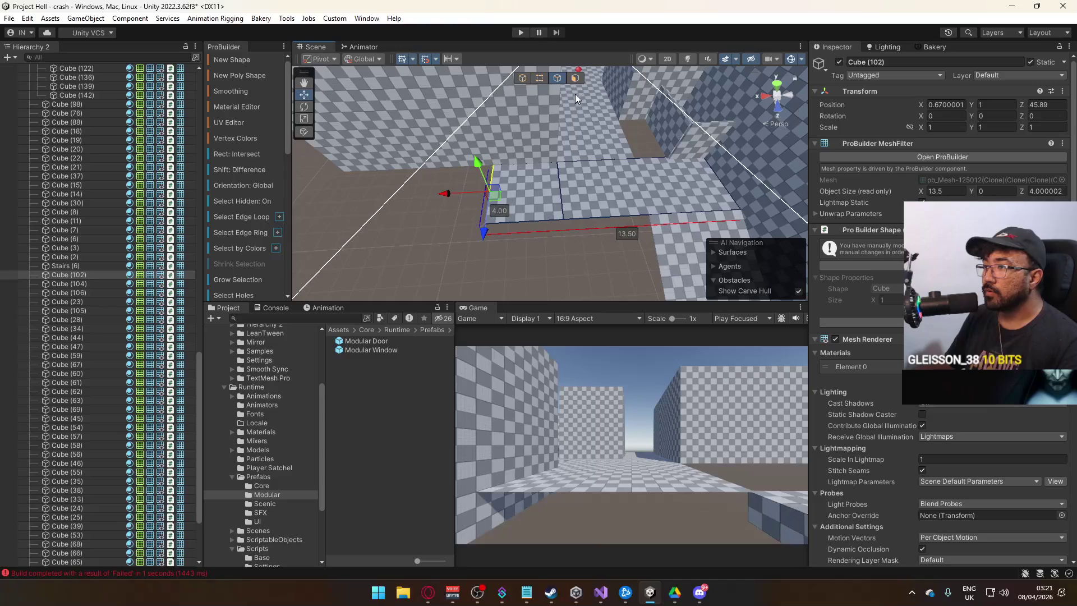
click(522, 77)
mouse_move(613, 236)
mouse_down()
mouse_move(584, 221)
mouse_move(496, 119)
mouse_up()
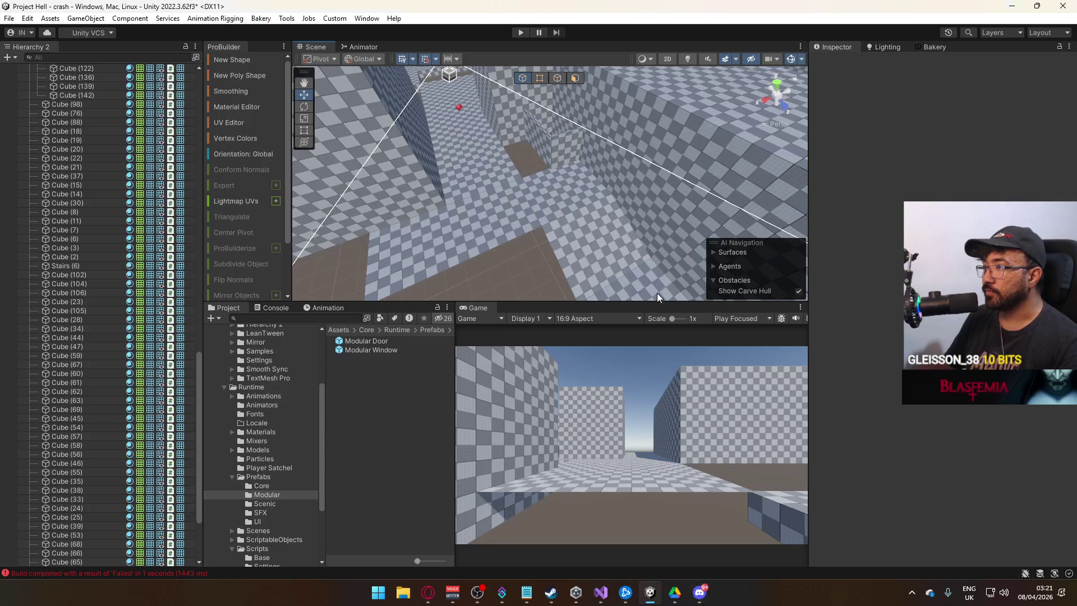
Step: Delete the thin wall Cube (88)
click(596, 209)
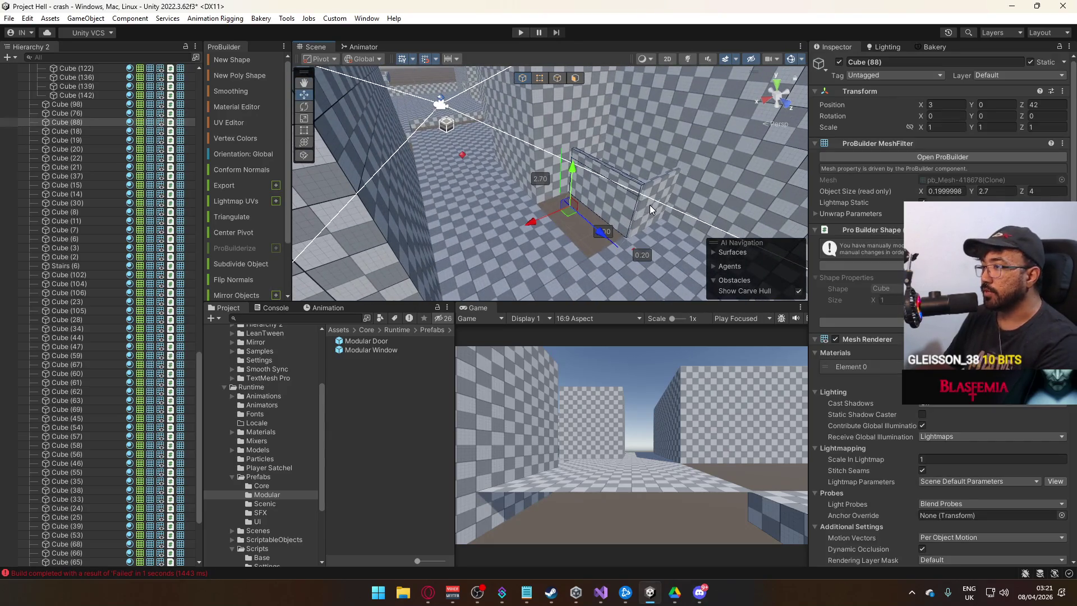
key(Delete)
mouse_move(596, 210)
mouse_down()
mouse_move(871, 187)
mouse_move(942, 153)
mouse_move(540, 224)
mouse_move(676, 228)
mouse_move(701, 213)
mouse_move(669, 200)
mouse_move(693, 170)
mouse_up()
Step: Duplicate wall Cube (245) as Cube (246) and move it to X -0.23, Z -9.11
click(542, 225)
key(ctrl+d)
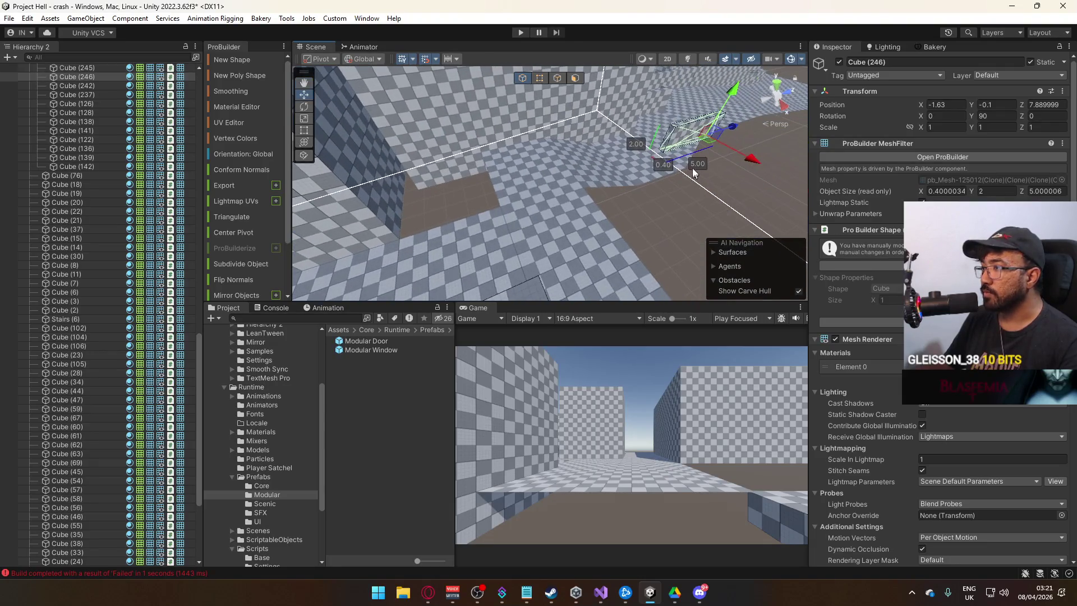
mouse_move(733, 128)
mouse_down()
mouse_move(540, 189)
mouse_move(507, 106)
mouse_move(636, 173)
mouse_move(625, 215)
mouse_up()
mouse_move(578, 245)
mouse_down()
mouse_move(486, 269)
mouse_move(639, 310)
mouse_move(604, 183)
mouse_move(594, 185)
mouse_up()
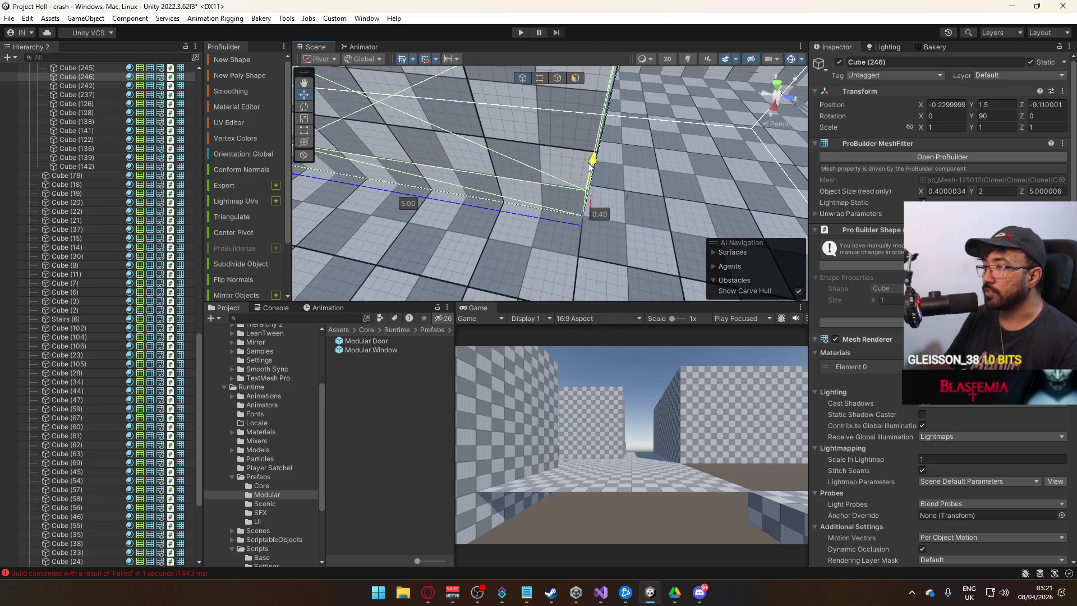
Step: Extend Cube (255)'s side face so the block measures 8.5 × 6 × 6 units
click(594, 161)
key(f)
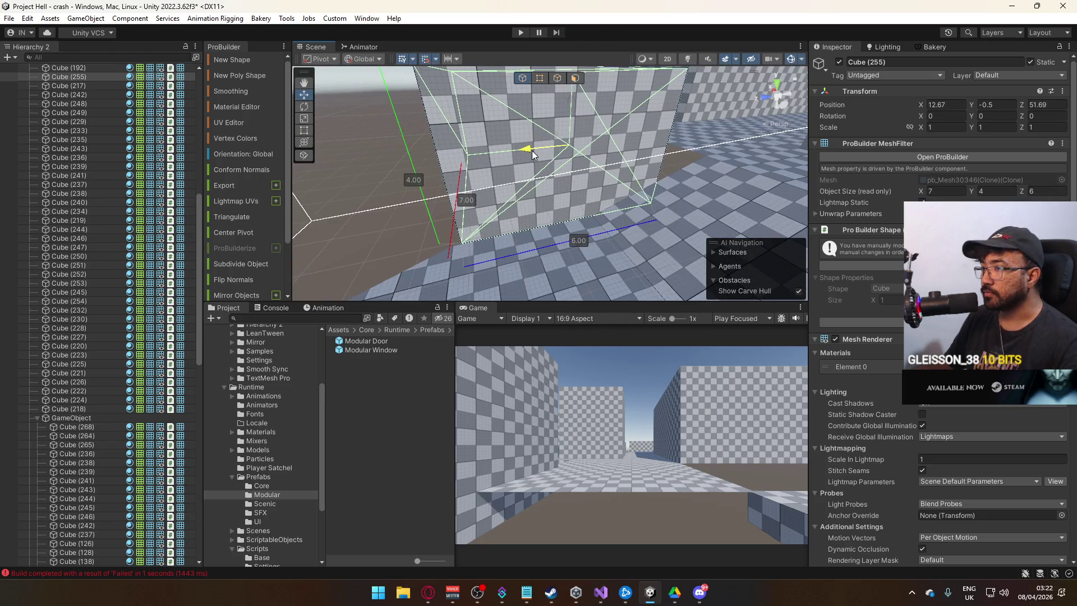
mouse_move(530, 152)
mouse_down()
mouse_move(751, 180)
mouse_move(641, 130)
mouse_move(595, 141)
mouse_move(592, 112)
mouse_move(619, 154)
mouse_move(584, 182)
mouse_move(628, 197)
mouse_move(808, 184)
mouse_move(648, 164)
mouse_move(649, 145)
mouse_up()
click(575, 78)
click(593, 171)
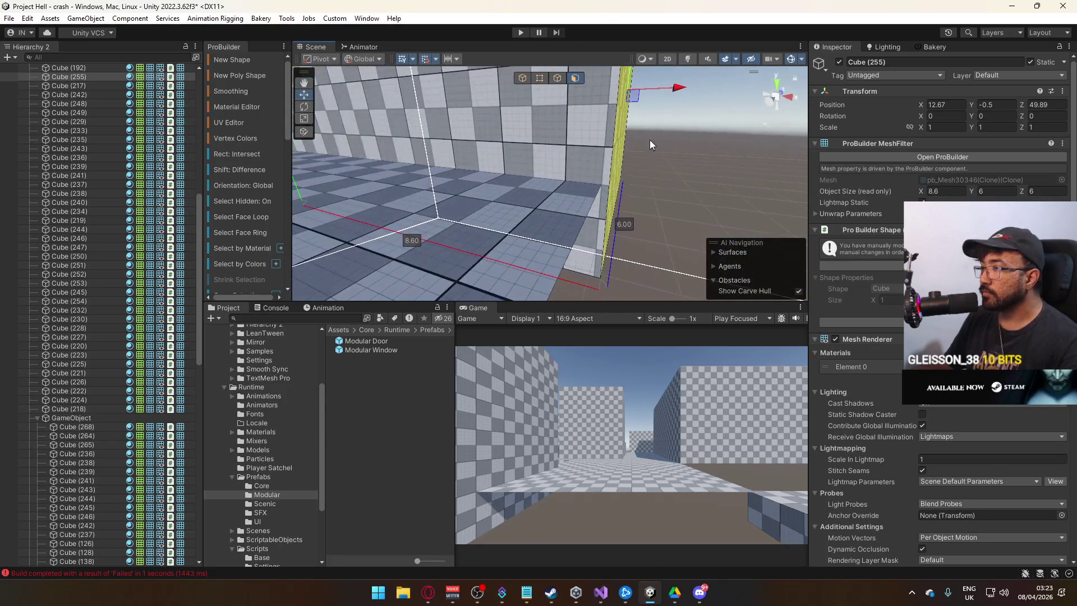
key(g)
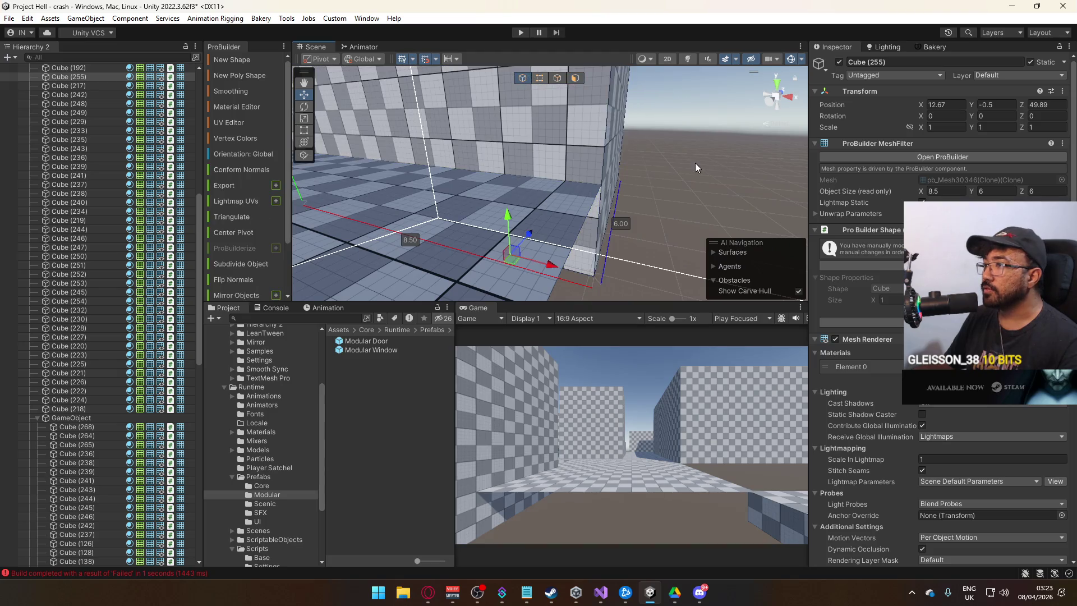
click(696, 162)
mouse_move(704, 166)
mouse_down()
mouse_move(491, 205)
mouse_move(547, 221)
mouse_move(533, 233)
mouse_move(580, 236)
mouse_move(572, 240)
mouse_move(179, 275)
mouse_move(23, 275)
mouse_up()
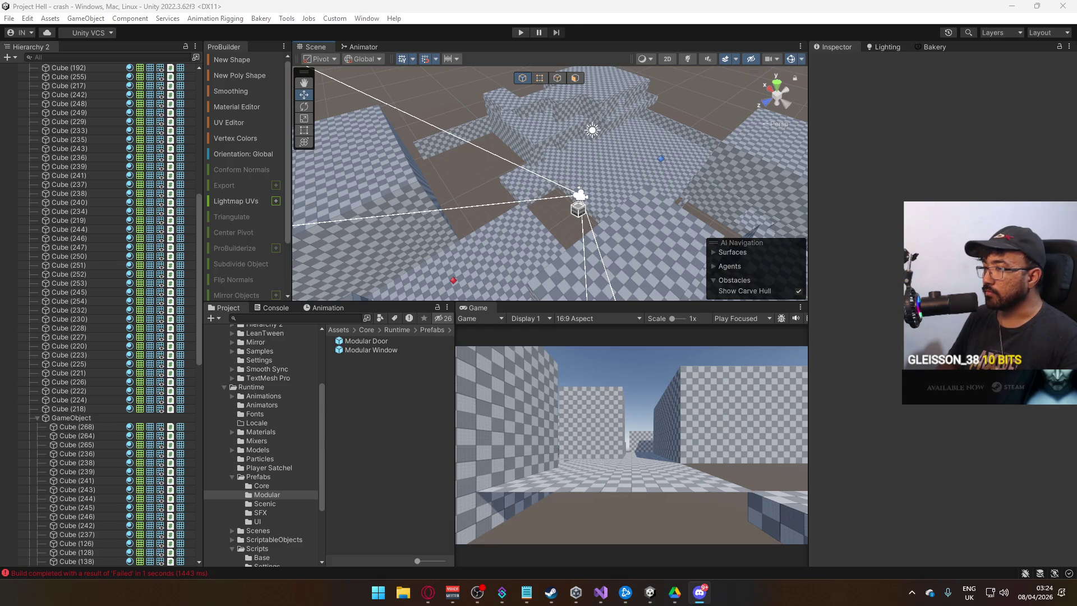
mouse_move(590, 182)
mouse_down()
mouse_move(488, 169)
mouse_move(560, 198)
mouse_move(502, 248)
mouse_move(720, 213)
mouse_move(670, 230)
mouse_move(800, 226)
mouse_move(529, 246)
mouse_move(477, 213)
mouse_up()
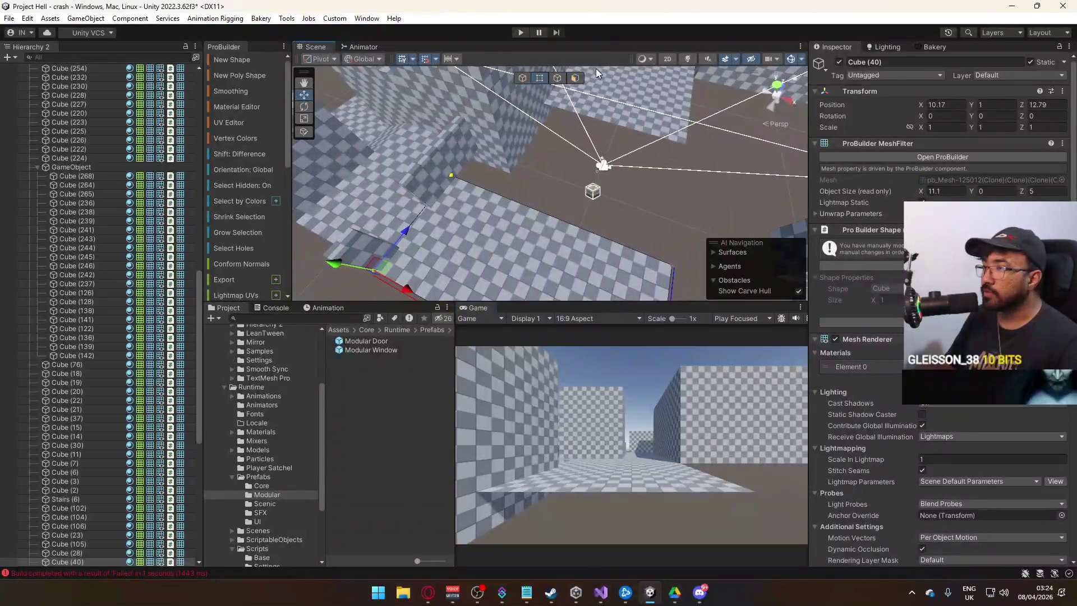
Step: Move floor Cube (40)'s edges to resize it to 11 × 7 units
click(559, 79)
click(572, 183)
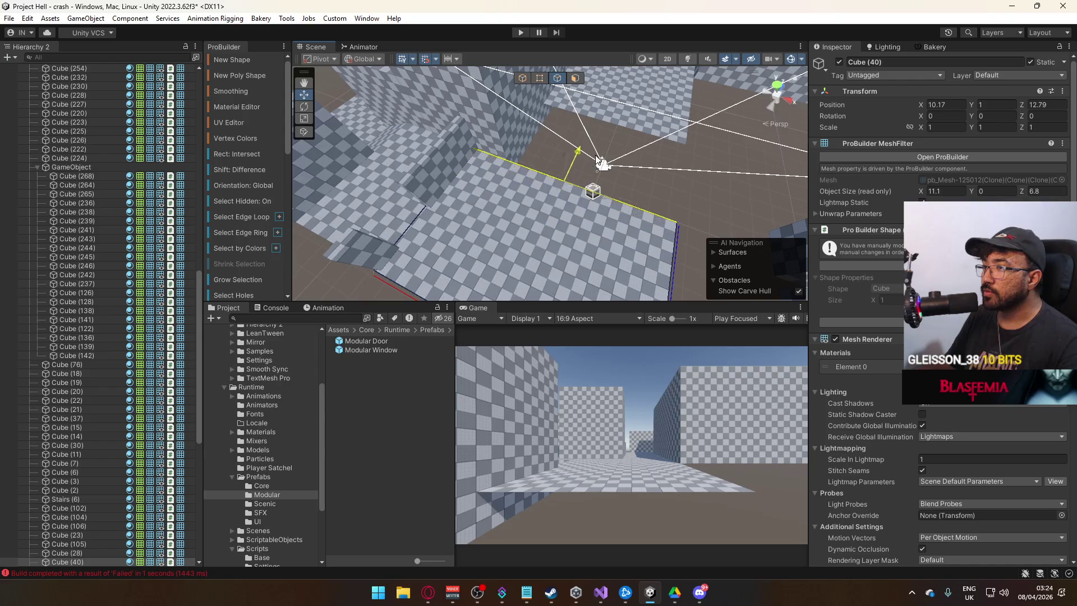
mouse_move(601, 158)
mouse_down()
mouse_move(391, 159)
mouse_move(509, 194)
mouse_move(495, 253)
mouse_move(652, 192)
mouse_move(595, 185)
mouse_up()
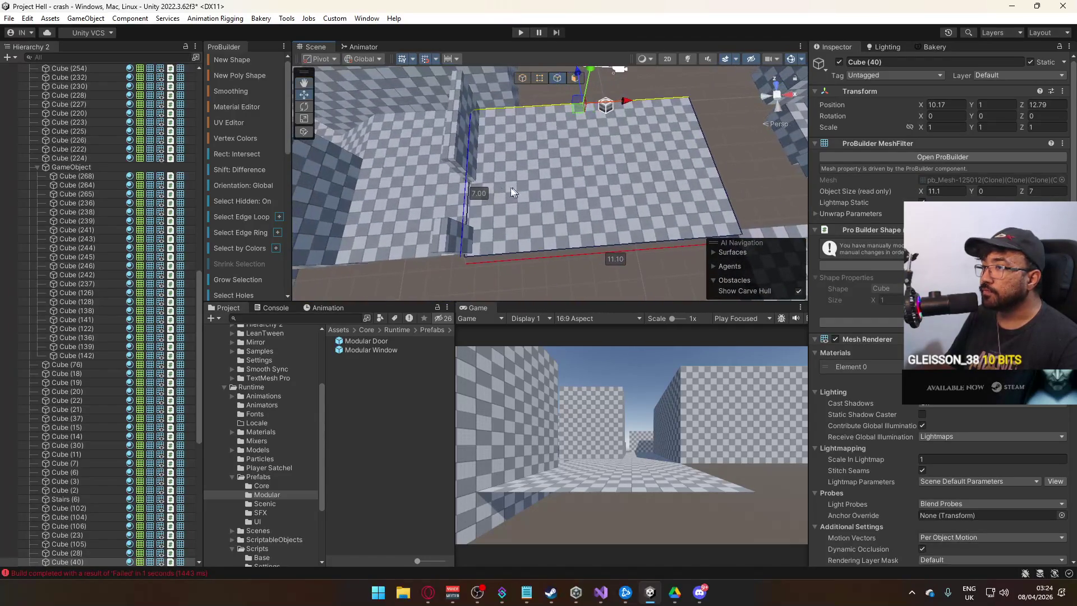
click(515, 166)
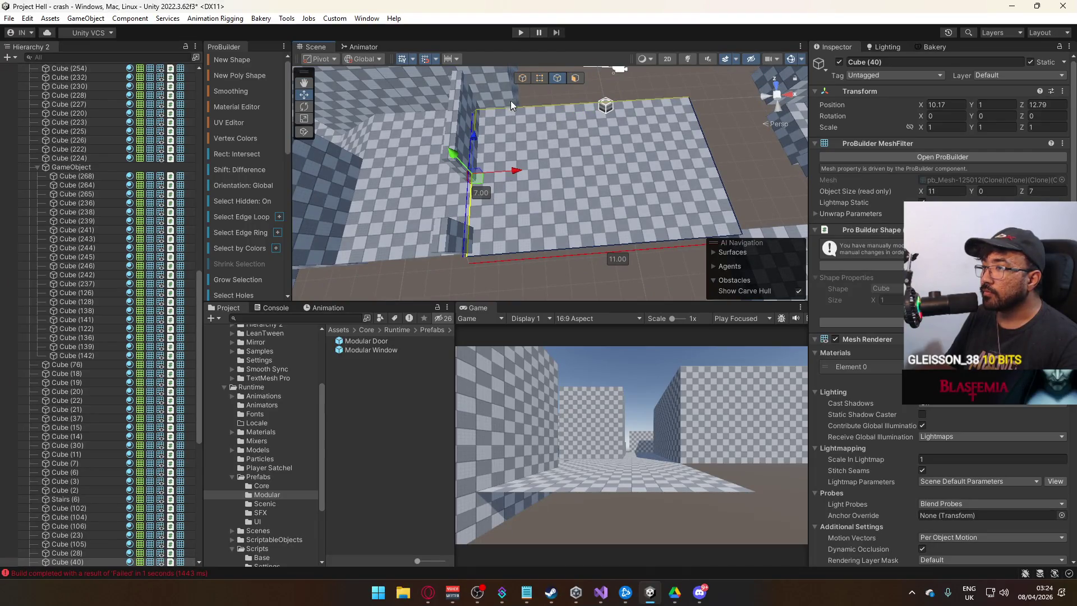
click(543, 134)
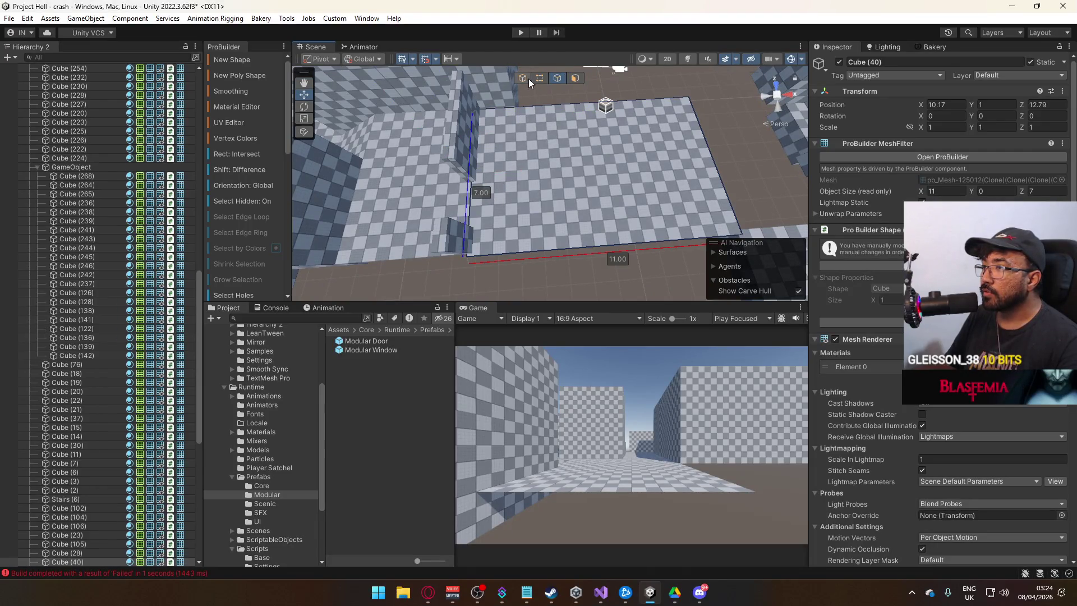
click(525, 78)
mouse_move(782, 235)
mouse_down()
mouse_move(715, 189)
mouse_move(723, 207)
mouse_move(740, 201)
mouse_move(796, 153)
mouse_up()
Step: Nudge Cube (40) to X 10.17 against the wall and select floor Cube (28)'s right edge
mouse_move(645, 168)
mouse_down()
mouse_move(505, 168)
mouse_move(528, 208)
mouse_move(638, 175)
mouse_move(628, 208)
mouse_move(535, 214)
mouse_up()
click(570, 191)
click(623, 196)
click(557, 77)
click(569, 141)
Step: Stretch floor Cube (28) to about 10 units deep, making it 10 × 10
drag(609, 137, 685, 142)
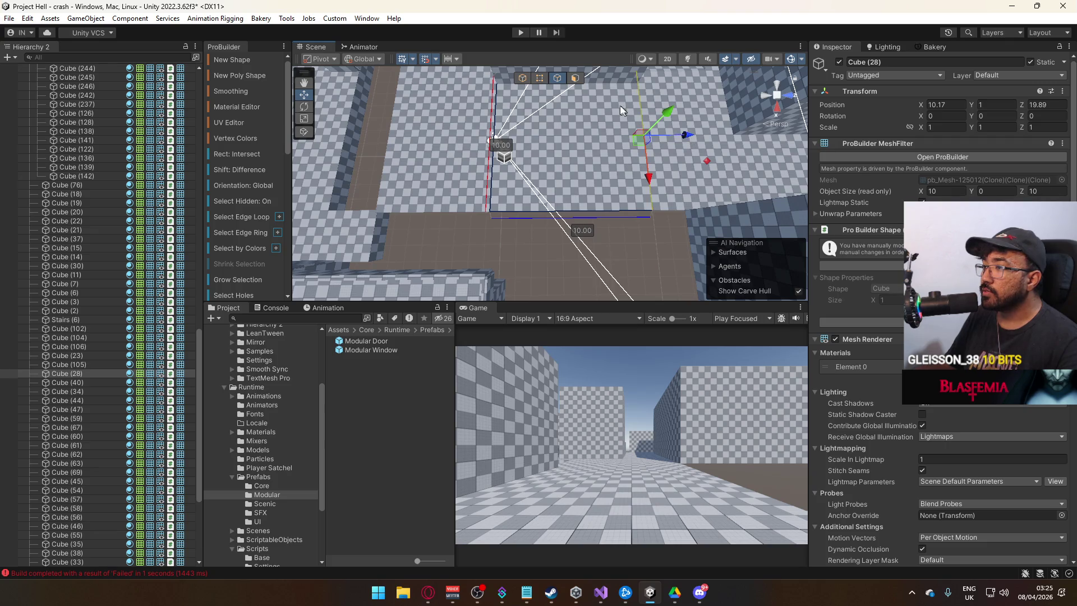
click(602, 230)
mouse_move(601, 230)
mouse_down()
mouse_move(567, 231)
mouse_move(507, 163)
mouse_move(594, 182)
mouse_move(580, 218)
mouse_move(415, 243)
mouse_move(569, 98)
mouse_up()
Step: Push a side face of raised block Cube (76) out to 4.40
click(587, 139)
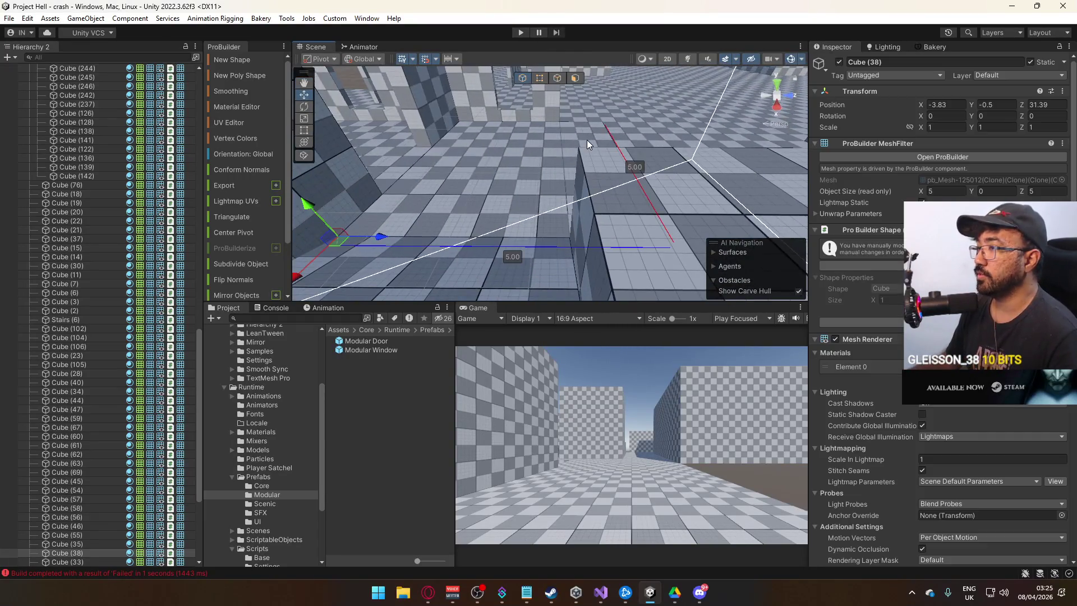
mouse_move(443, 147)
mouse_down()
mouse_move(538, 181)
mouse_move(520, 217)
mouse_move(510, 121)
mouse_move(557, 88)
mouse_move(401, 57)
mouse_move(550, 180)
mouse_up()
click(538, 181)
click(589, 152)
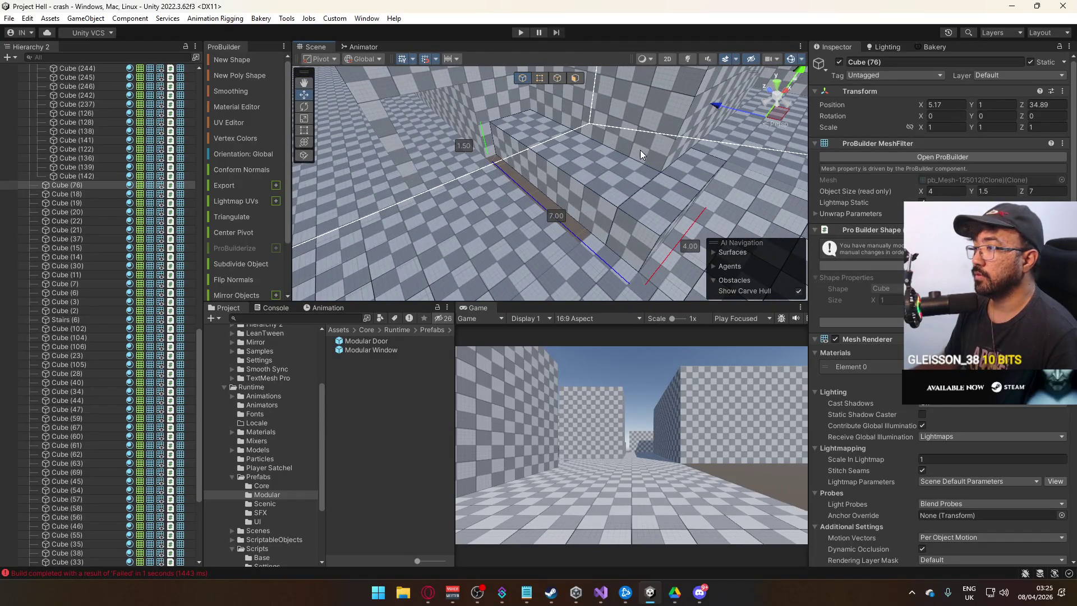
click(575, 79)
click(623, 234)
mouse_move(641, 227)
mouse_down()
mouse_move(567, 101)
mouse_move(557, 55)
mouse_move(533, 89)
mouse_move(543, 79)
mouse_up()
Step: Move Cube (38)'s vertices to shorten it from 5 to 3.5 units
click(523, 81)
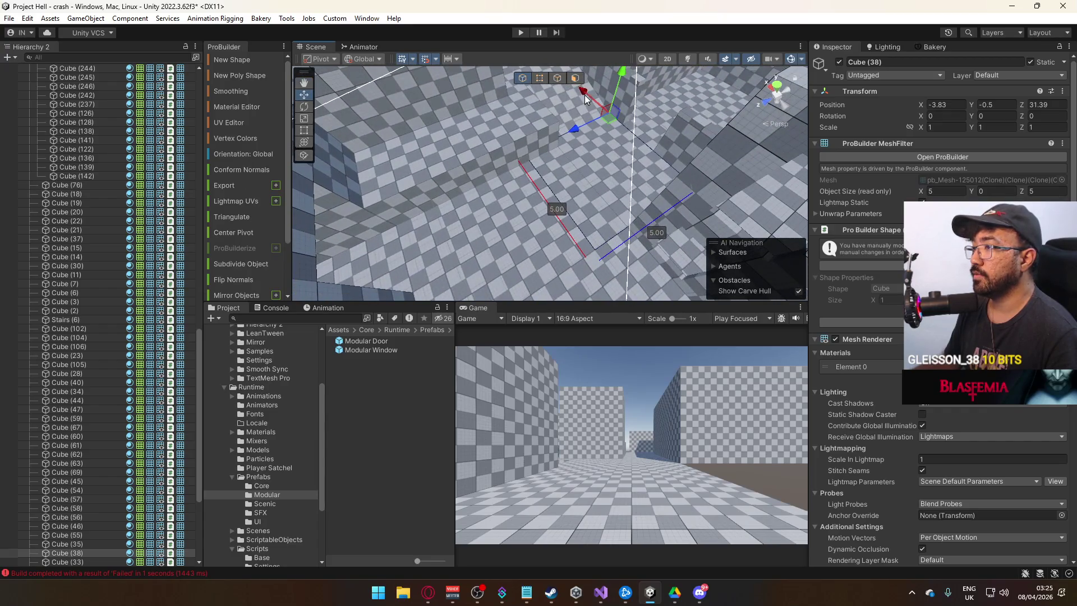
click(540, 78)
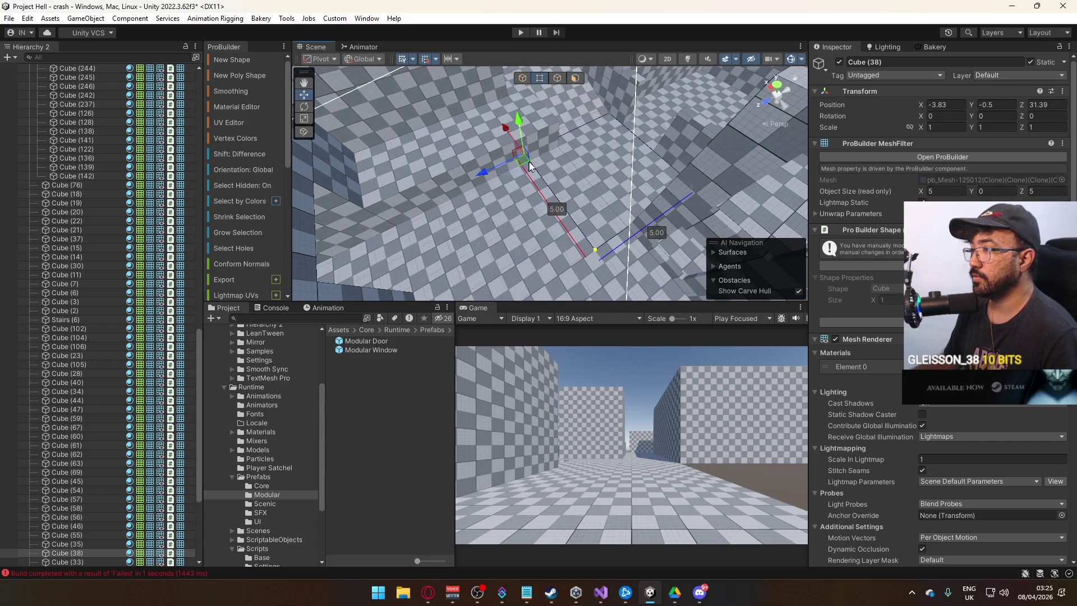
mouse_move(503, 163)
mouse_down()
mouse_move(518, 163)
mouse_move(566, 108)
mouse_up()
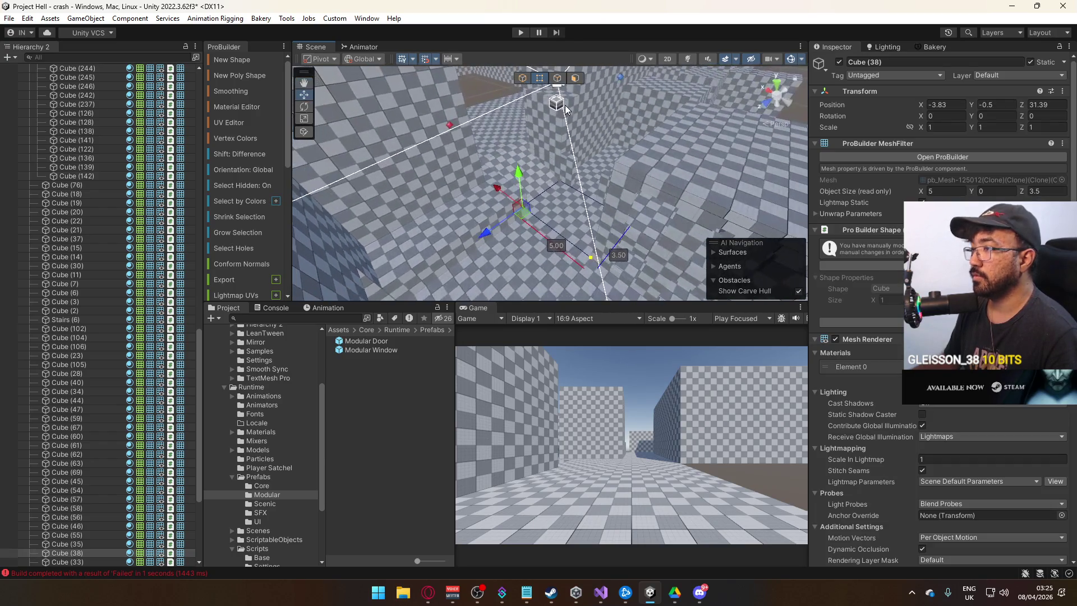
click(525, 78)
mouse_move(570, 157)
mouse_down()
mouse_move(594, 140)
mouse_move(345, 206)
mouse_move(587, 182)
mouse_up()
mouse_move(527, 151)
mouse_down()
mouse_move(572, 95)
mouse_move(532, 205)
mouse_up()
mouse_move(600, 228)
mouse_down()
mouse_move(580, 181)
mouse_move(589, 191)
mouse_move(557, 227)
mouse_move(535, 237)
mouse_move(536, 224)
mouse_up()
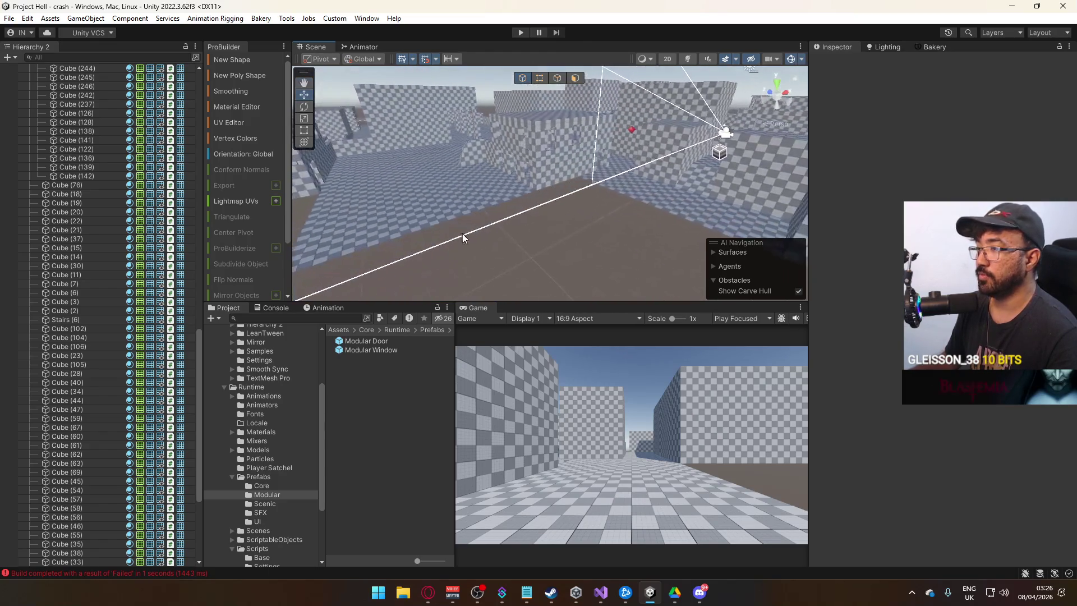
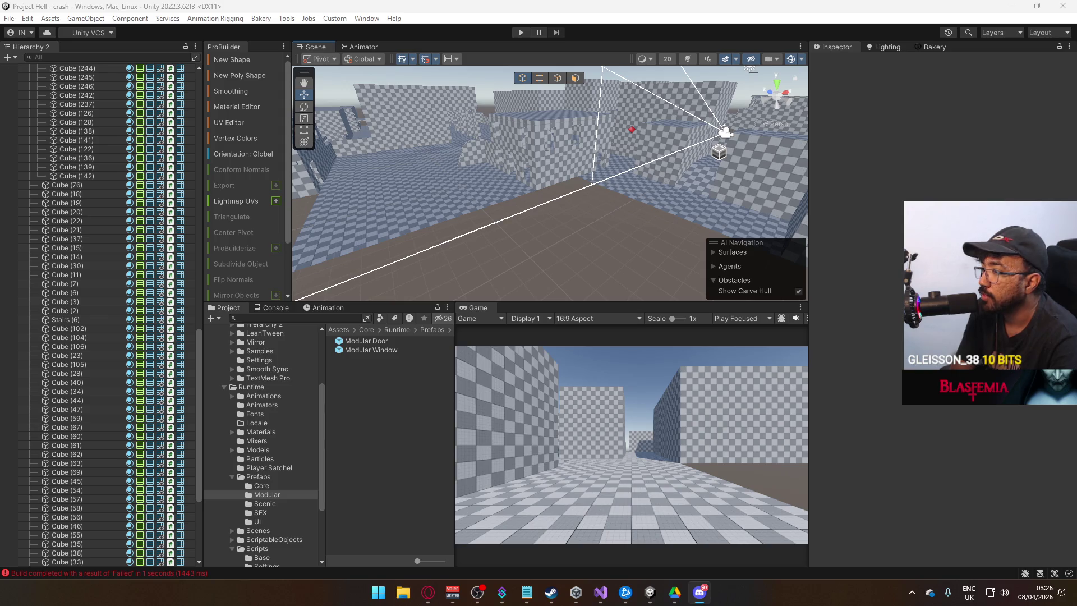
Step: Delete the large 10×10 floor slab Cube (2) from among the buildings
click(537, 199)
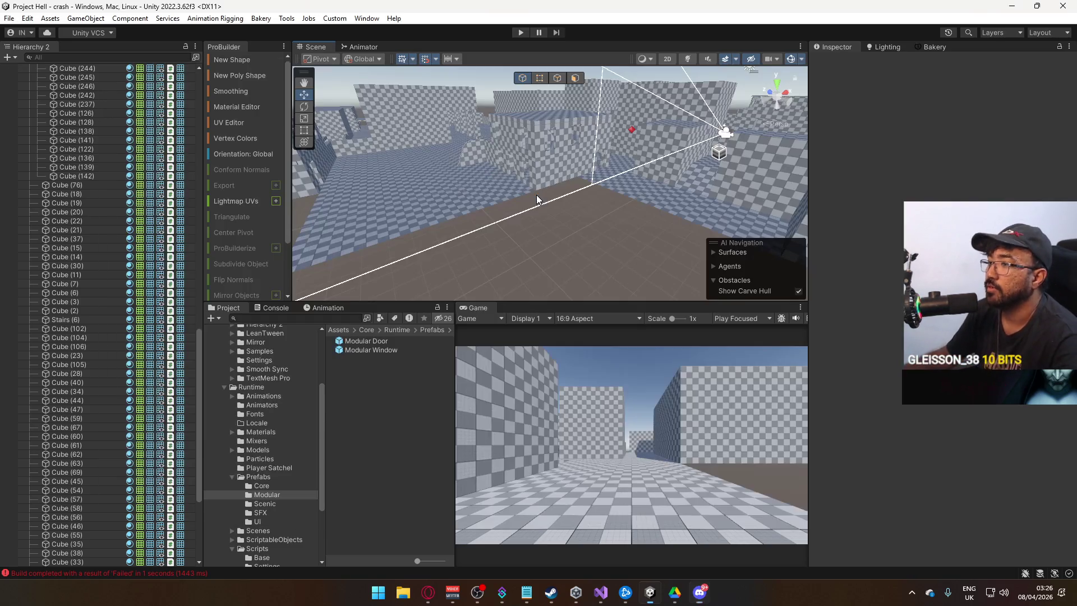
mouse_move(586, 187)
mouse_down()
mouse_move(478, 135)
mouse_move(684, 106)
mouse_move(695, 116)
mouse_move(646, 169)
mouse_move(436, 223)
mouse_move(519, 182)
mouse_move(321, 142)
mouse_move(413, 164)
mouse_up()
click(553, 202)
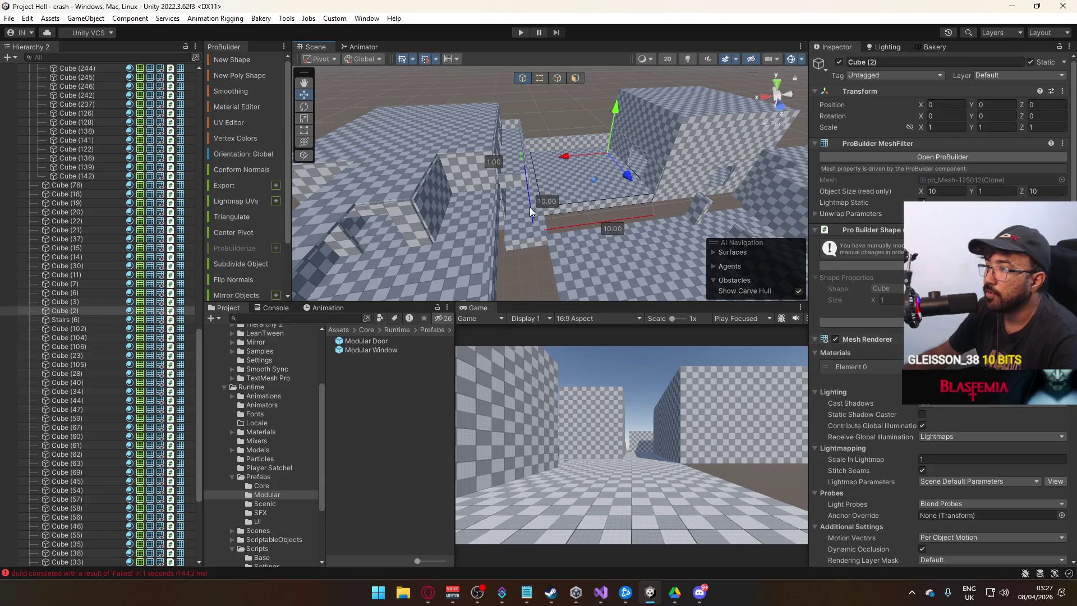
key(Delete)
mouse_move(574, 198)
mouse_down()
mouse_move(640, 190)
mouse_move(629, 197)
mouse_up()
key(alt+Tab)
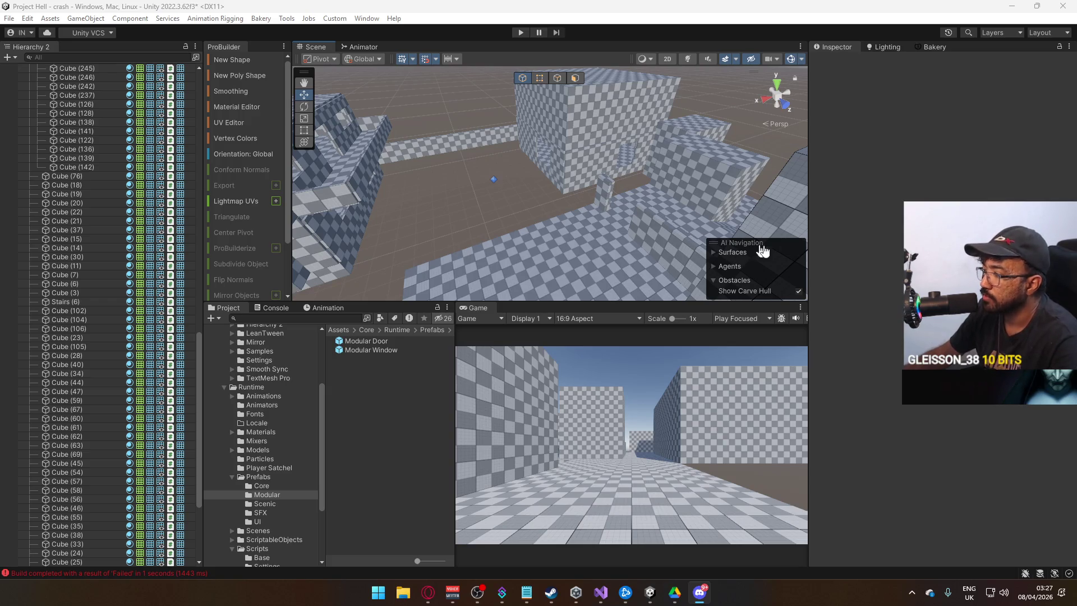
Step: Duplicate the floor slab Cube (33) to create a copy beside it
drag(785, 191, 534, 190)
click(584, 194)
mouse_move(662, 196)
mouse_down()
mouse_move(662, 253)
mouse_move(741, 236)
mouse_move(598, 214)
mouse_move(524, 241)
mouse_move(490, 235)
mouse_move(501, 241)
mouse_up()
click(598, 214)
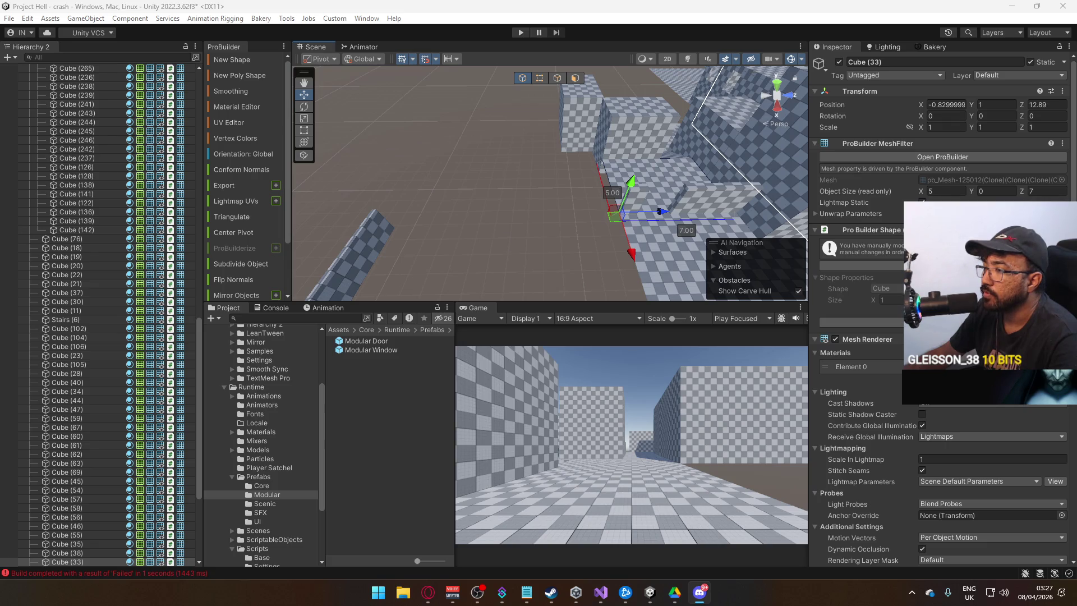
mouse_move(573, 241)
mouse_down()
mouse_move(642, 211)
mouse_move(548, 223)
mouse_move(392, 207)
mouse_up()
key(ctrl+d)
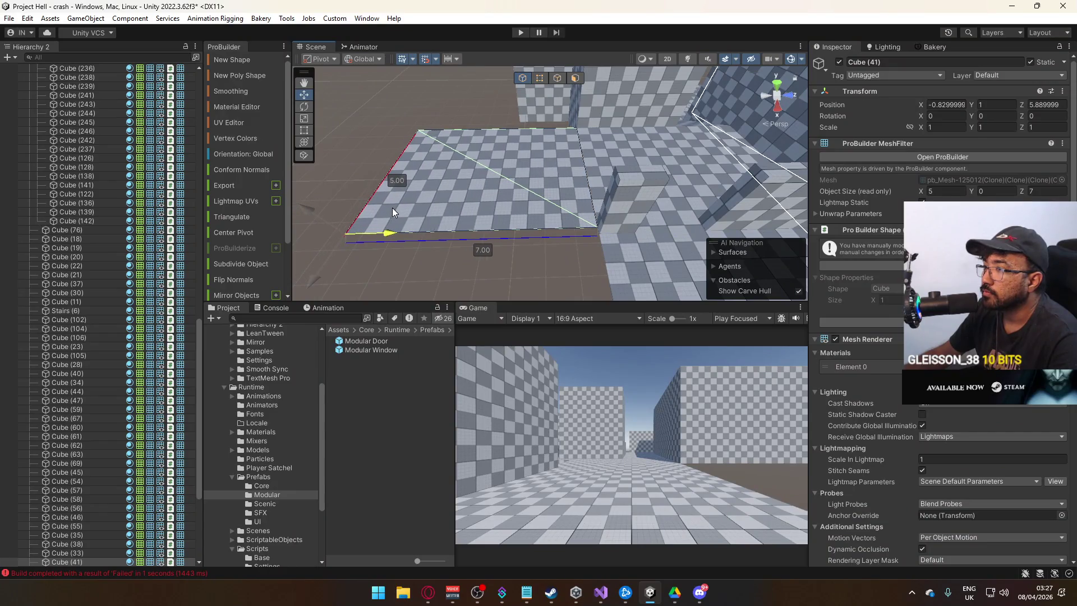
Step: Reshape the copied floor Cube (41) to 7 by 8 units using edge and face editing
mouse_move(551, 231)
mouse_down()
mouse_move(623, 202)
mouse_move(579, 103)
mouse_up()
click(557, 81)
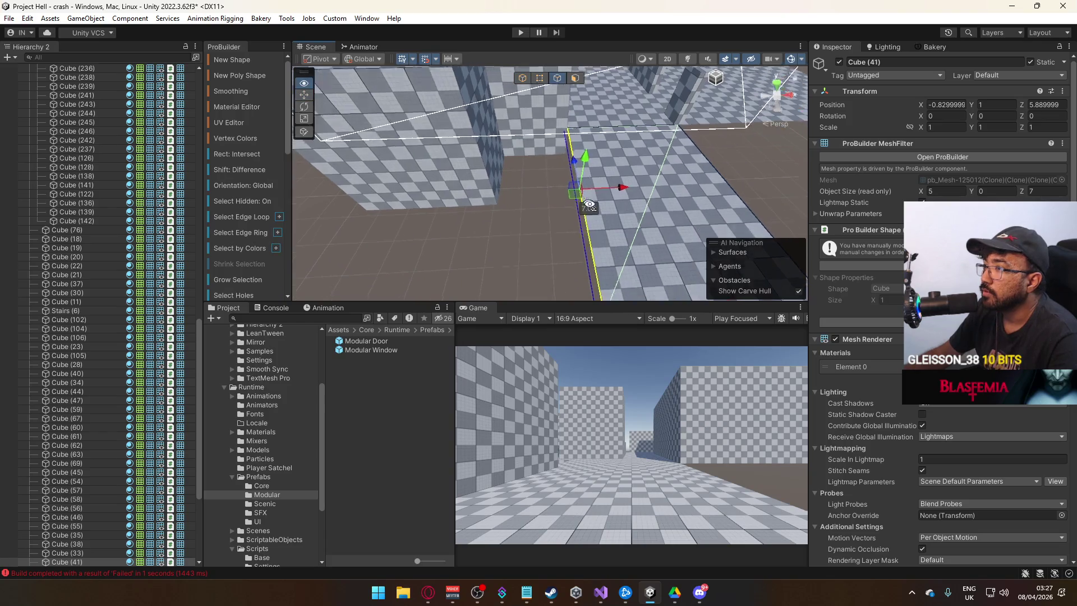
key(f)
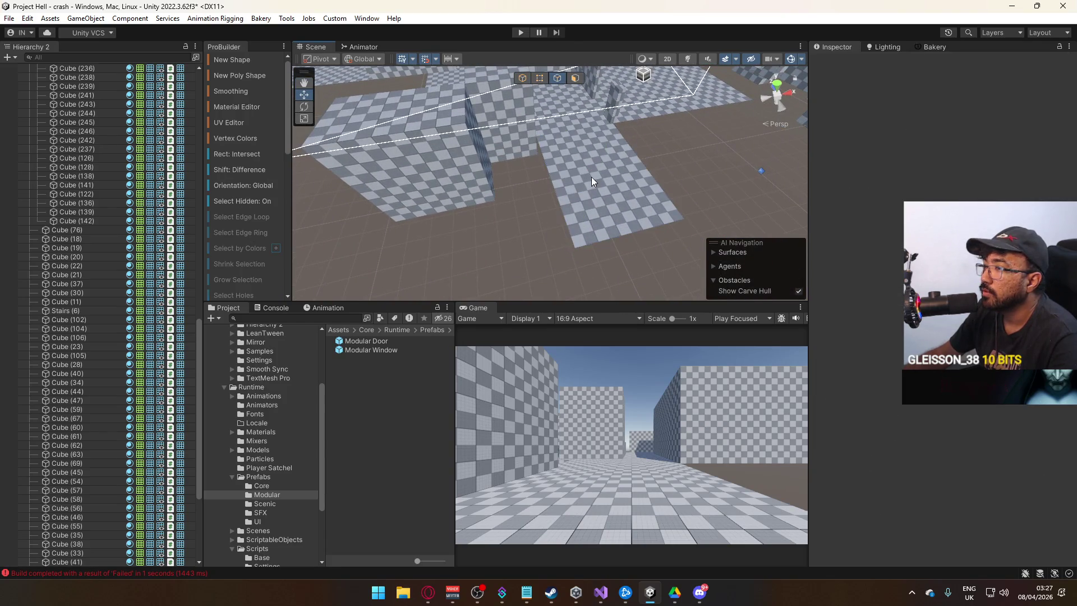
mouse_move(583, 174)
mouse_down()
mouse_move(524, 183)
mouse_move(388, 145)
mouse_move(534, 86)
mouse_move(718, 187)
mouse_move(590, 183)
mouse_up()
click(523, 78)
click(590, 183)
key(f)
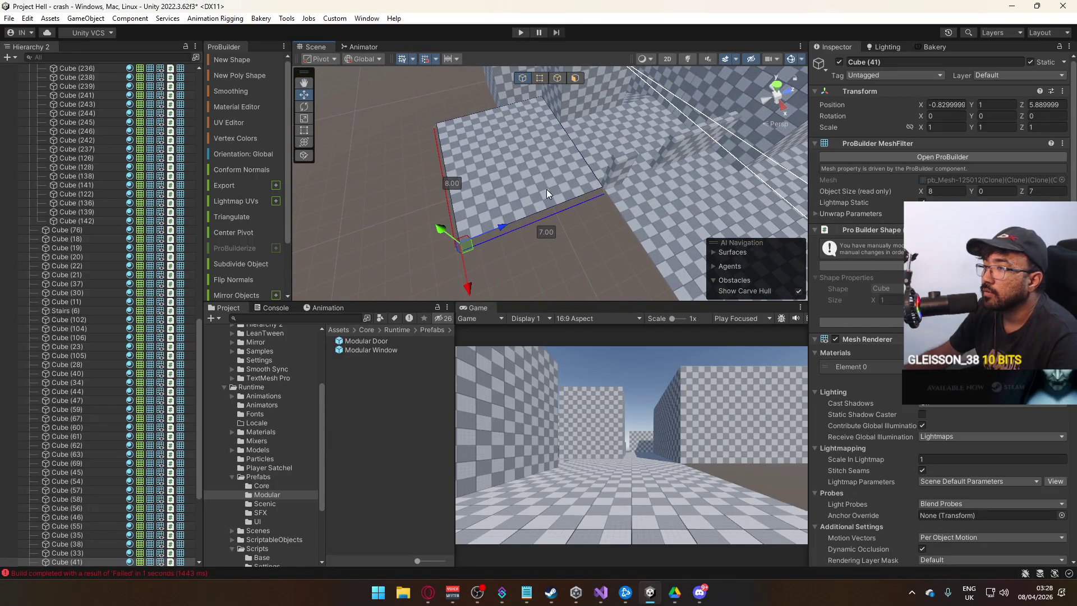
click(557, 78)
mouse_move(538, 169)
mouse_down()
mouse_move(567, 171)
mouse_move(446, 207)
mouse_move(517, 210)
mouse_move(472, 204)
mouse_up()
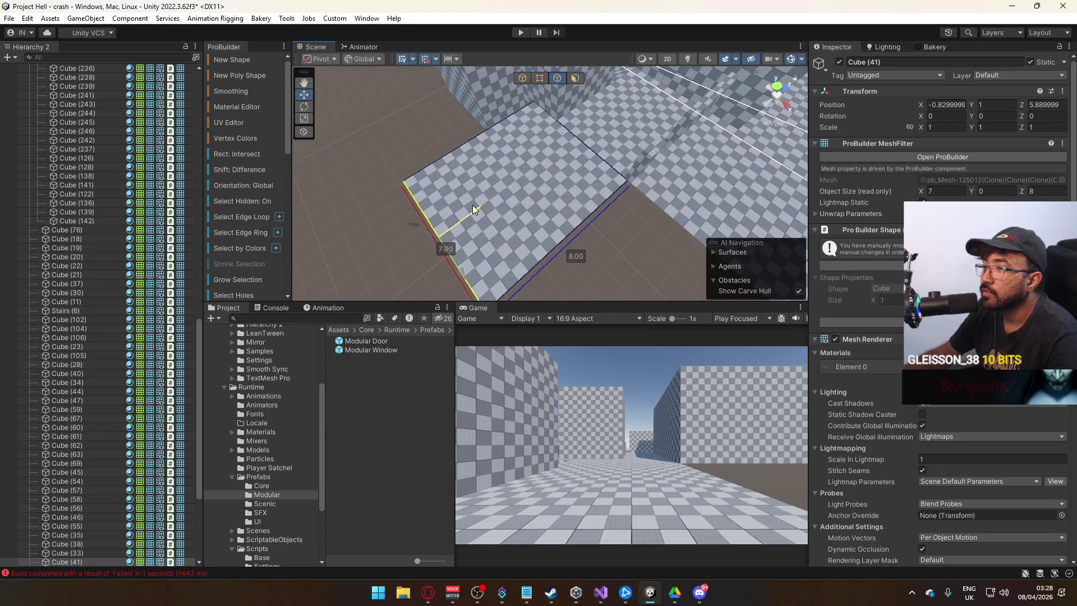
click(522, 74)
mouse_move(546, 108)
alt+mouse_down()
mouse_move(621, 232)
mouse_move(604, 118)
mouse_move(414, 210)
mouse_move(447, 243)
mouse_move(437, 247)
alt+mouse_up()
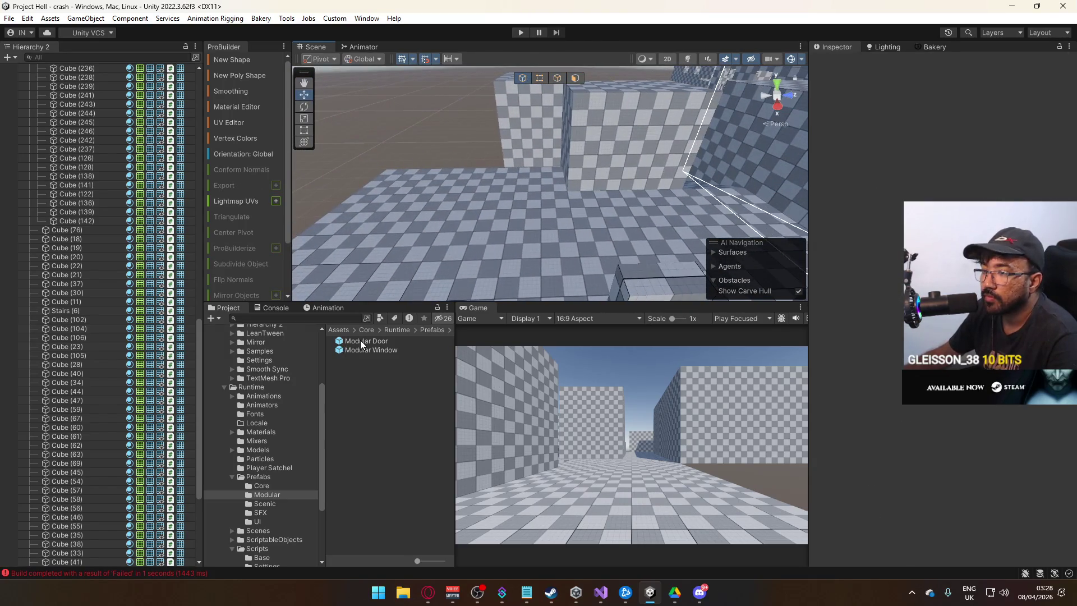
Step: Place a Modular Door prefab in the scene and duplicate it
mouse_move(361, 340)
mouse_down()
mouse_move(535, 224)
mouse_move(784, 225)
mouse_move(605, 256)
mouse_move(668, 273)
mouse_move(540, 260)
mouse_move(555, 209)
mouse_move(599, 189)
mouse_move(632, 203)
mouse_move(608, 212)
mouse_move(652, 208)
mouse_move(640, 208)
mouse_up()
key(f)
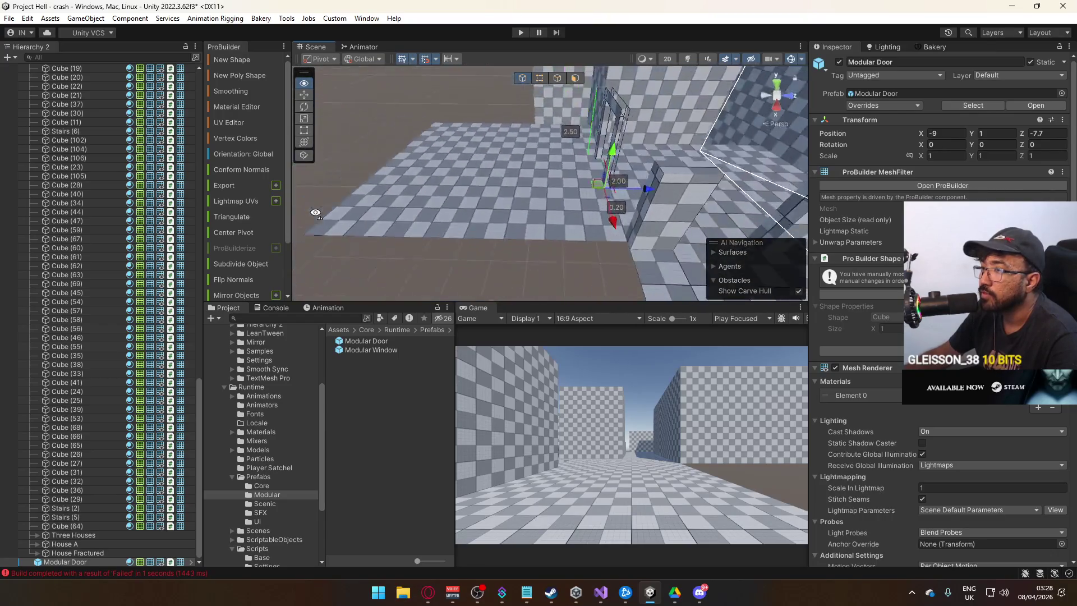
key(ctrl+d)
drag(565, 171, 547, 221)
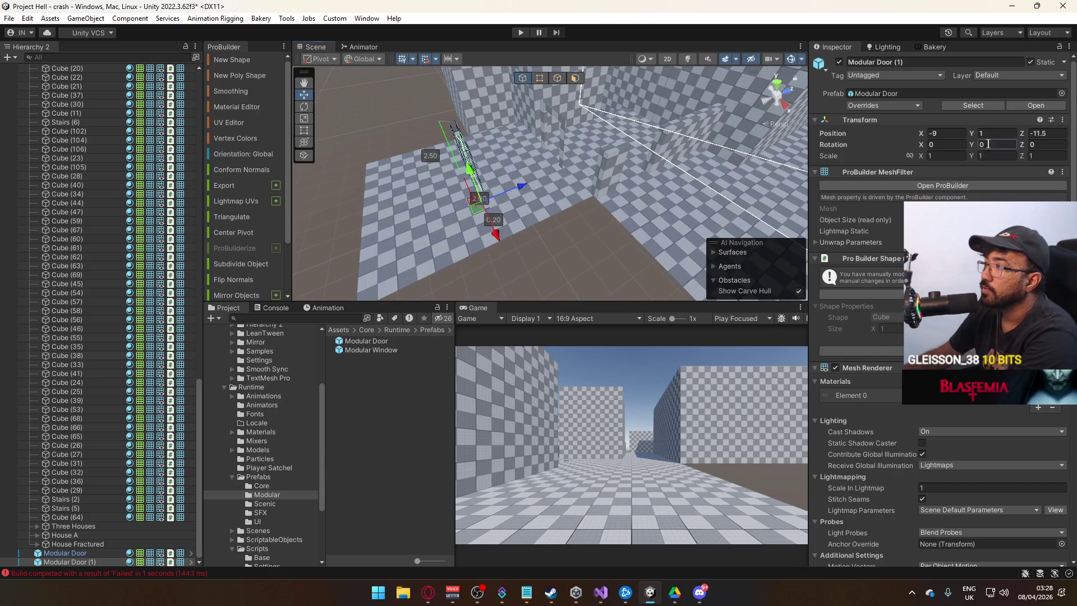
Step: Turn the door copy to 90° on Y and shift it along X
text(90)
drag(496, 236, 548, 251)
mouse_move(548, 251)
mouse_down()
mouse_move(605, 225)
mouse_move(525, 205)
mouse_move(568, 215)
mouse_up()
scroll(539, 213, up, 5)
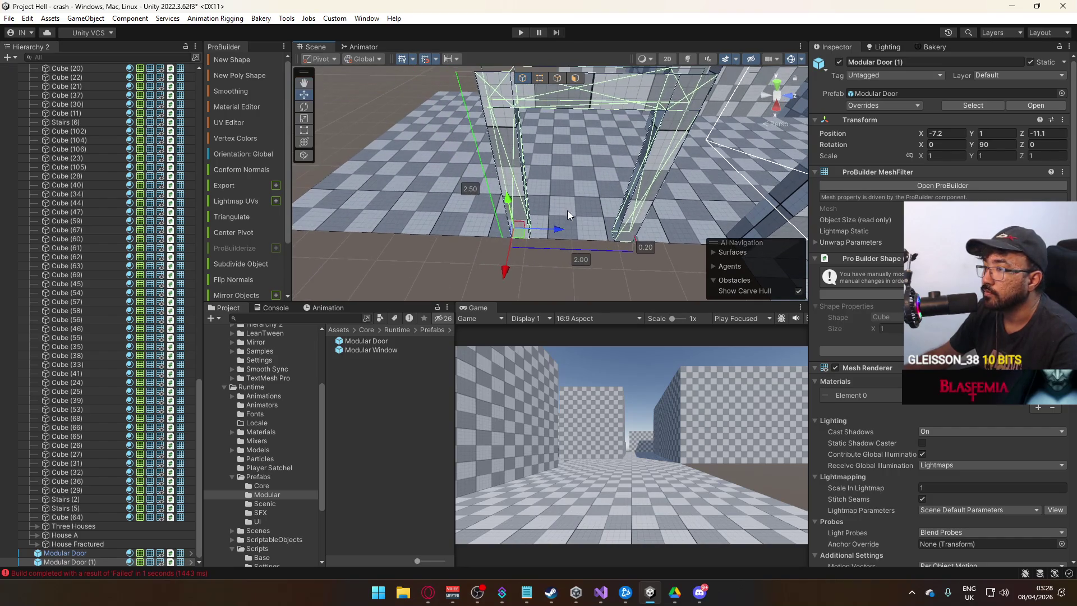
scroll(557, 230, down, 5)
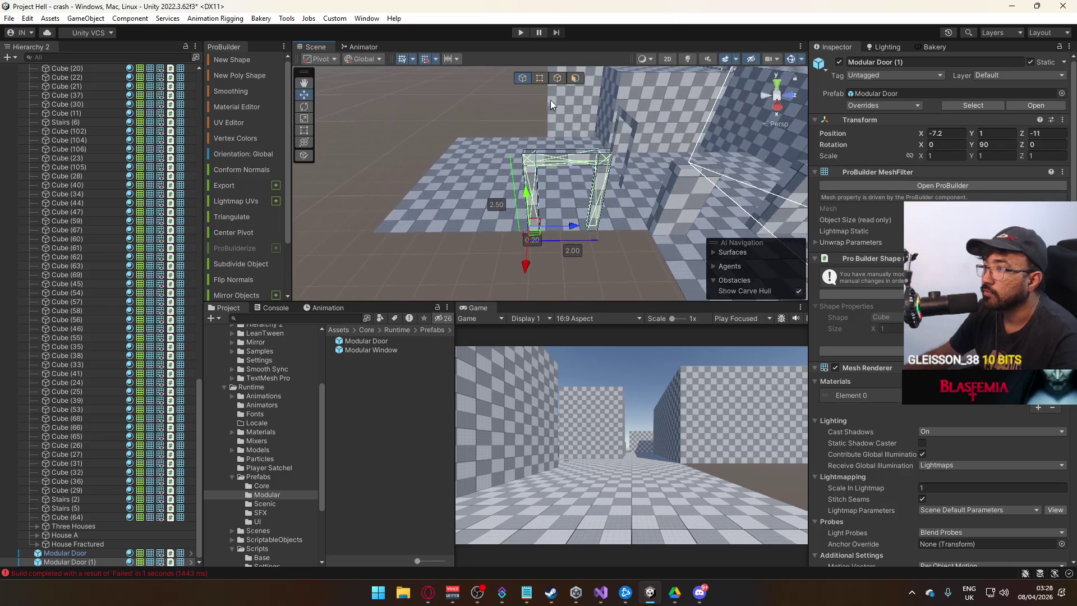
Step: Delete the trial copy Modular Door (1) and select Modular Door (6)
click(540, 78)
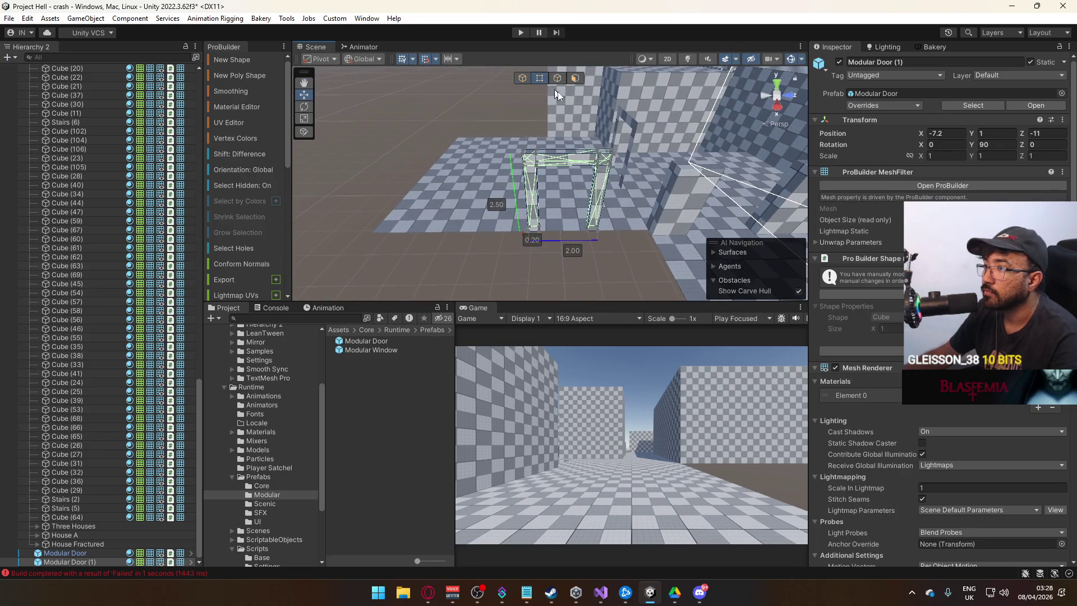
click(524, 78)
key(Delete)
mouse_move(564, 173)
mouse_down()
mouse_move(541, 221)
mouse_move(718, 105)
mouse_move(645, 113)
mouse_move(571, 204)
mouse_up()
click(517, 258)
mouse_move(517, 258)
mouse_down()
mouse_move(565, 318)
mouse_move(546, 273)
mouse_move(478, 269)
mouse_move(649, 204)
mouse_move(500, 294)
mouse_up()
click(701, 203)
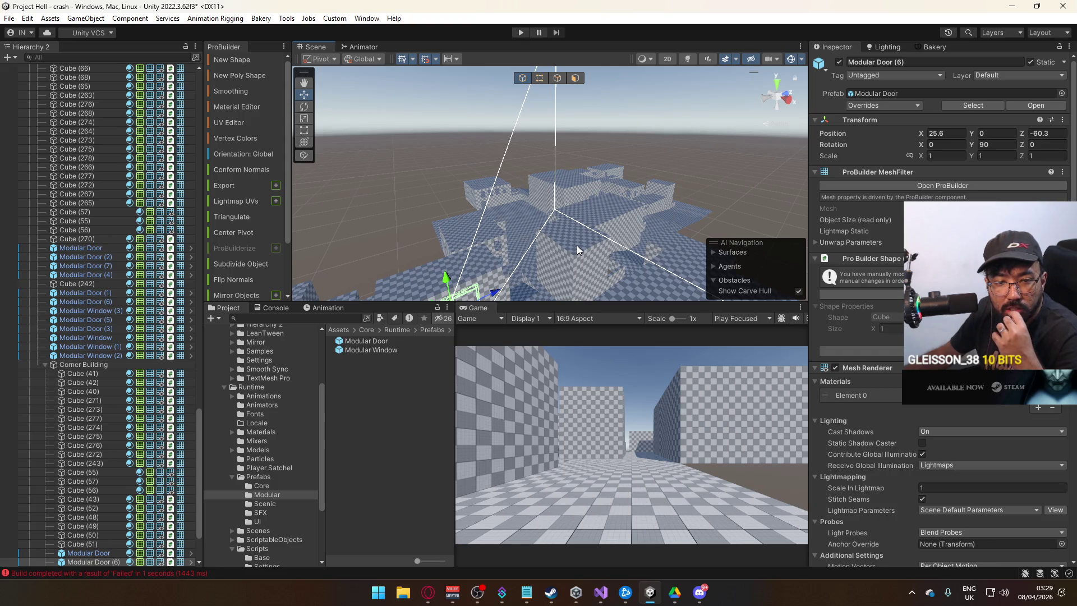
Step: Slide Modular Door (6) along Z and move it out of its Hierarchy group below Corner Building
key(f)
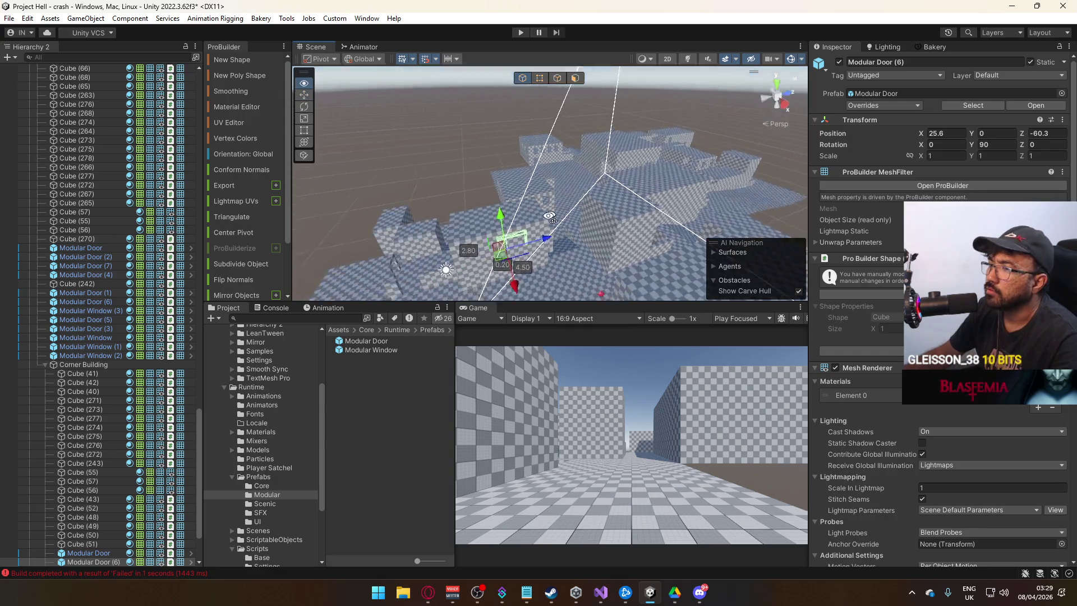
mouse_move(604, 213)
mouse_down()
mouse_move(505, 216)
mouse_move(571, 192)
mouse_move(596, 106)
mouse_up()
scroll(110, 504, down, 3)
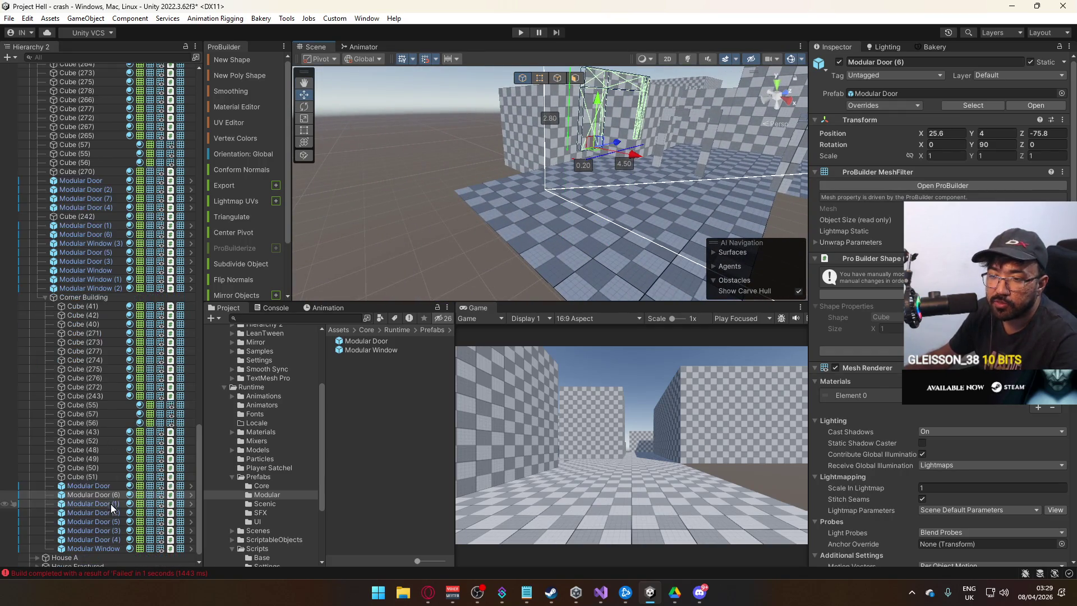
mouse_move(103, 499)
mouse_down()
mouse_move(101, 289)
mouse_move(91, 291)
mouse_up()
click(45, 306)
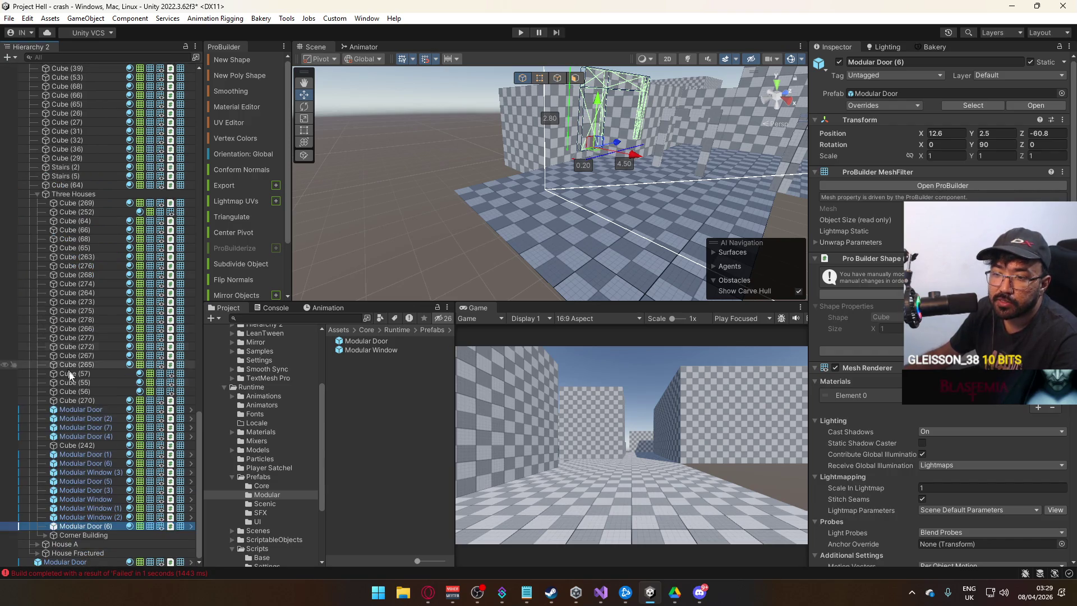
drag(82, 524, 73, 555)
Step: Shorten the door frame from 4.50 to 3.50 by moving its end face
drag(590, 223, 538, 158)
scroll(521, 128, up, 5)
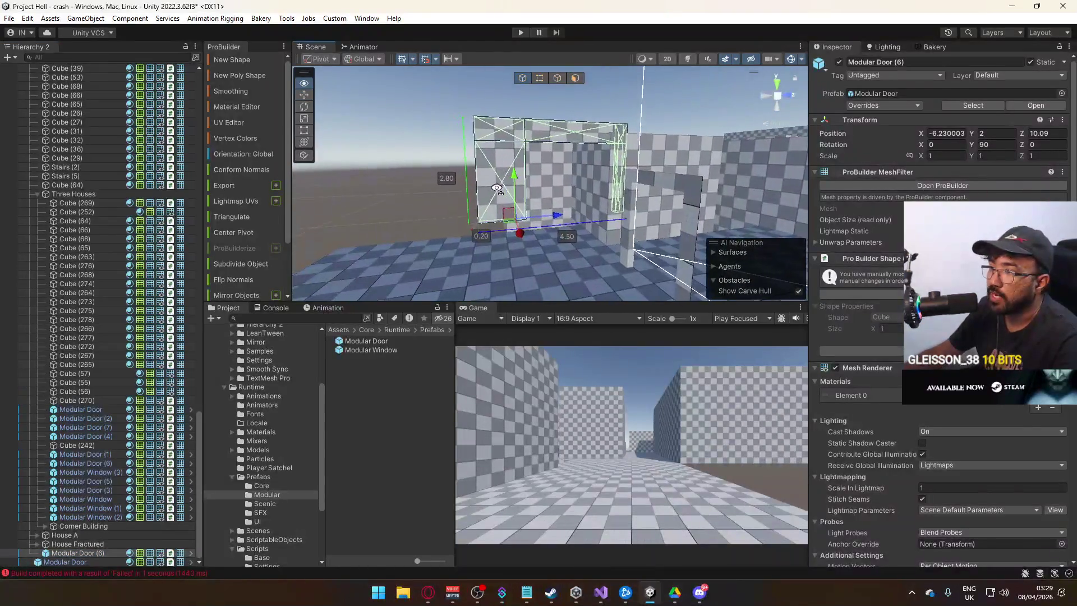
click(538, 82)
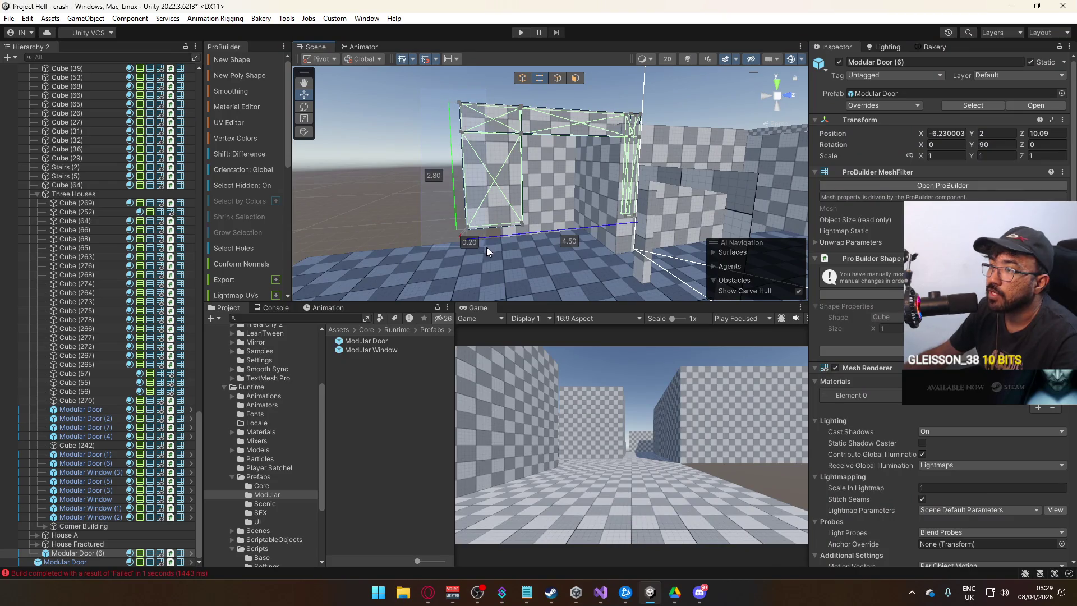
drag(486, 247, 464, 190)
drag(537, 151, 579, 150)
click(522, 78)
drag(522, 79, 515, 192)
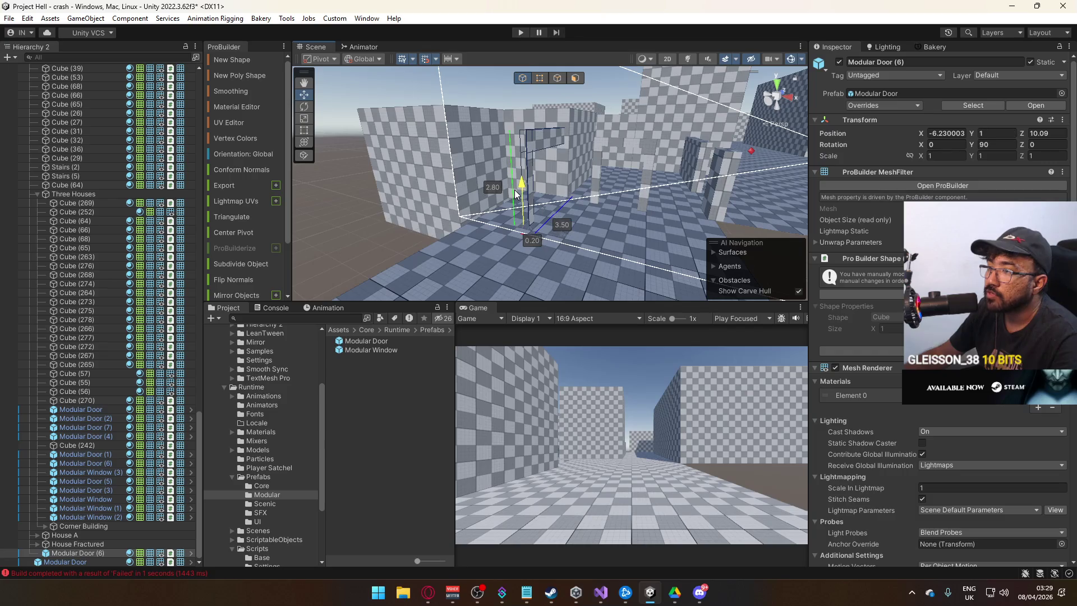
Step: Position Modular Door (6) at the new floor's edge, around -1.03, 1, 8.89
mouse_move(562, 241)
mouse_down()
mouse_move(695, 255)
mouse_move(609, 241)
mouse_move(520, 264)
mouse_move(552, 233)
mouse_move(620, 217)
mouse_move(547, 237)
mouse_move(592, 242)
mouse_move(445, 268)
mouse_move(583, 225)
mouse_move(577, 212)
mouse_move(559, 214)
mouse_up()
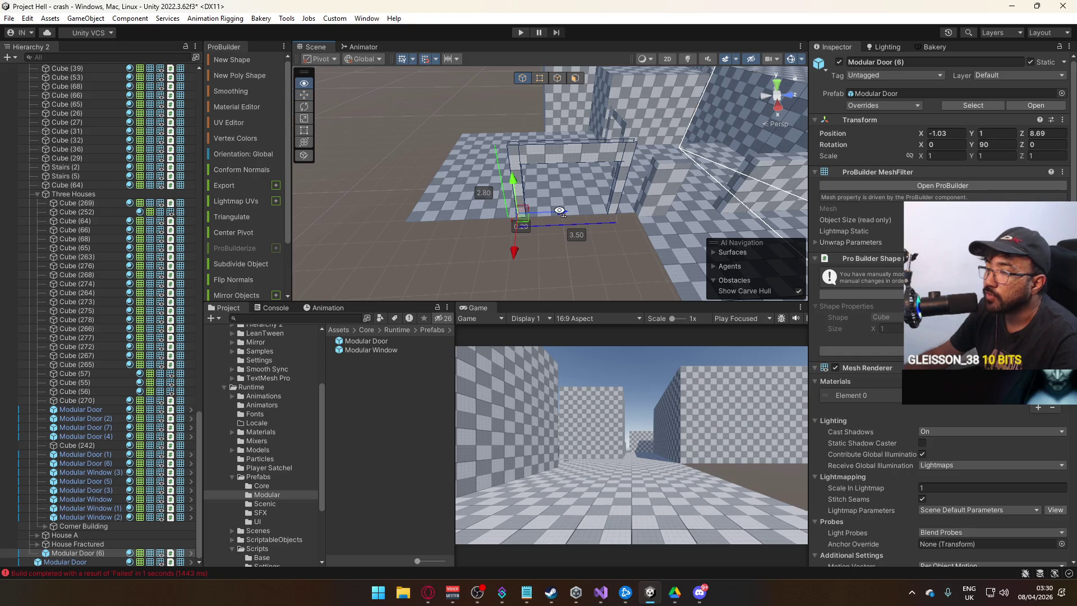
scroll(556, 221, up, 5)
drag(517, 240, 516, 240)
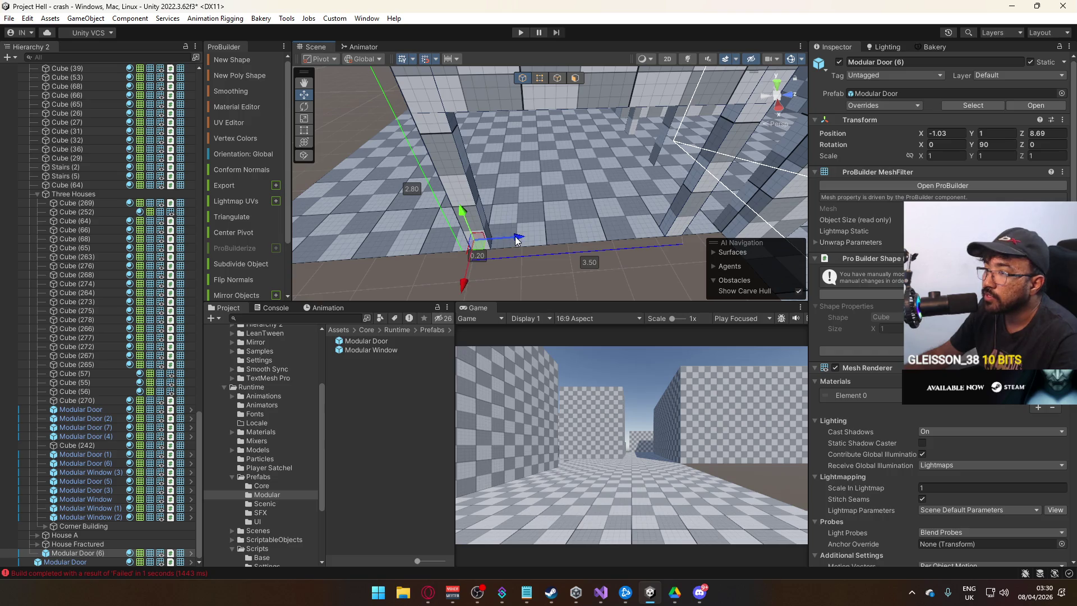
key(f)
click(539, 78)
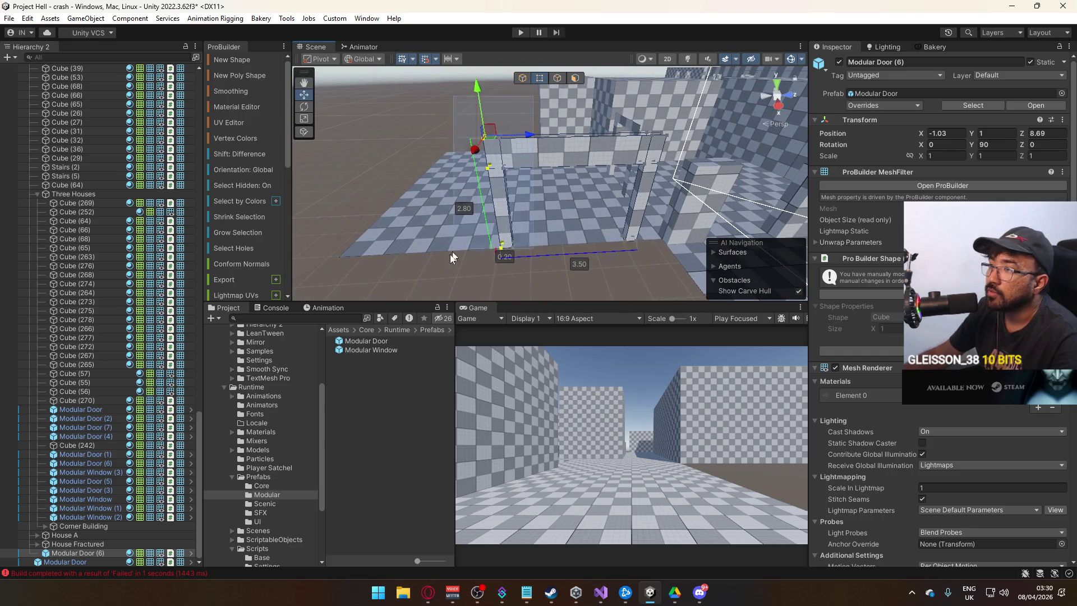
click(539, 138)
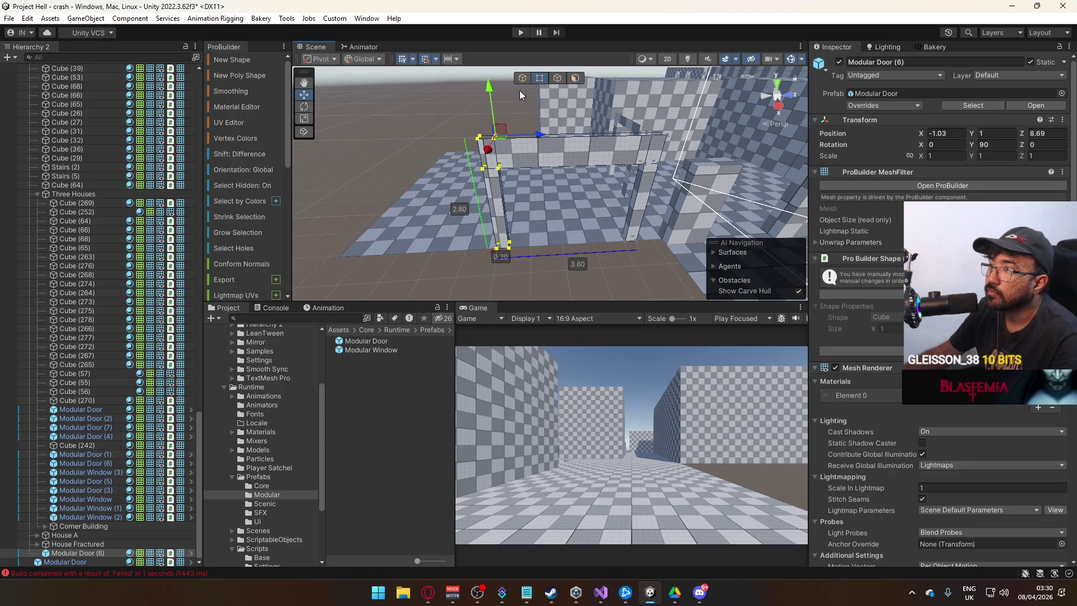
Step: Inspect the new room's walls and select the Modular Door (6) piece
click(522, 78)
mouse_move(521, 82)
mouse_down()
mouse_move(579, 248)
mouse_move(574, 204)
mouse_move(569, 238)
mouse_move(715, 248)
mouse_move(765, 258)
mouse_move(806, 283)
mouse_move(553, 248)
mouse_up()
click(574, 204)
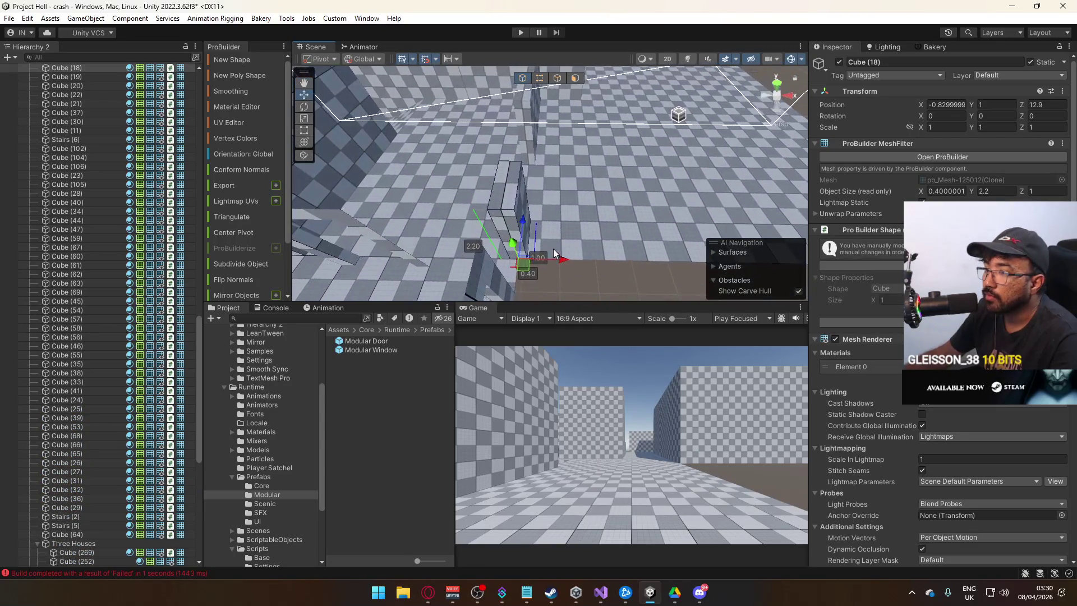
click(529, 141)
key(f)
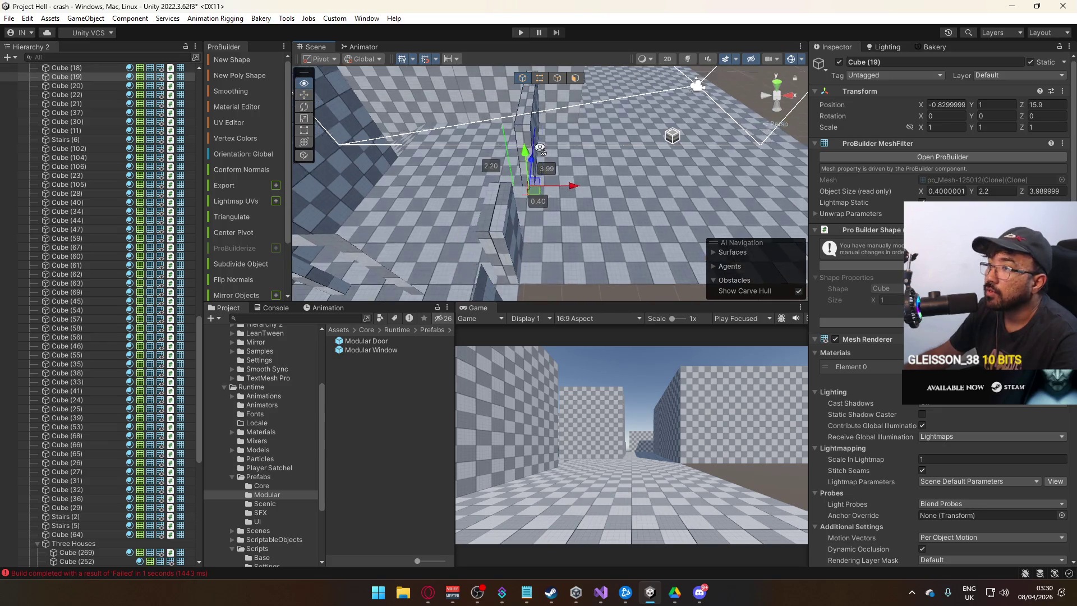
mouse_move(652, 209)
mouse_down()
mouse_move(559, 241)
mouse_move(474, 191)
mouse_up()
click(472, 185)
key(f)
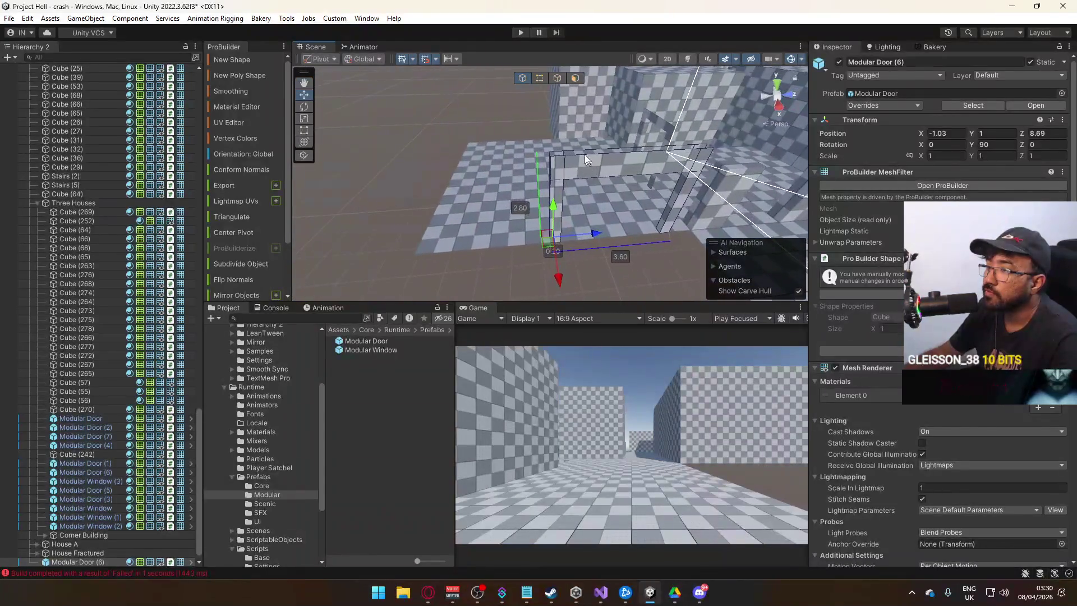
Step: Stretch Modular Door (6) from 7.30 to 8.00 by moving its left post vertices
click(540, 78)
drag(557, 193, 504, 140)
mouse_move(502, 224)
mouse_down()
mouse_move(568, 239)
mouse_move(452, 232)
mouse_move(466, 245)
mouse_move(481, 227)
mouse_move(504, 91)
mouse_up()
click(482, 147)
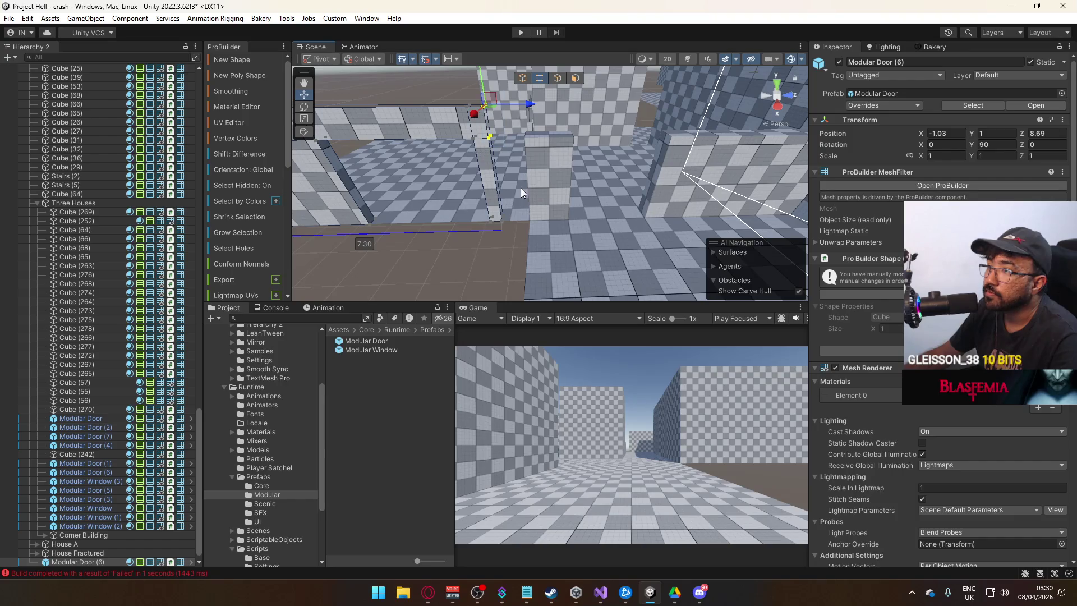
mouse_move(549, 217)
mouse_down()
mouse_move(574, 219)
mouse_move(494, 197)
mouse_move(596, 200)
mouse_move(572, 202)
mouse_up()
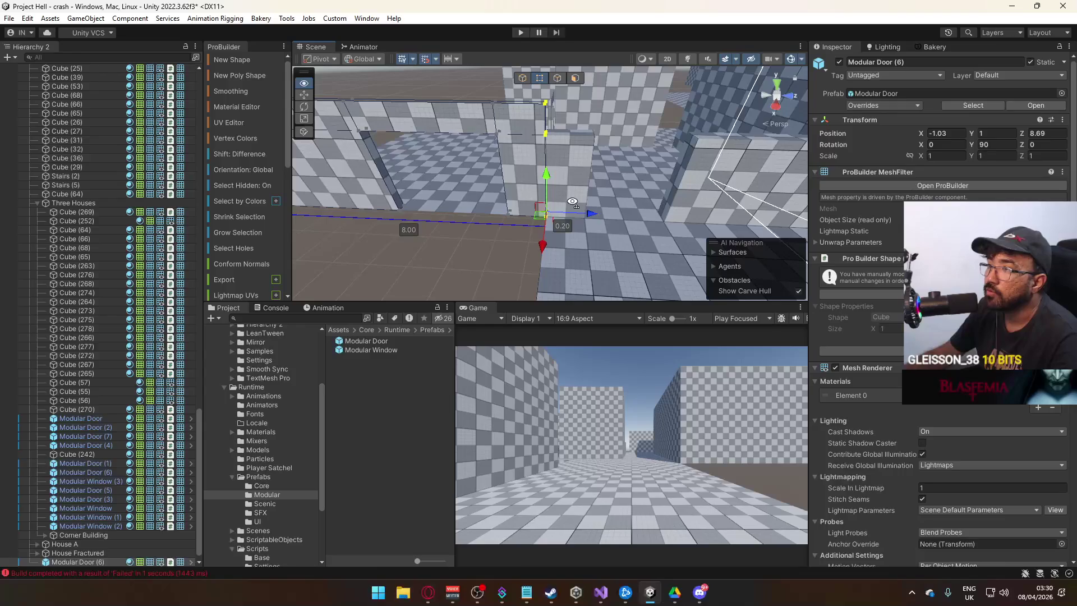
click(520, 80)
mouse_move(494, 230)
mouse_down()
mouse_move(475, 239)
mouse_move(474, 224)
mouse_move(449, 217)
mouse_move(495, 236)
mouse_move(652, 208)
mouse_move(439, 221)
mouse_move(593, 211)
mouse_move(393, 236)
mouse_move(258, 210)
mouse_up()
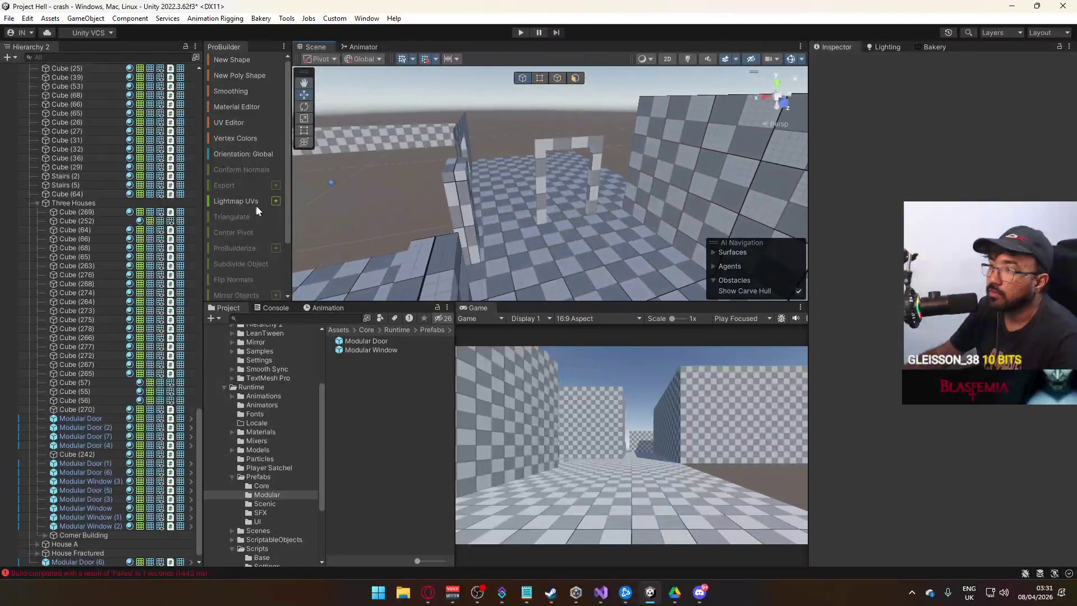
Step: Widen the Modular Door arch to 4.80 by pulling both pillars outward
click(542, 179)
mouse_move(542, 180)
mouse_down()
mouse_move(604, 143)
mouse_move(516, 143)
mouse_up()
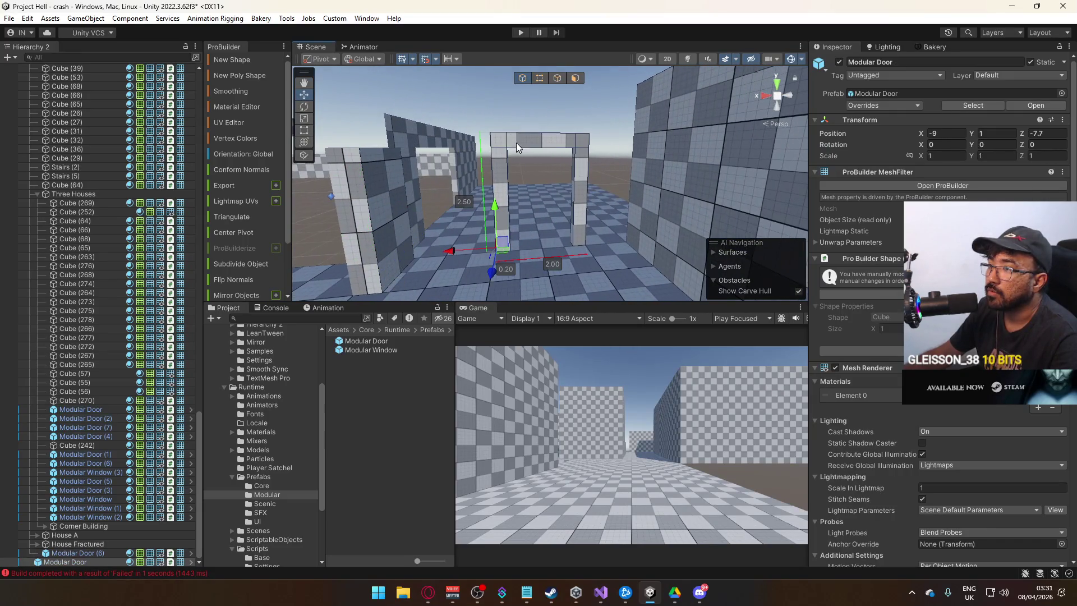
click(537, 80)
click(480, 147)
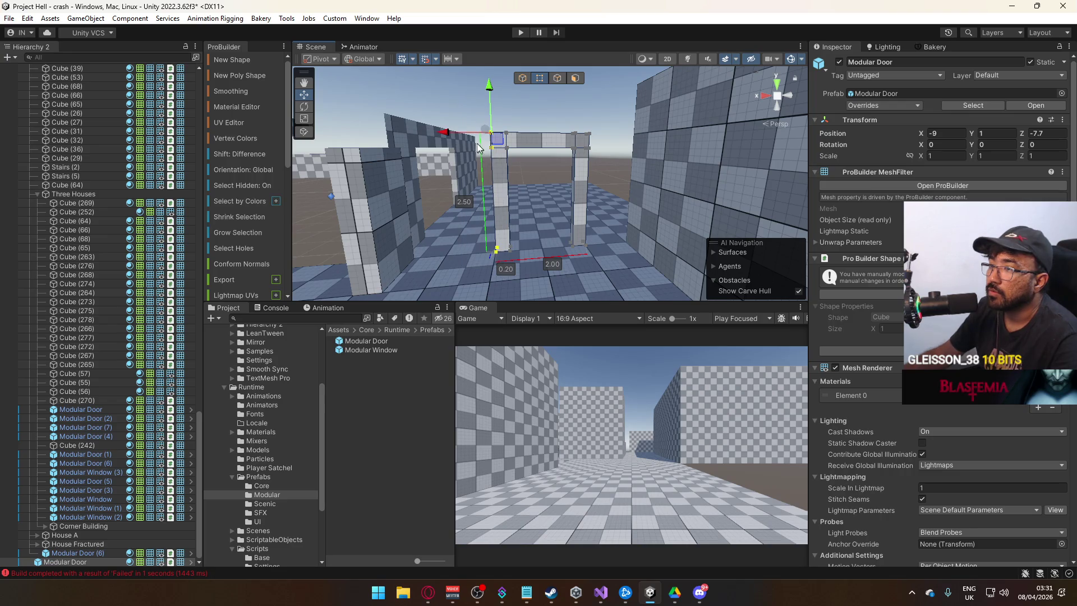
drag(456, 139, 358, 147)
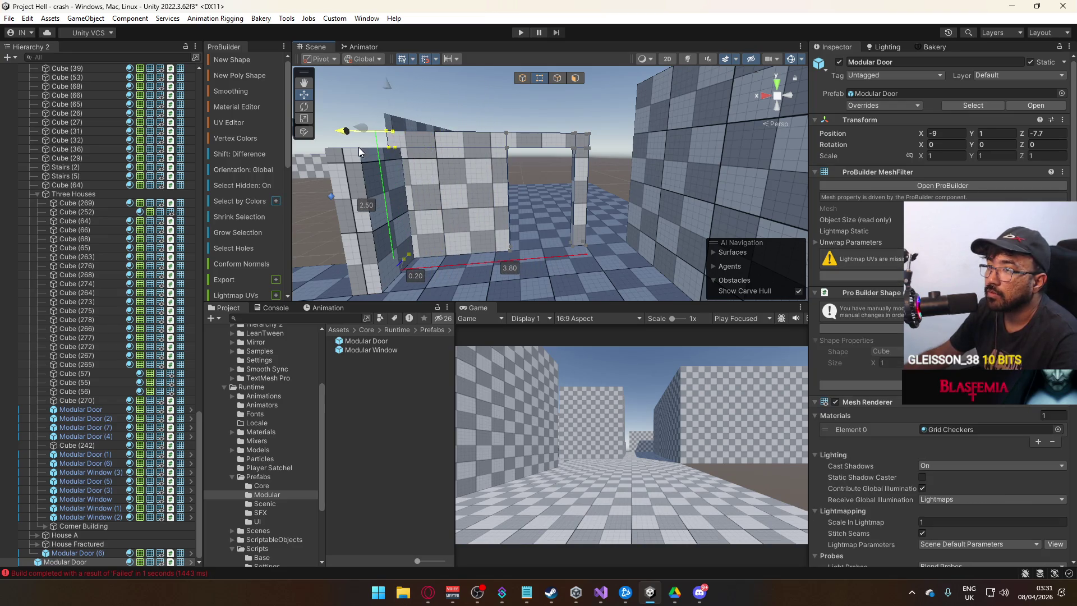
click(583, 169)
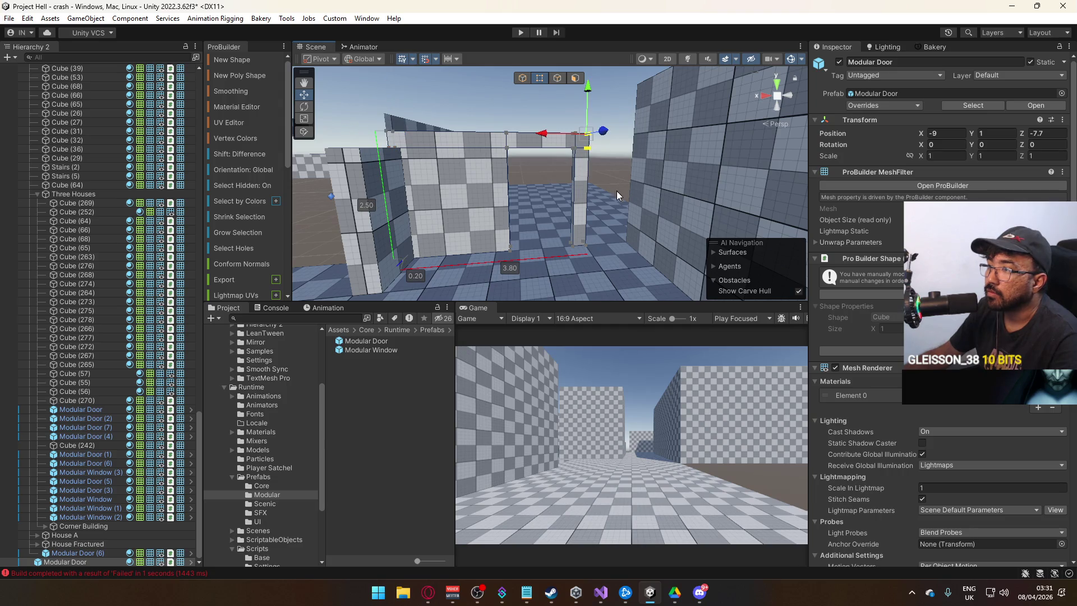
click(582, 266)
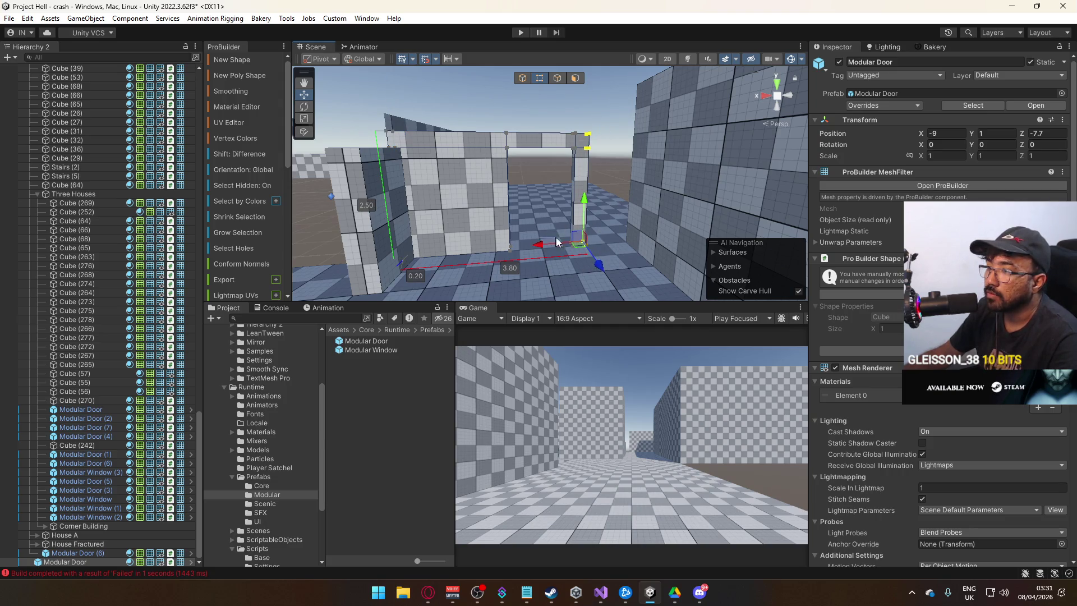
drag(557, 243, 584, 240)
key(ctrl+z)
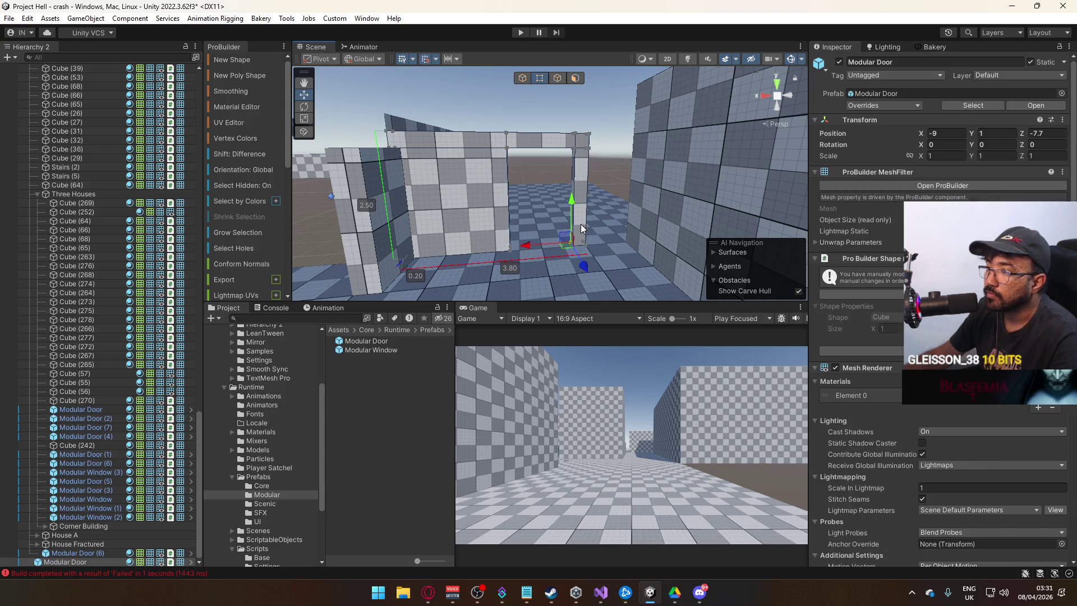
click(580, 261)
drag(581, 142, 589, 141)
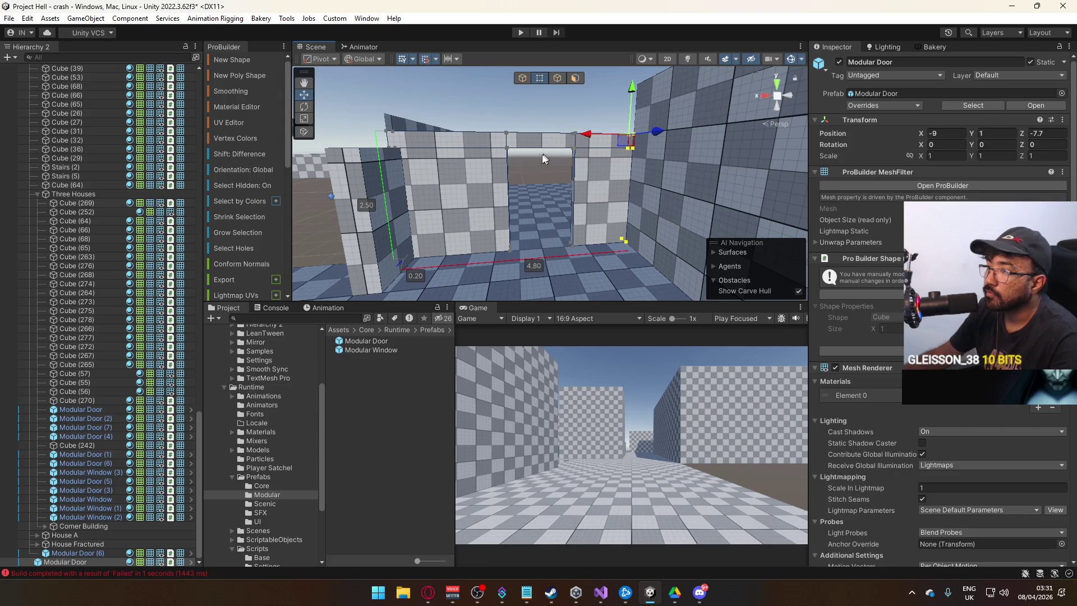
Step: Raise the wall's top corners from 2.50 to 2.80 high
click(622, 131)
click(632, 137)
click(629, 138)
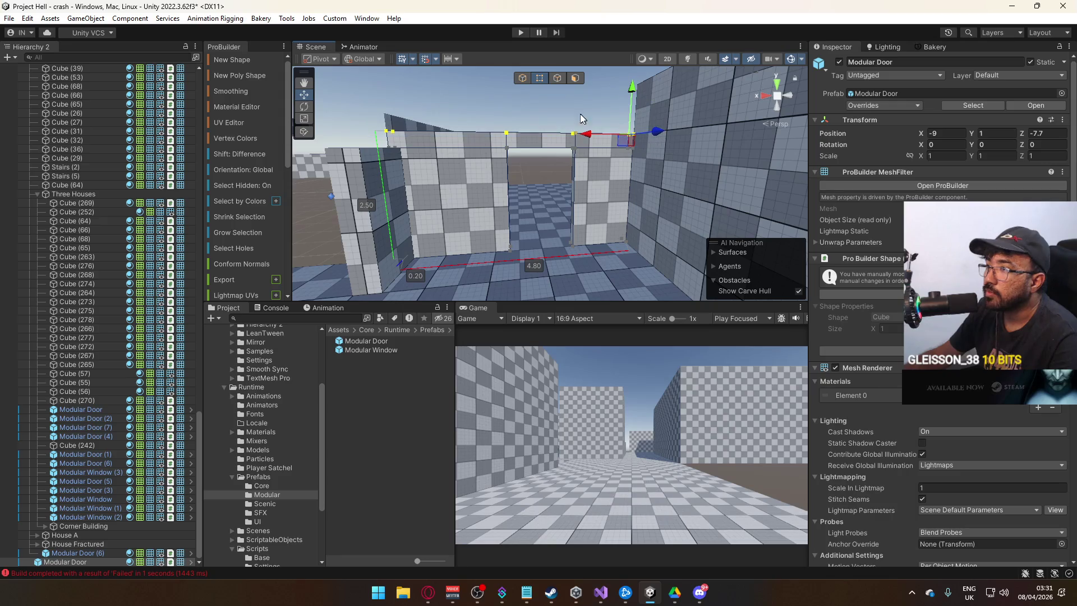
drag(632, 89, 632, 74)
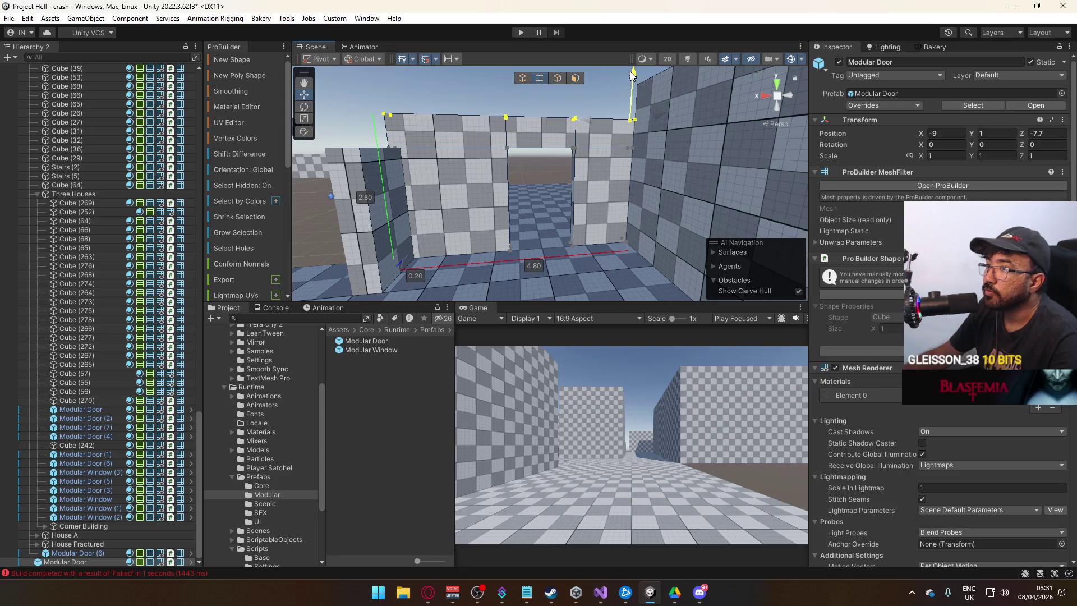
click(521, 81)
mouse_move(521, 81)
mouse_down()
mouse_move(625, 140)
mouse_move(553, 137)
mouse_move(567, 116)
mouse_move(537, 198)
mouse_move(652, 154)
mouse_move(644, 180)
mouse_move(697, 168)
mouse_move(753, 180)
mouse_up()
Step: Stretch the Modular Door piece's left vertices so it spans 6.80 long
click(615, 195)
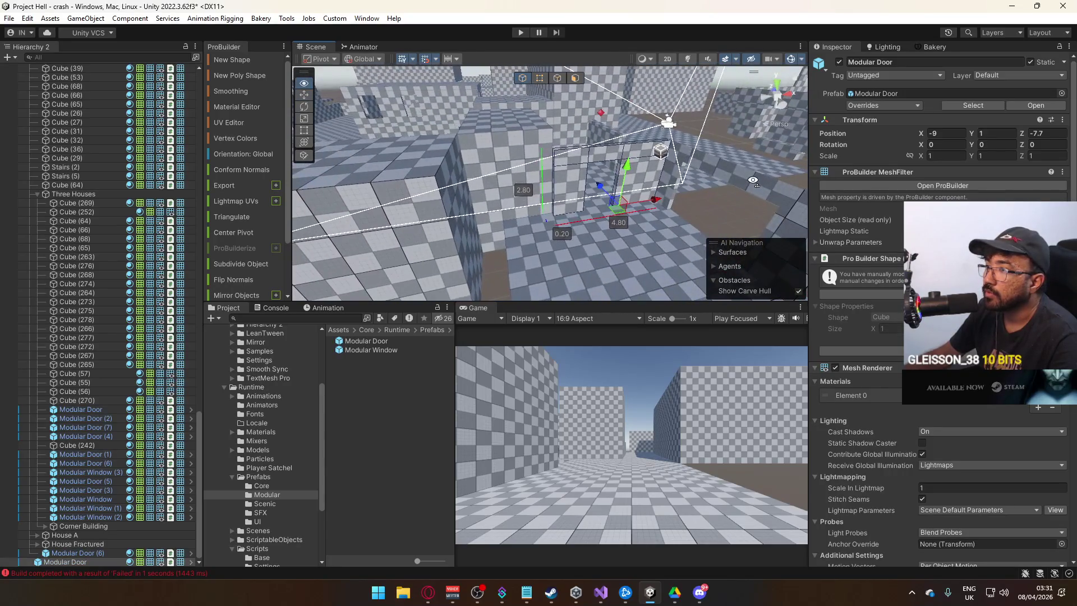
click(538, 78)
click(558, 162)
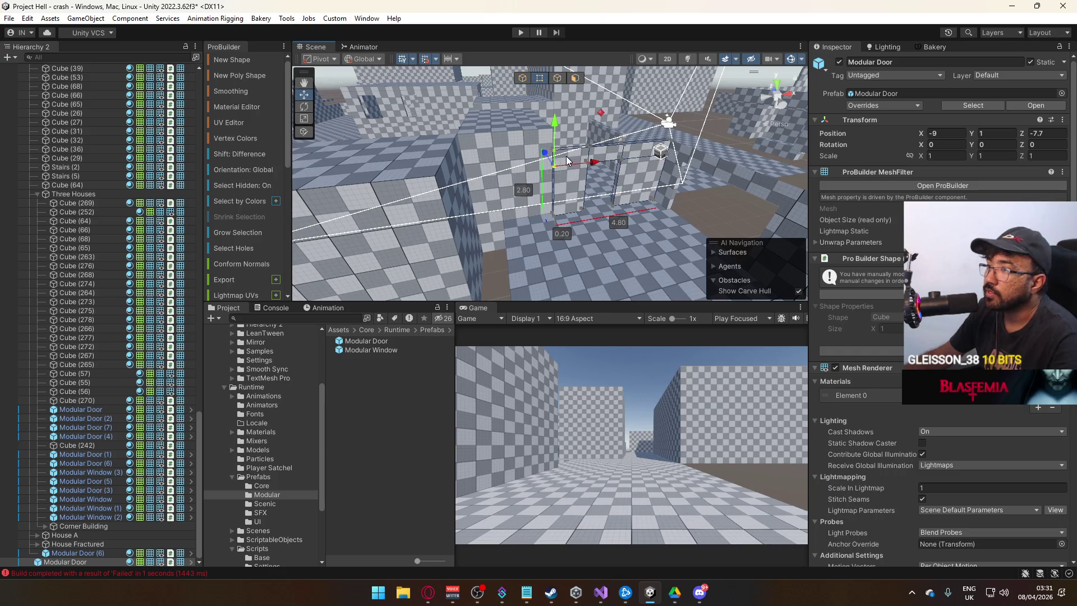
drag(559, 216, 543, 227)
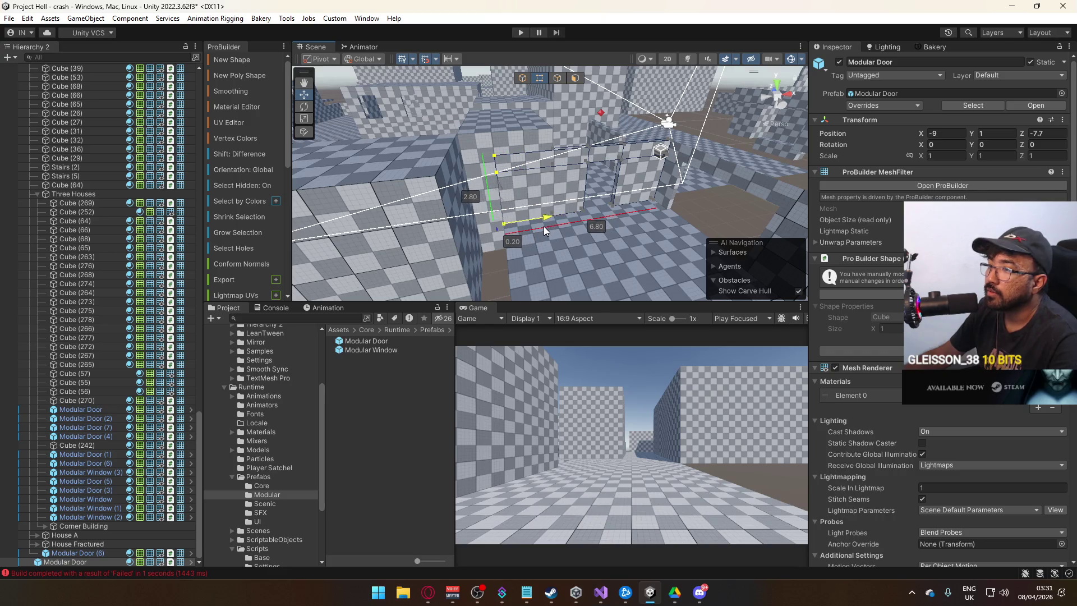
click(520, 111)
mouse_move(519, 111)
mouse_down()
mouse_move(525, 237)
mouse_move(605, 219)
mouse_move(491, 210)
mouse_up()
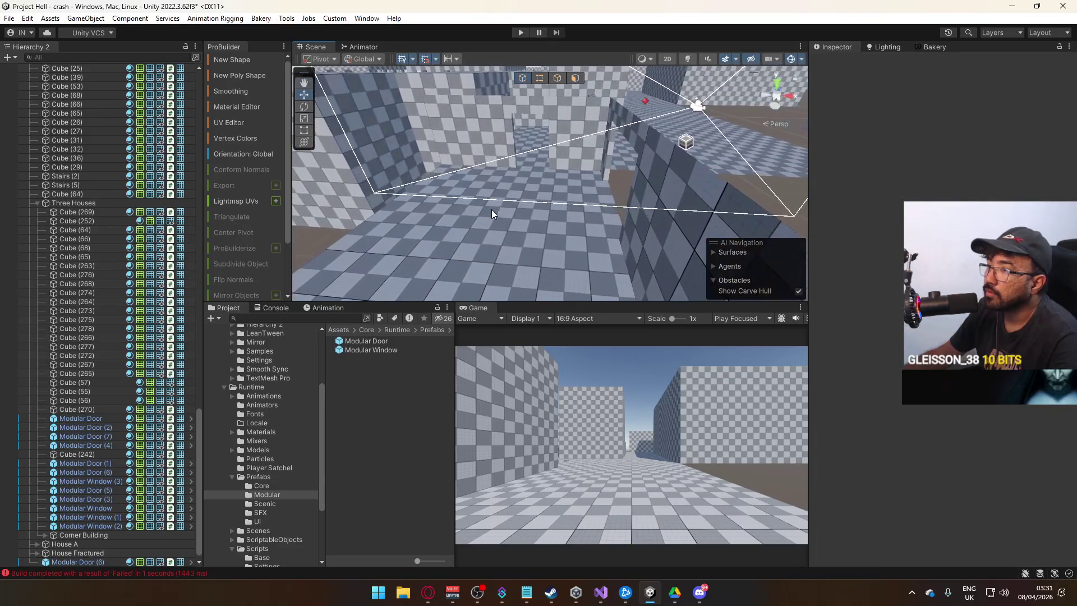
Step: Extrude Cube (41)'s floor edges upward into 2.8-high walls
click(491, 210)
key(f)
click(558, 78)
click(525, 184)
shift+click(564, 150)
drag(578, 112, 598, 42)
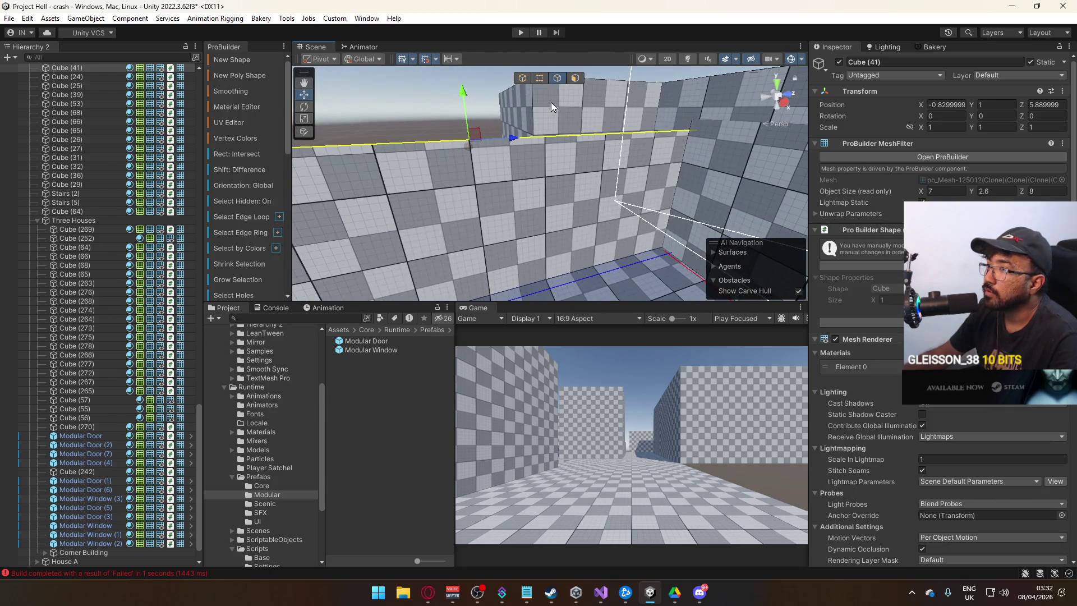
mouse_move(468, 108)
mouse_down()
mouse_move(469, 90)
mouse_move(533, 124)
mouse_move(570, 81)
mouse_up()
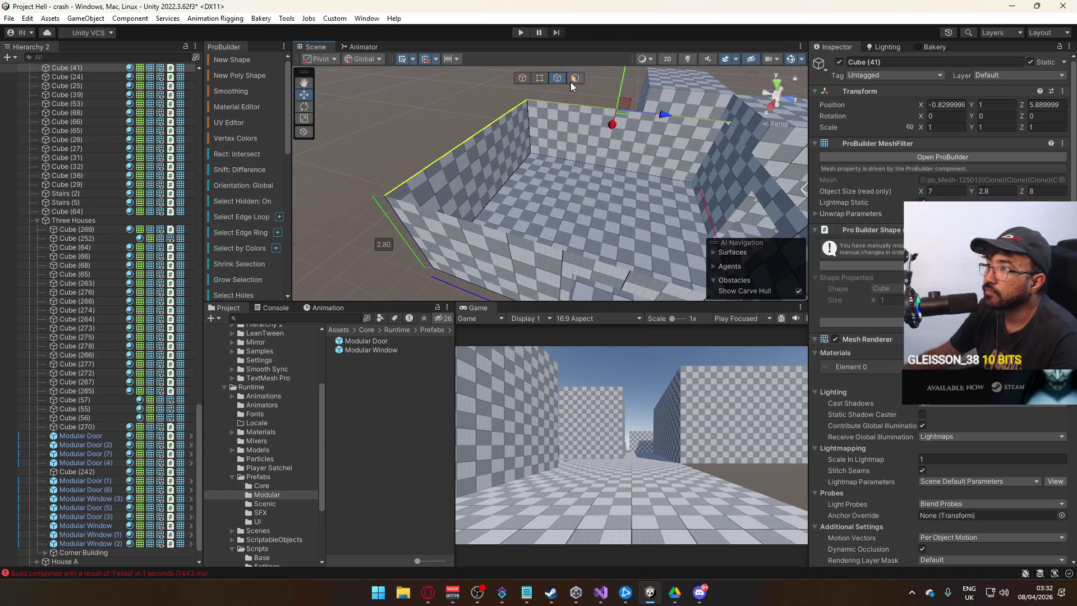
Step: Detach the room's back wall face into its own object, Cube (43)
click(575, 77)
click(494, 166)
scroll(255, 260, down, 10)
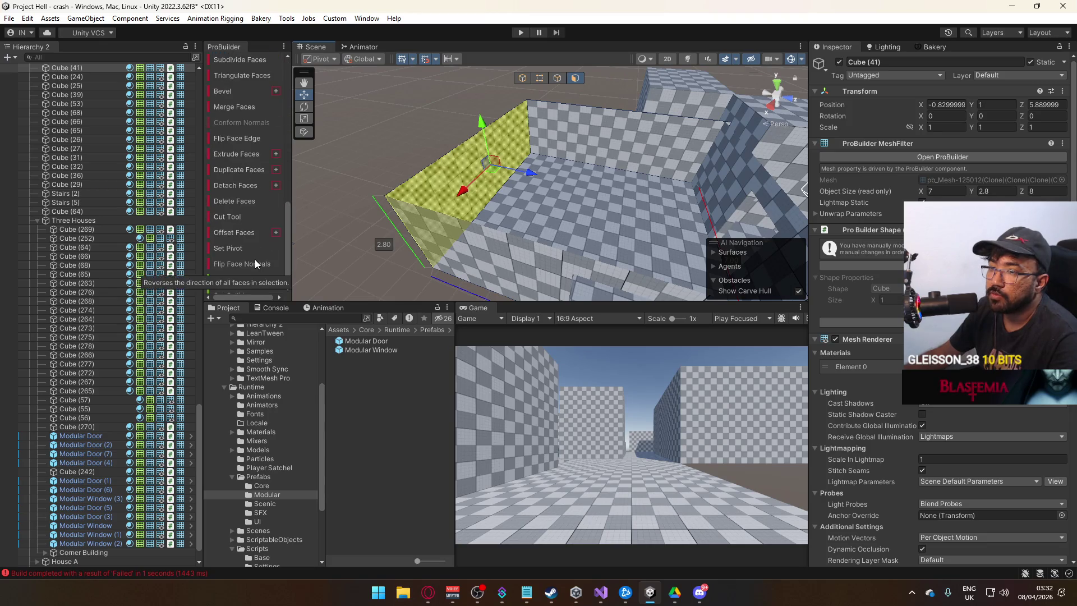
click(588, 147)
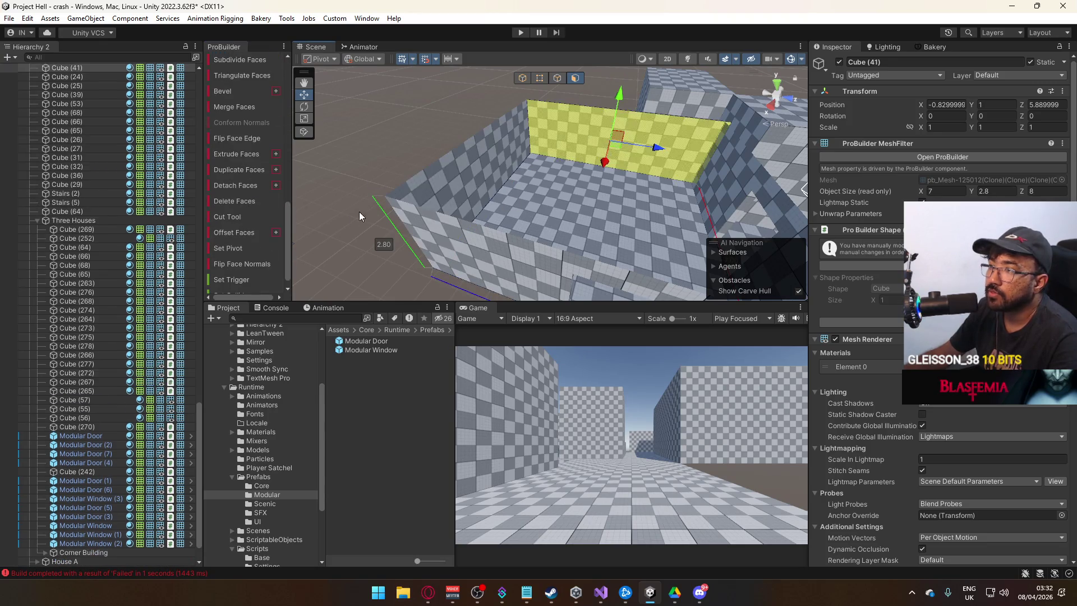
click(239, 188)
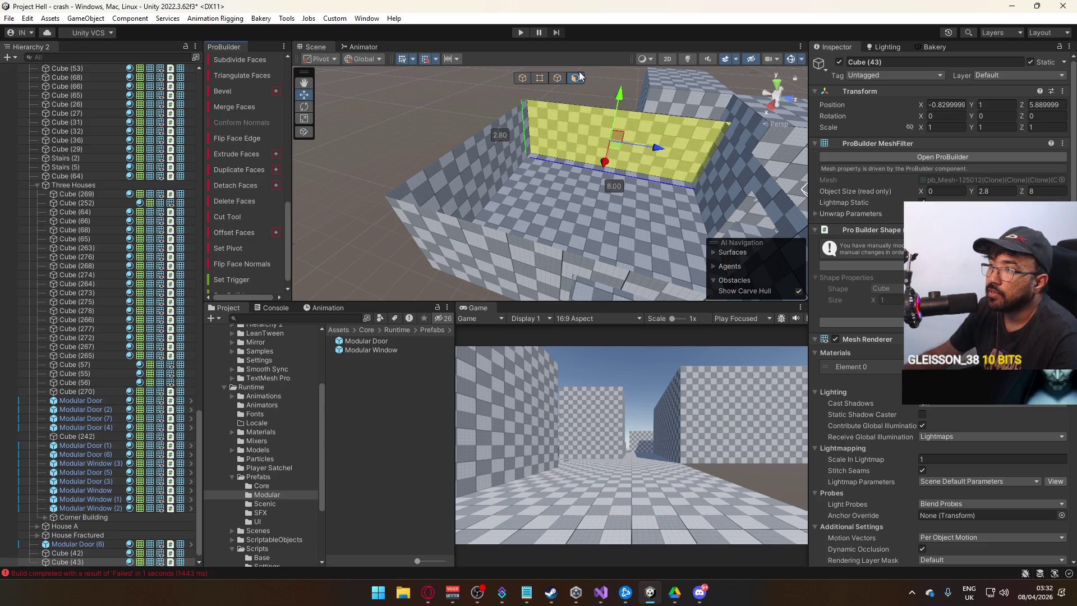
Step: Set Cube (43)'s pivot to its corner vertex
click(524, 80)
key(f)
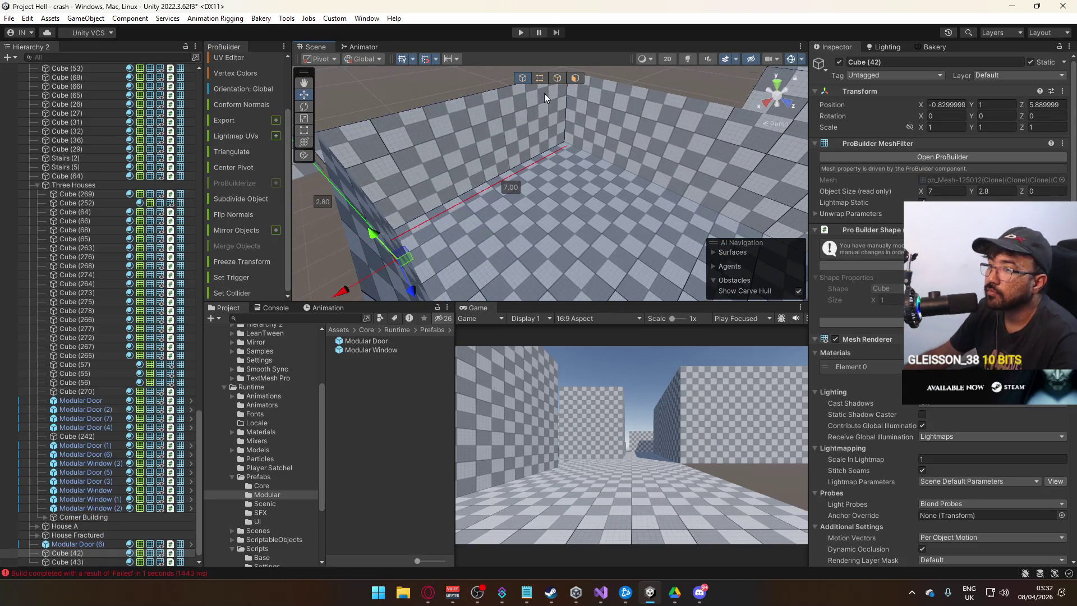
click(545, 83)
click(561, 170)
key(ctrl+j)
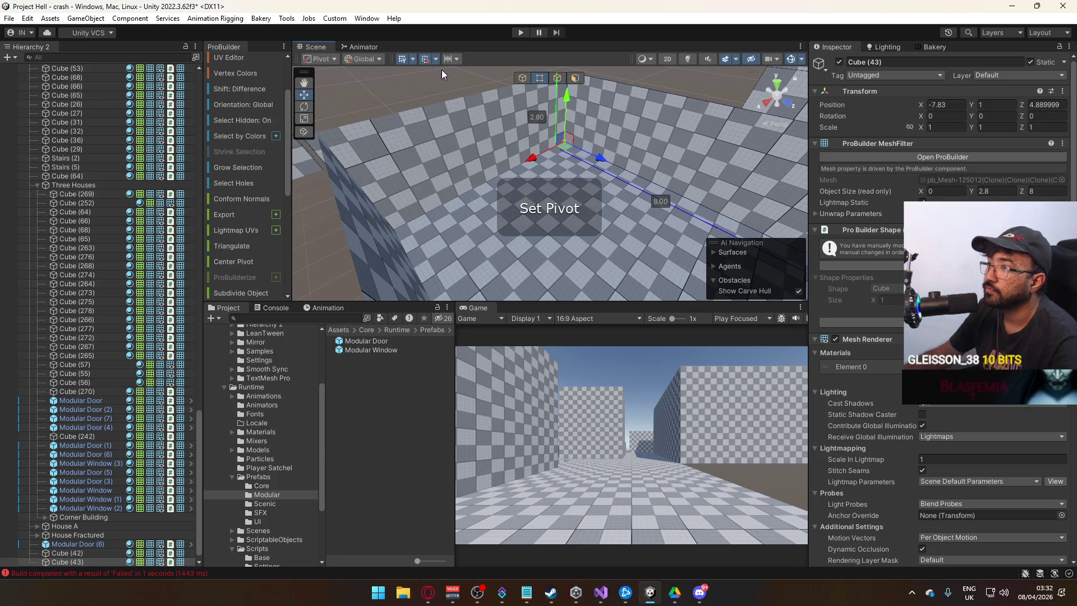
click(522, 78)
mouse_move(561, 146)
mouse_down()
mouse_move(597, 117)
mouse_move(558, 176)
mouse_move(704, 135)
mouse_move(486, 136)
mouse_move(396, 156)
mouse_move(637, 211)
mouse_move(808, 227)
mouse_up()
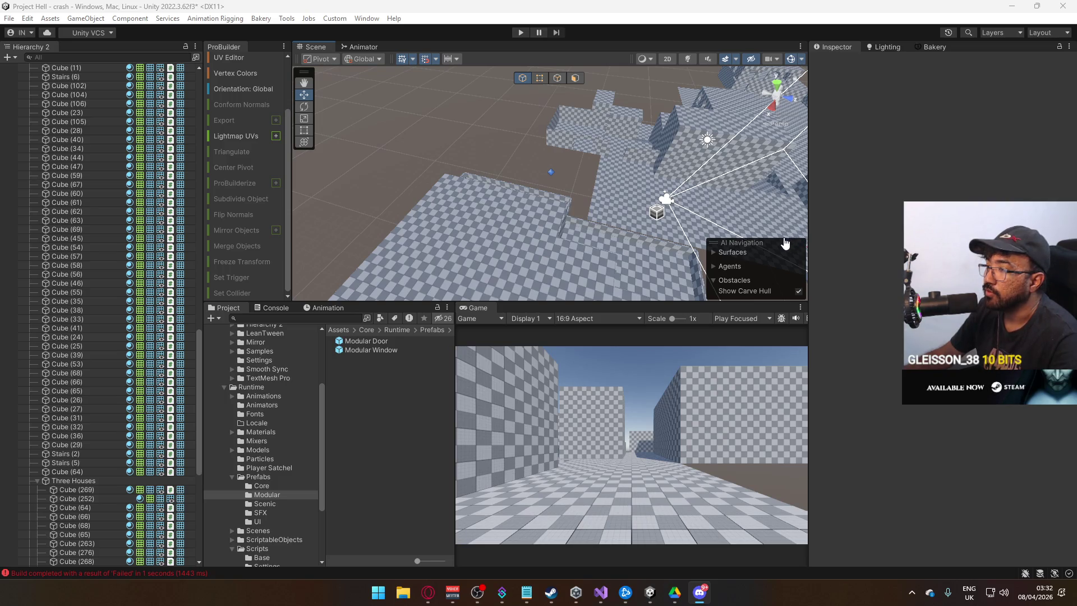
Step: Extrude Cube (48)'s wall face into a 5 × 2.8 × 8.2 block
mouse_move(696, 258)
mouse_down()
mouse_move(724, 173)
mouse_move(609, 133)
mouse_move(684, 112)
mouse_move(595, 191)
mouse_move(555, 190)
mouse_move(539, 216)
mouse_move(443, 249)
mouse_move(583, 257)
mouse_move(548, 156)
mouse_move(495, 177)
mouse_move(539, 169)
mouse_move(517, 163)
mouse_move(550, 141)
mouse_move(566, 150)
mouse_move(533, 137)
mouse_move(588, 84)
mouse_up()
click(585, 199)
click(536, 222)
scroll(482, 165, up, 3)
click(560, 79)
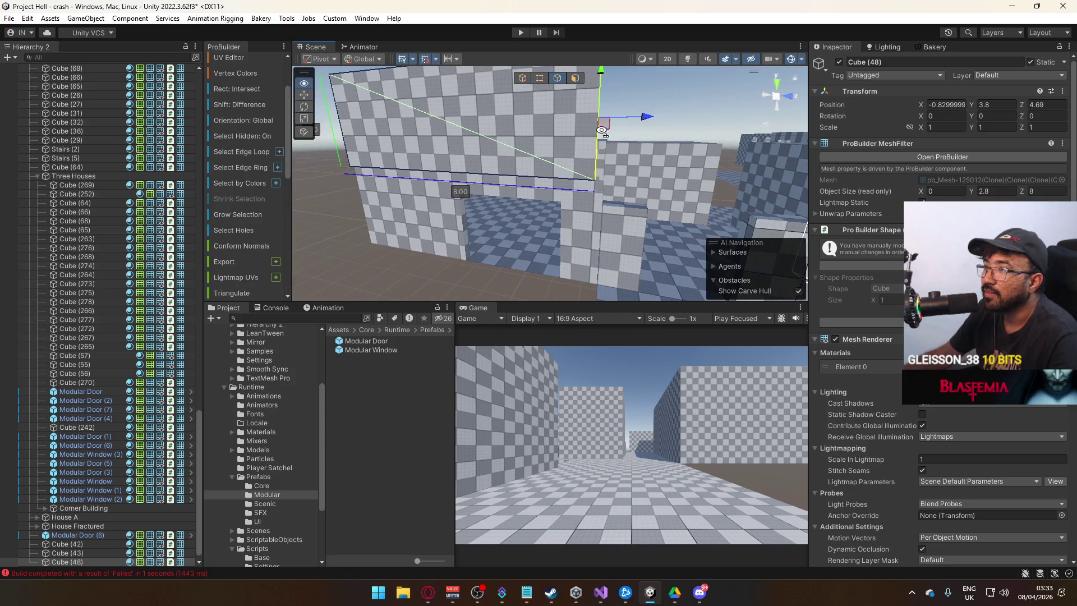
mouse_move(550, 143)
mouse_down()
mouse_move(471, 163)
mouse_move(643, 145)
mouse_move(388, 208)
mouse_up()
key(f)
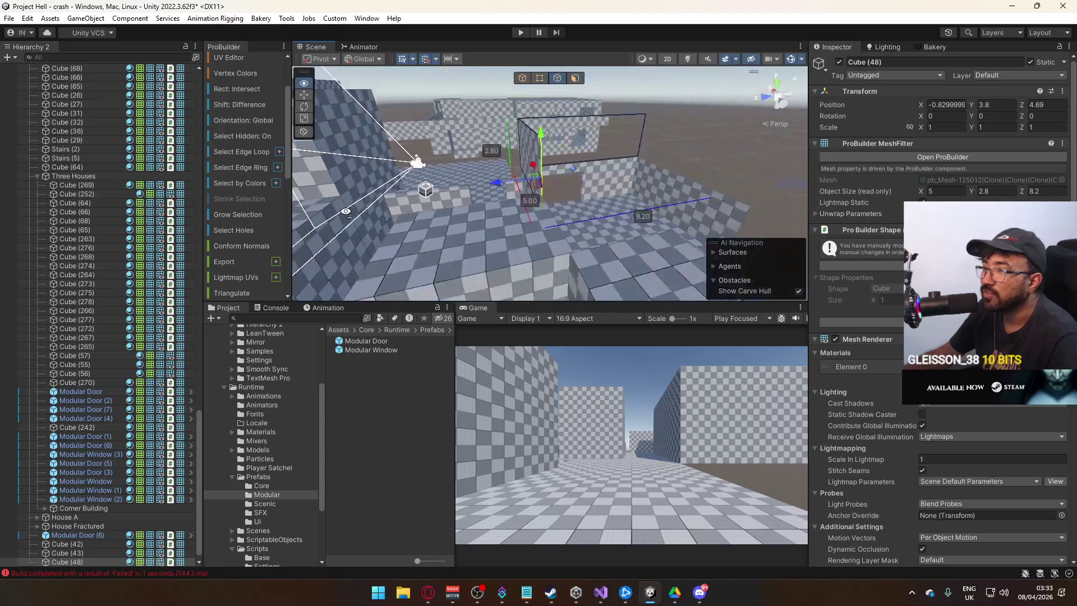
mouse_move(477, 185)
mouse_down()
mouse_move(643, 164)
mouse_move(477, 140)
mouse_move(373, 149)
mouse_move(564, 151)
mouse_move(320, 182)
mouse_move(387, 224)
mouse_up()
Step: Lengthen the Modular Door (6) wall from 8.00 to 8.20 by dragging its left edge
click(483, 237)
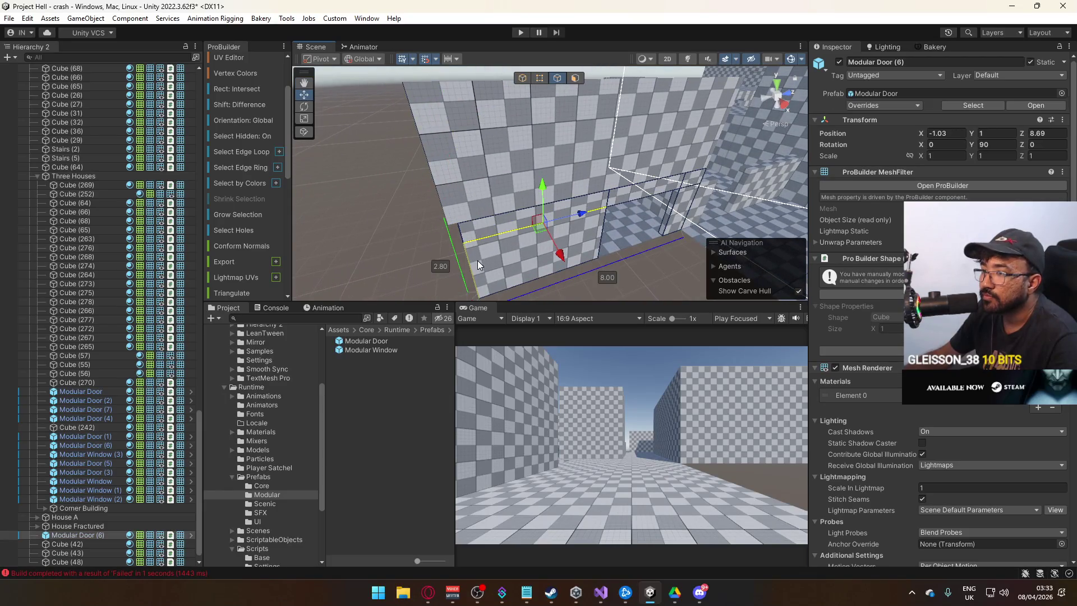
click(494, 224)
click(511, 226)
click(465, 232)
drag(509, 264, 502, 264)
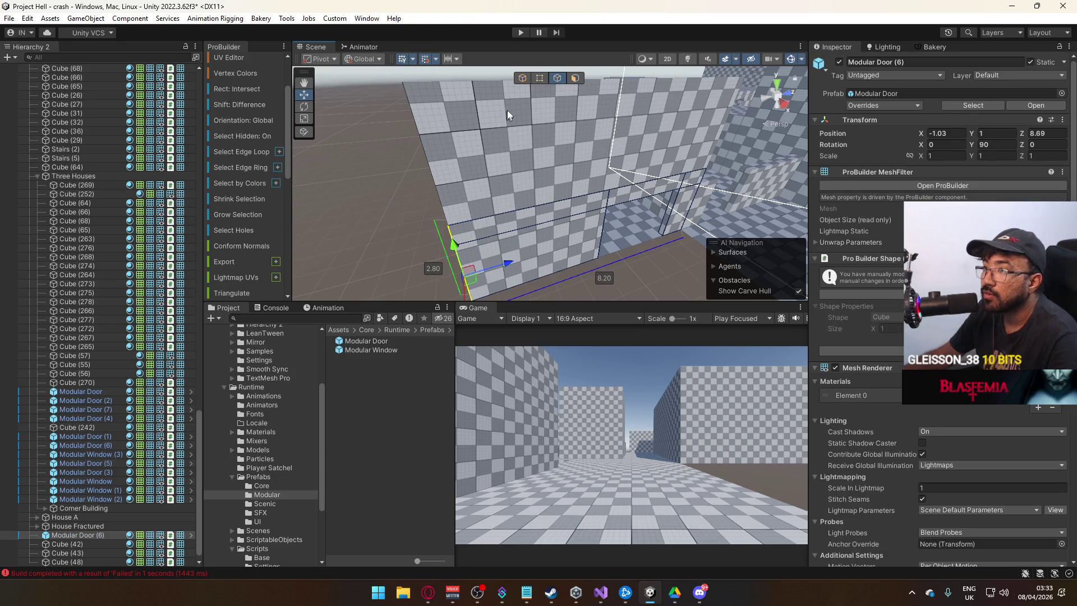
click(527, 83)
mouse_move(379, 197)
mouse_down()
mouse_move(373, 224)
mouse_move(330, 243)
mouse_move(385, 178)
mouse_move(240, 123)
mouse_up()
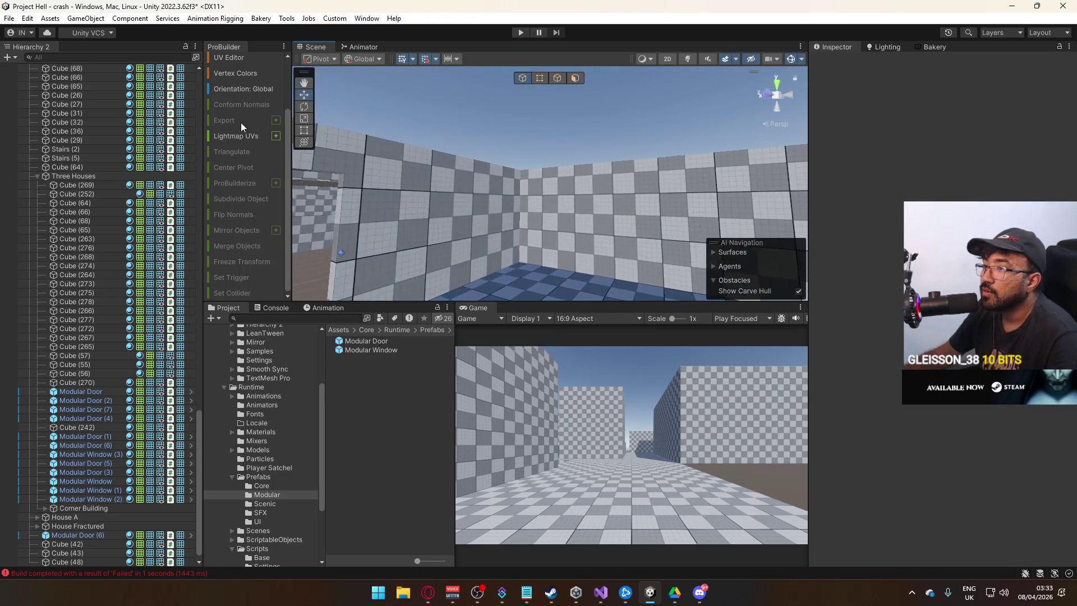
Step: In Edge mode, lift the door walls' top edges and a corner vertex from 3.50 to 4.00
click(500, 200)
mouse_move(501, 195)
mouse_down()
mouse_move(712, 161)
mouse_move(549, 204)
mouse_move(503, 184)
mouse_up()
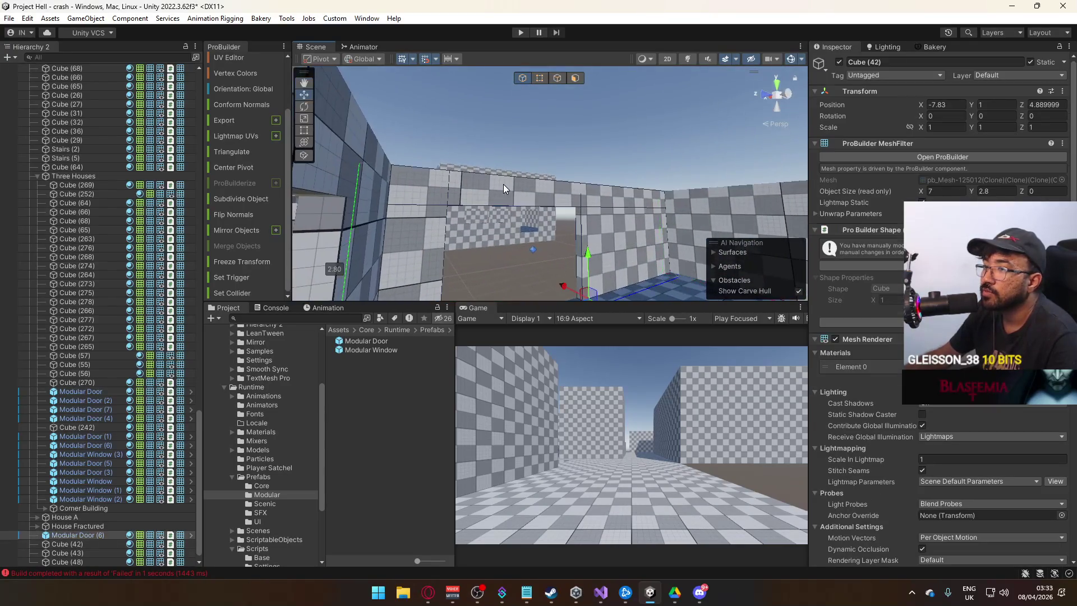
click(558, 78)
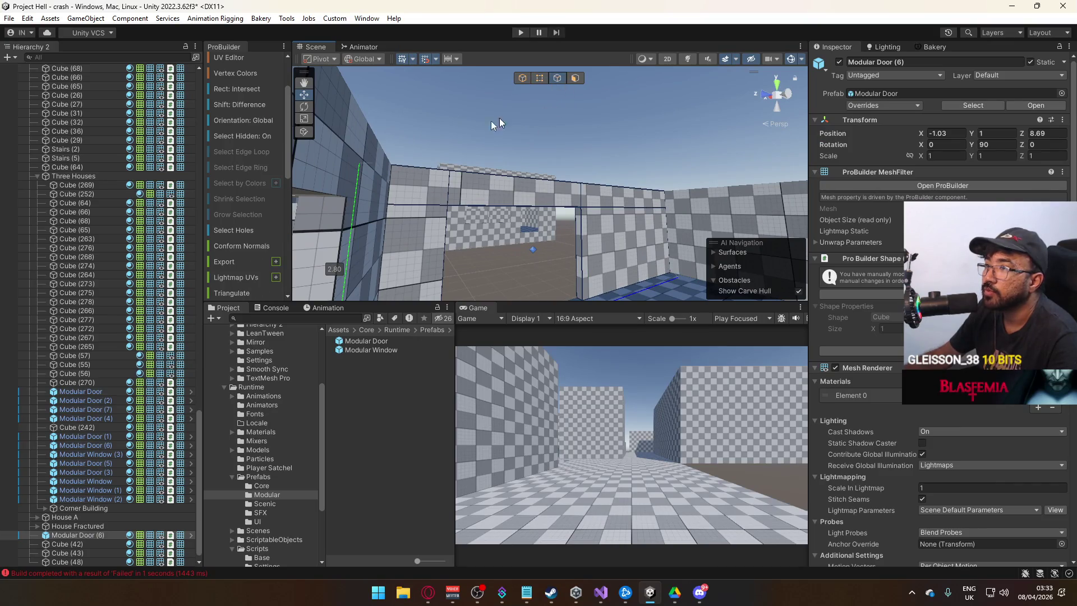
click(466, 176)
key(f)
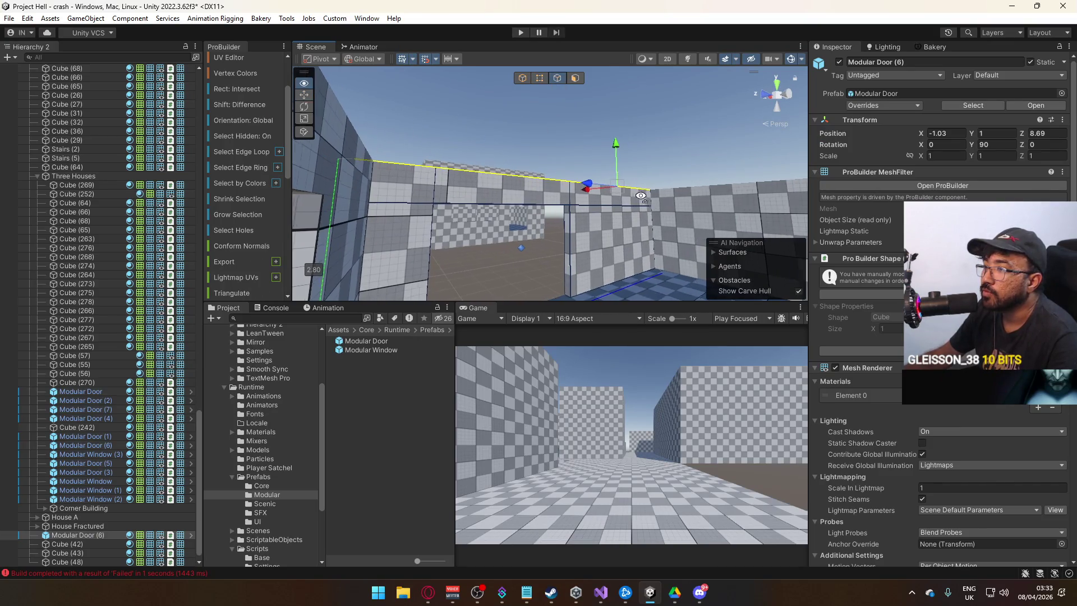
mouse_move(682, 147)
mouse_down()
mouse_move(680, 116)
mouse_move(568, 159)
mouse_move(473, 169)
mouse_move(505, 160)
mouse_up()
click(505, 157)
click(630, 161)
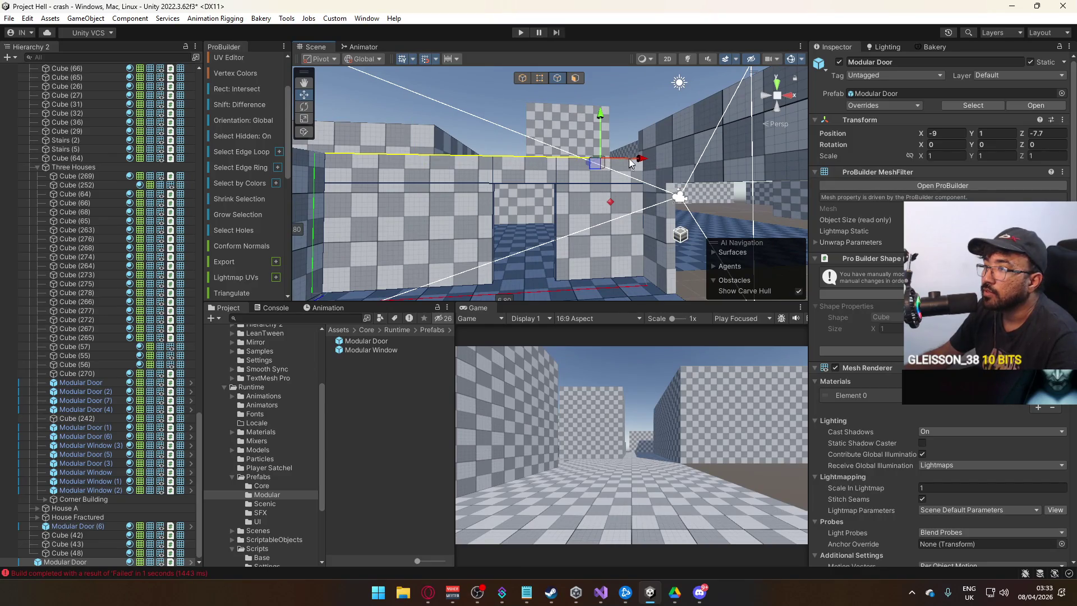
mouse_move(601, 116)
mouse_down()
mouse_move(603, 90)
mouse_move(449, 200)
mouse_up()
key(h)
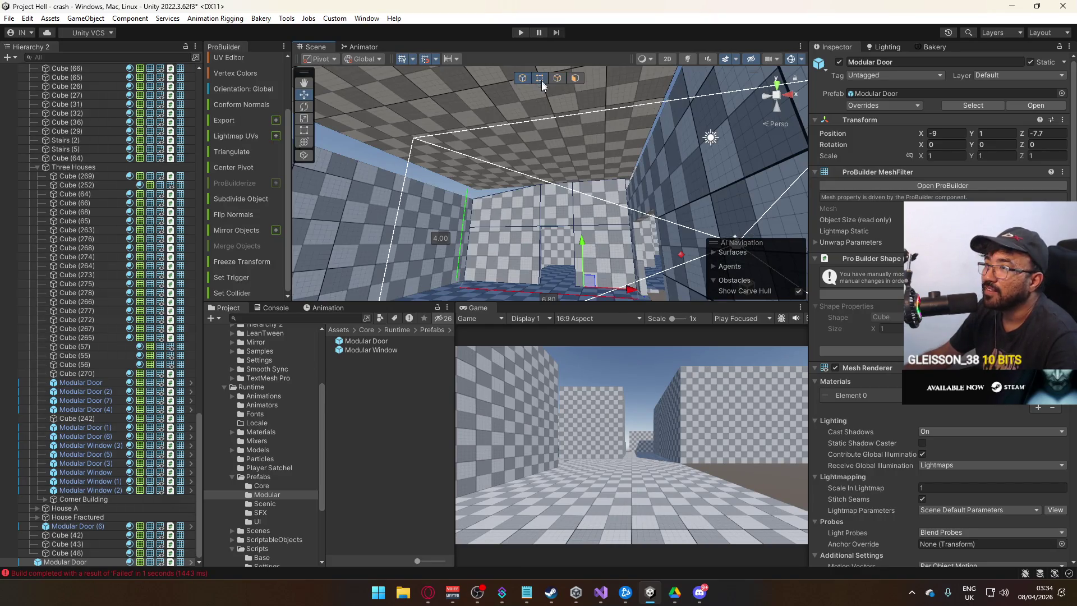
drag(477, 162, 478, 151)
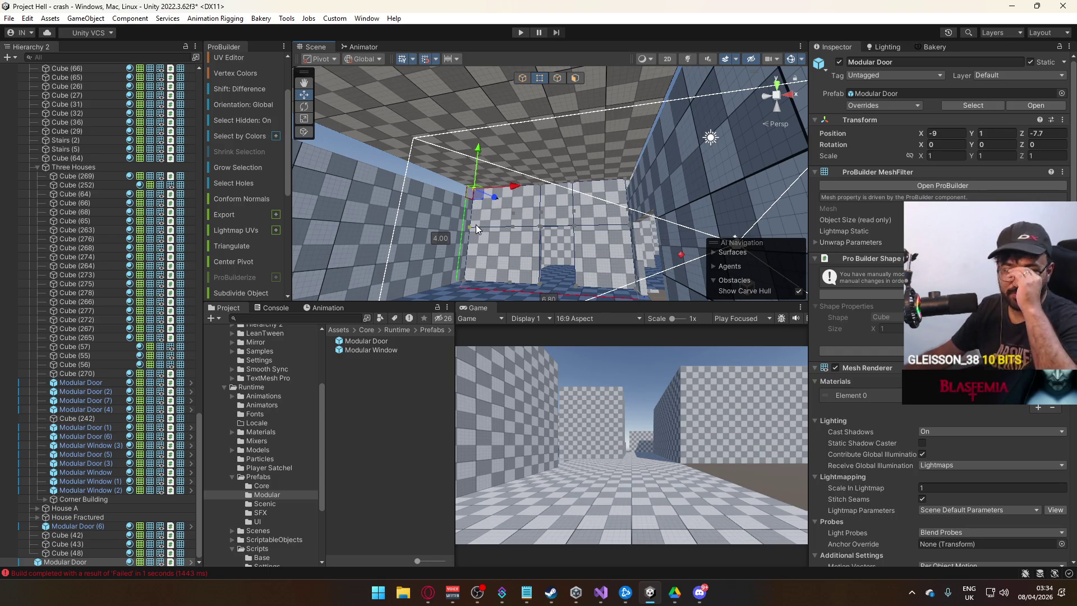
Step: Raise the Cube (43) and Cube (42) walls from 3.5 to 4 units tall
click(431, 253)
key(f)
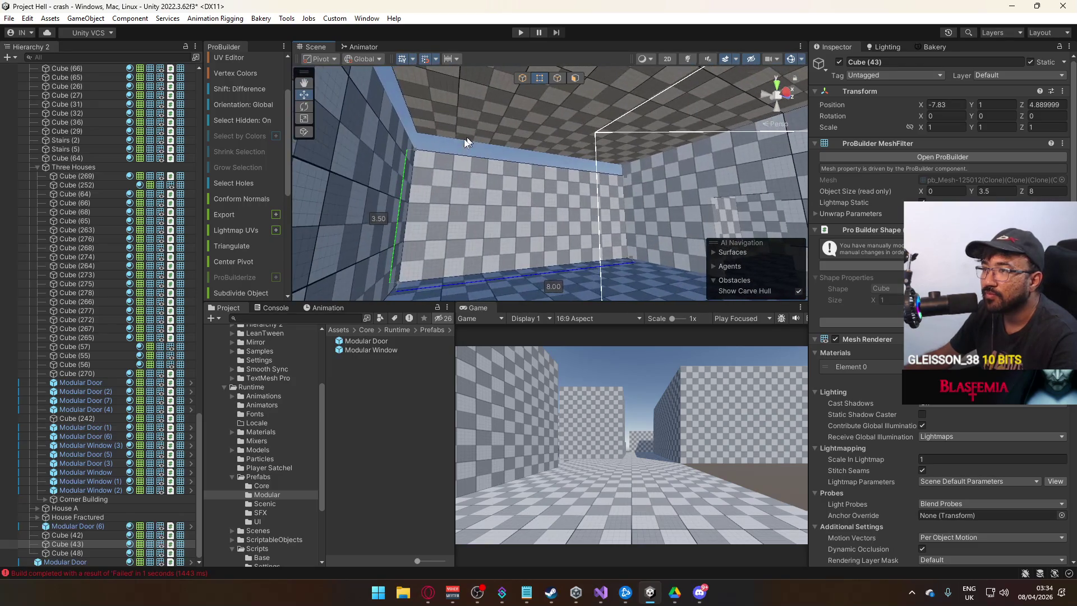
mouse_move(626, 146)
mouse_down()
mouse_move(557, 167)
mouse_move(580, 163)
mouse_up()
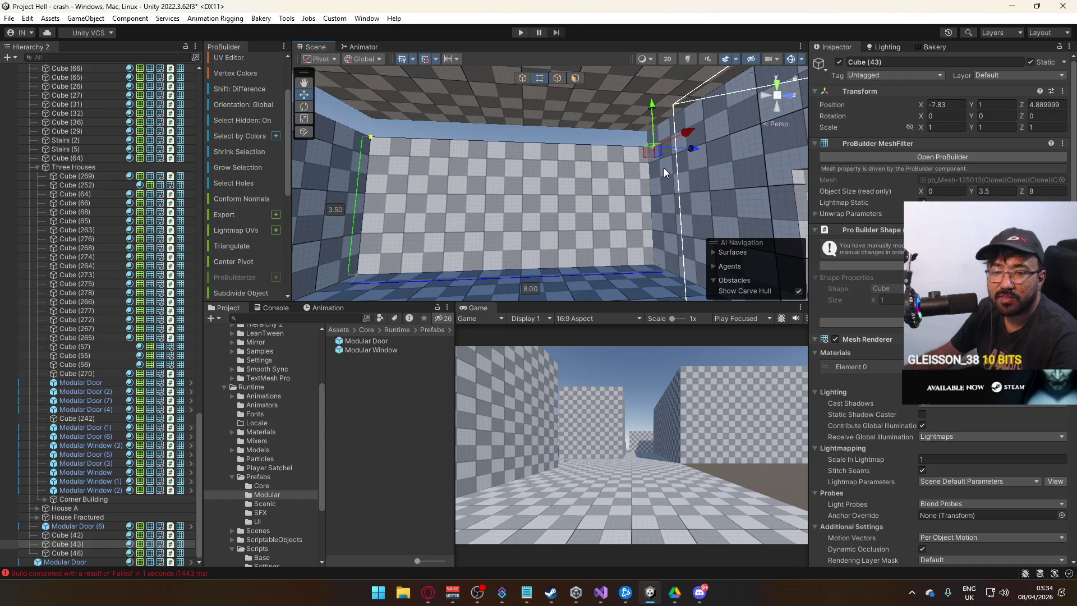
drag(652, 107, 664, 90)
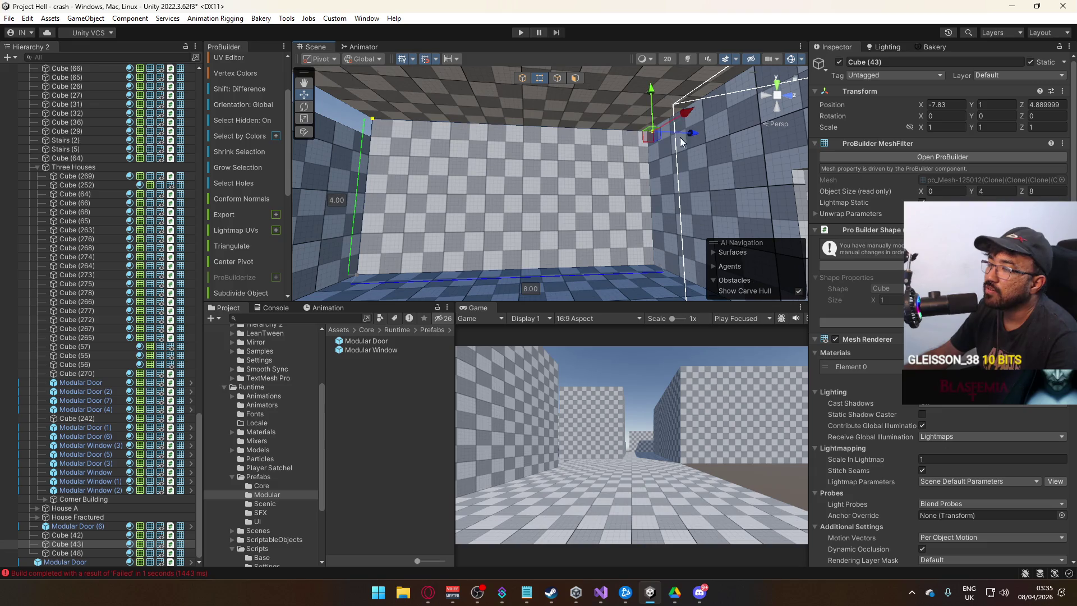
click(418, 179)
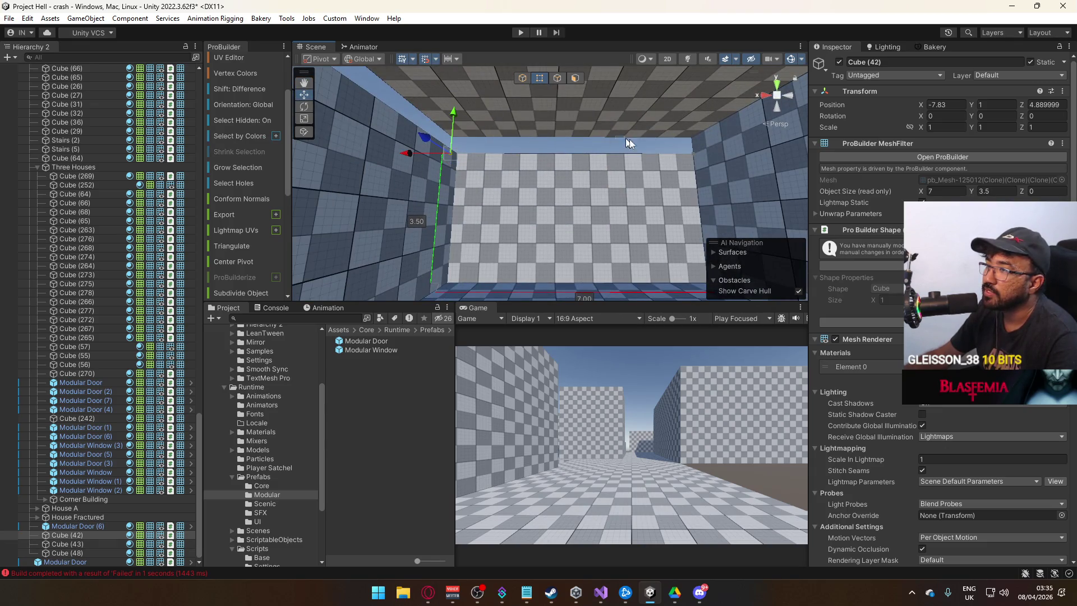
drag(696, 130, 696, 102)
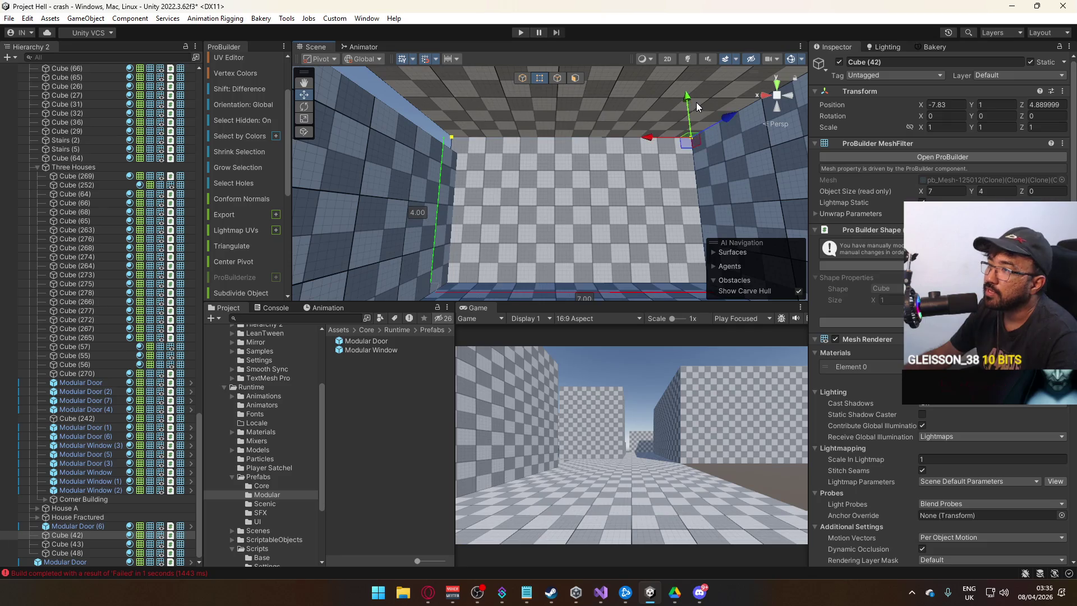
key(f)
Step: Lift the Modular Door (6) wall's top edge from 3.50 to 4.00
click(443, 152)
key(f)
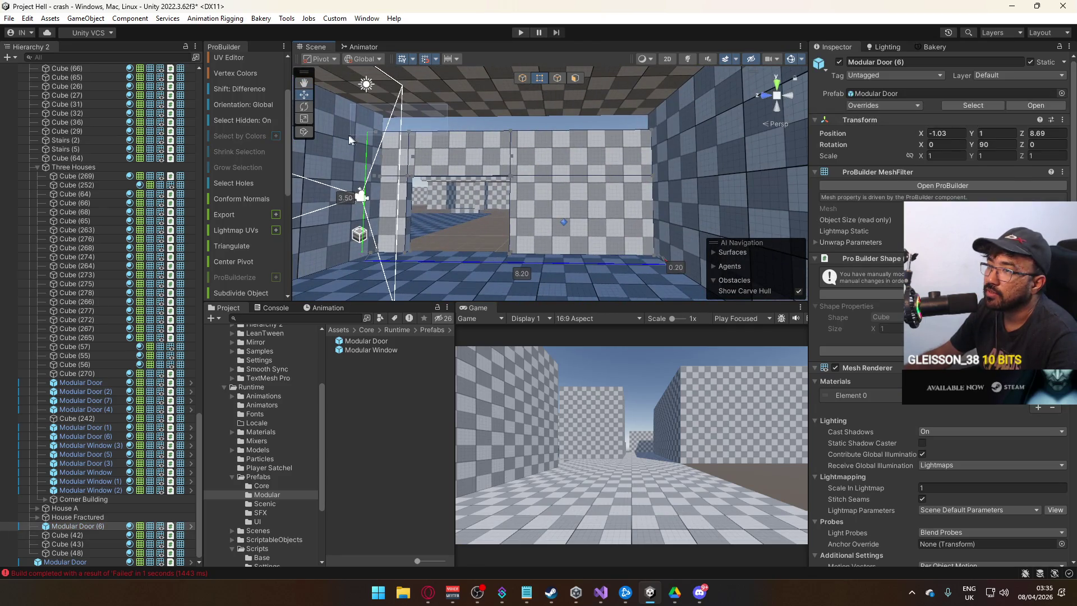
click(612, 122)
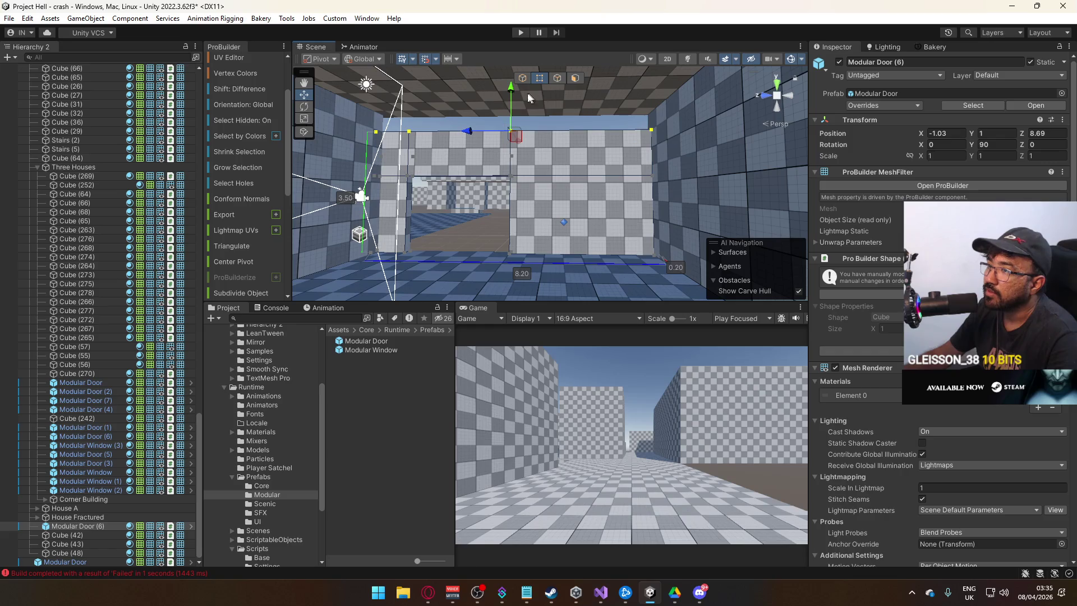
drag(515, 92, 527, 78)
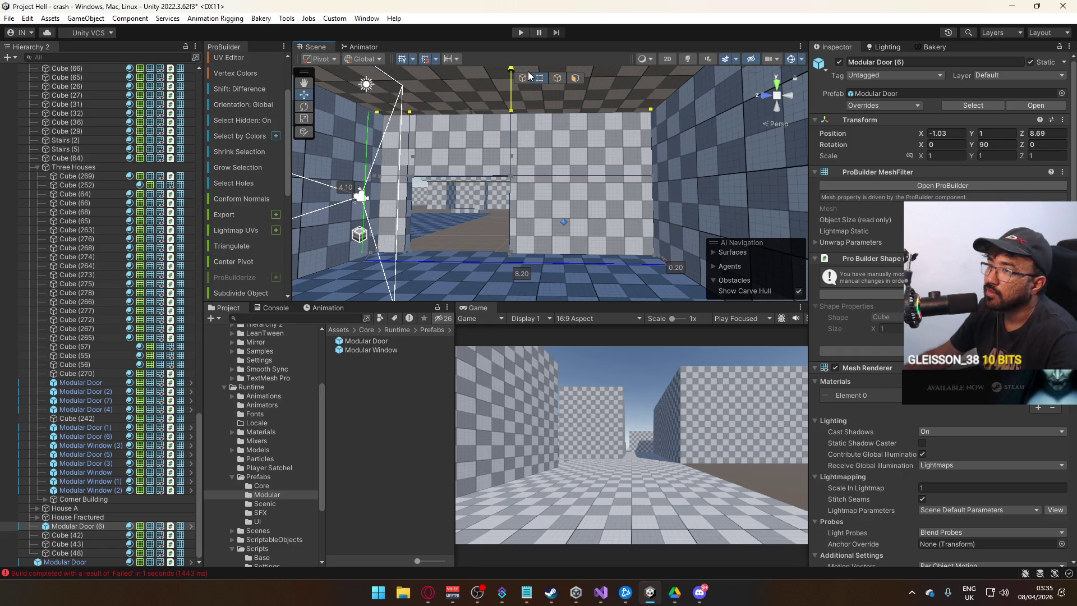
click(483, 229)
Step: Check Cube (19), then select the floor slab Cube (40)
mouse_move(483, 229)
mouse_down()
mouse_move(510, 275)
mouse_move(628, 332)
mouse_move(607, 266)
mouse_up()
click(624, 215)
key(f)
mouse_move(743, 247)
mouse_down()
mouse_move(574, 200)
mouse_move(515, 259)
mouse_move(653, 201)
mouse_up()
click(702, 202)
mouse_move(896, 230)
mouse_down()
mouse_move(645, 219)
mouse_move(673, 210)
mouse_move(623, 228)
mouse_move(488, 230)
mouse_up()
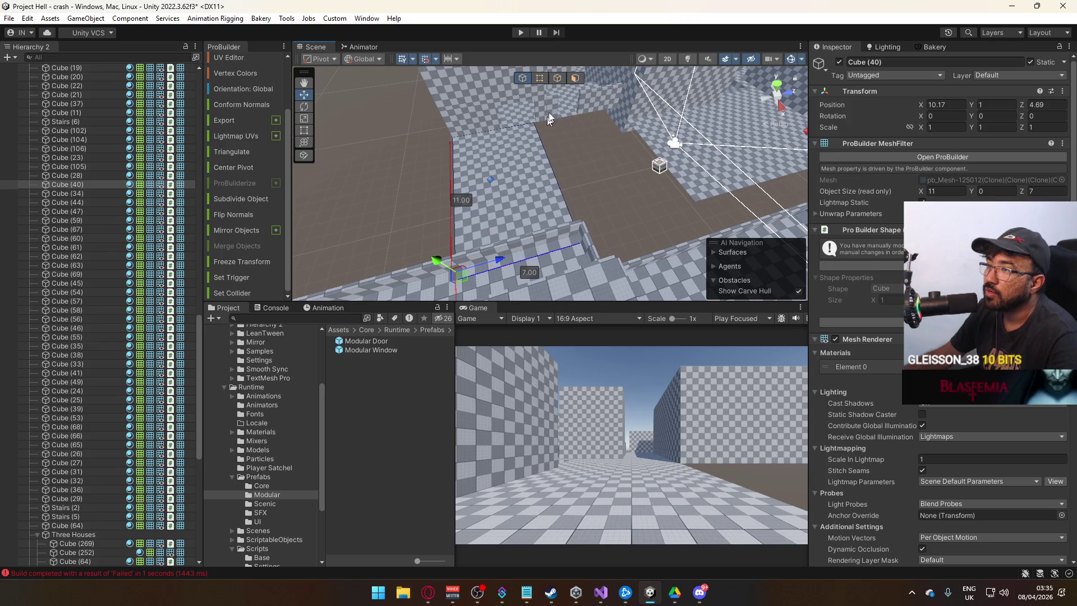
Step: Drag the floor's end edge to stretch Cube (40) from 7 to exactly 15 long
click(557, 78)
click(558, 173)
key(f)
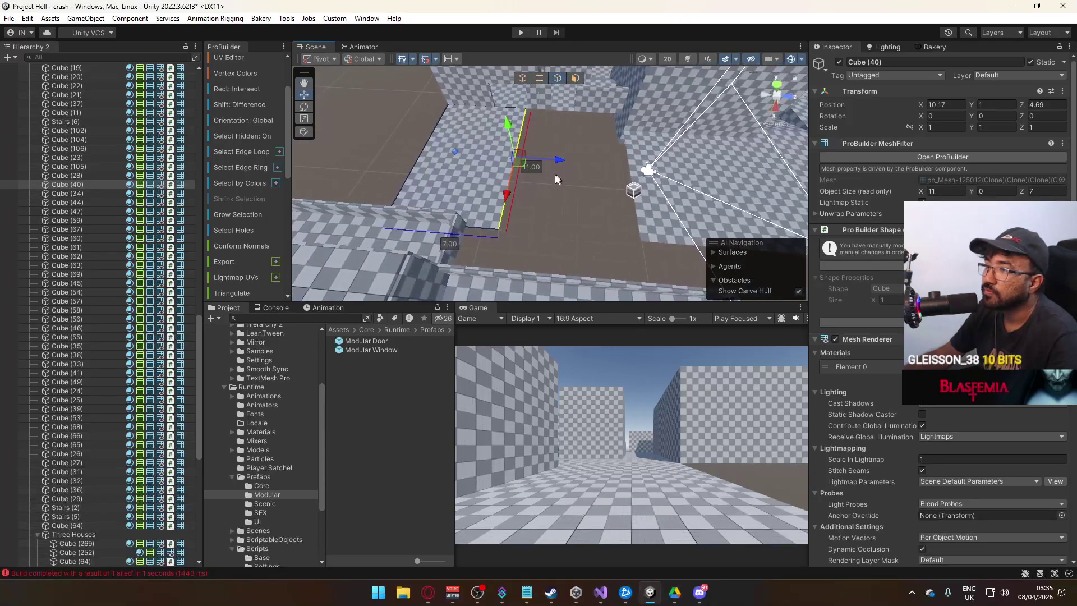
drag(559, 161, 671, 170)
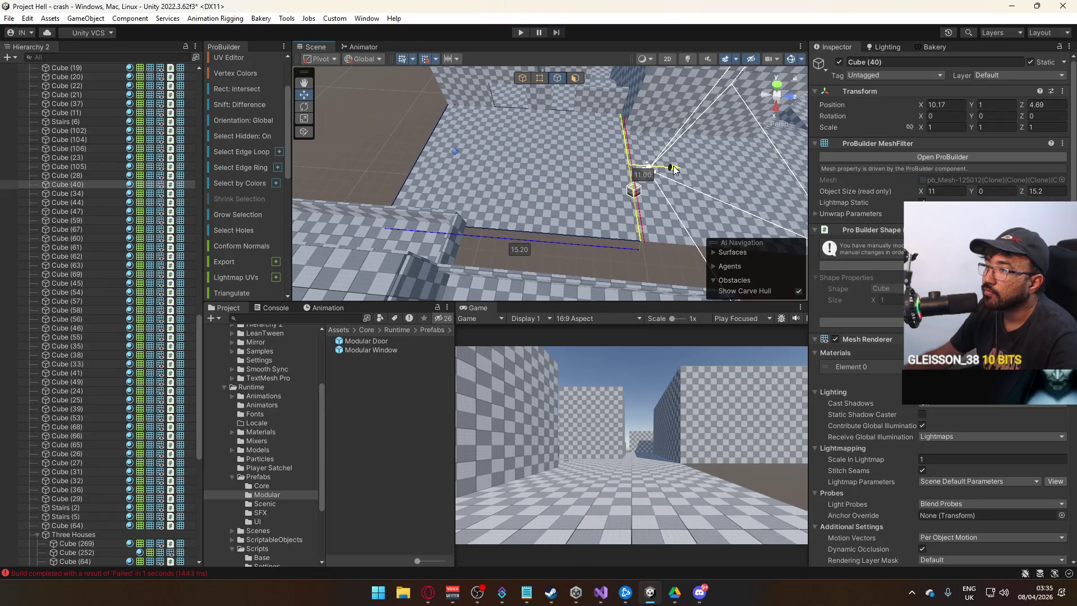
key(f)
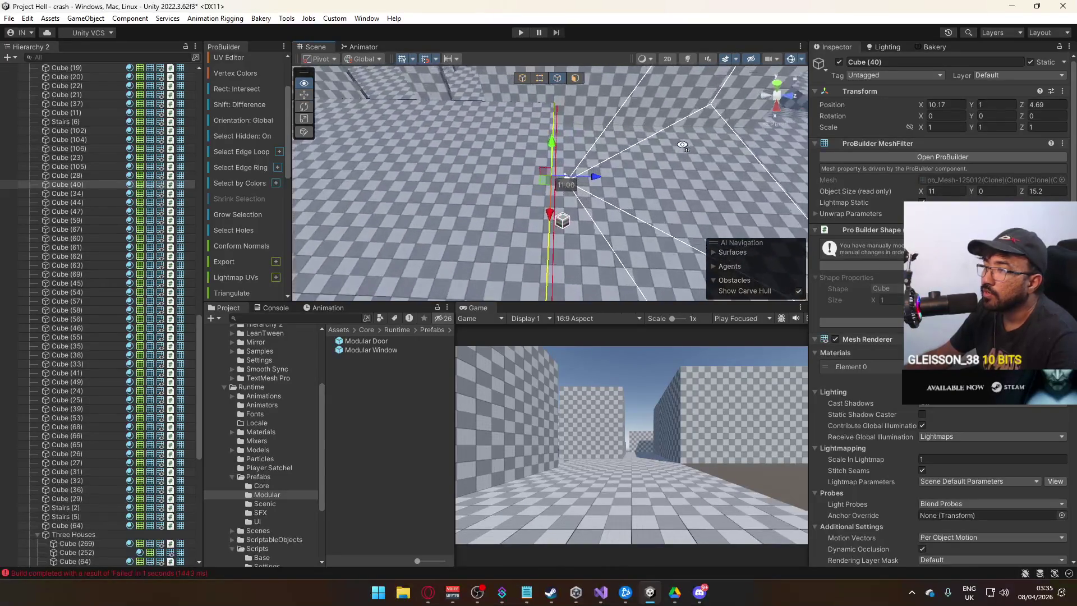
drag(588, 174, 582, 179)
Step: Back in Object mode, nudge the floor slightly along Z and clear the selection
click(523, 78)
mouse_move(523, 80)
mouse_down()
mouse_move(540, 105)
mouse_move(544, 63)
mouse_move(529, 127)
mouse_up()
mouse_move(424, 249)
mouse_down()
mouse_move(491, 129)
mouse_move(564, 109)
mouse_move(206, 133)
mouse_move(205, 157)
mouse_move(92, 222)
mouse_move(195, 209)
mouse_move(281, 166)
mouse_move(460, 209)
mouse_up()
click(563, 108)
mouse_move(561, 208)
mouse_down()
mouse_move(418, 197)
mouse_move(519, 175)
mouse_up()
Step: Delete the thin wall Cube (228), the building's wall structure and leftover platform pieces
click(519, 175)
key(Delete)
drag(626, 213, 691, 194)
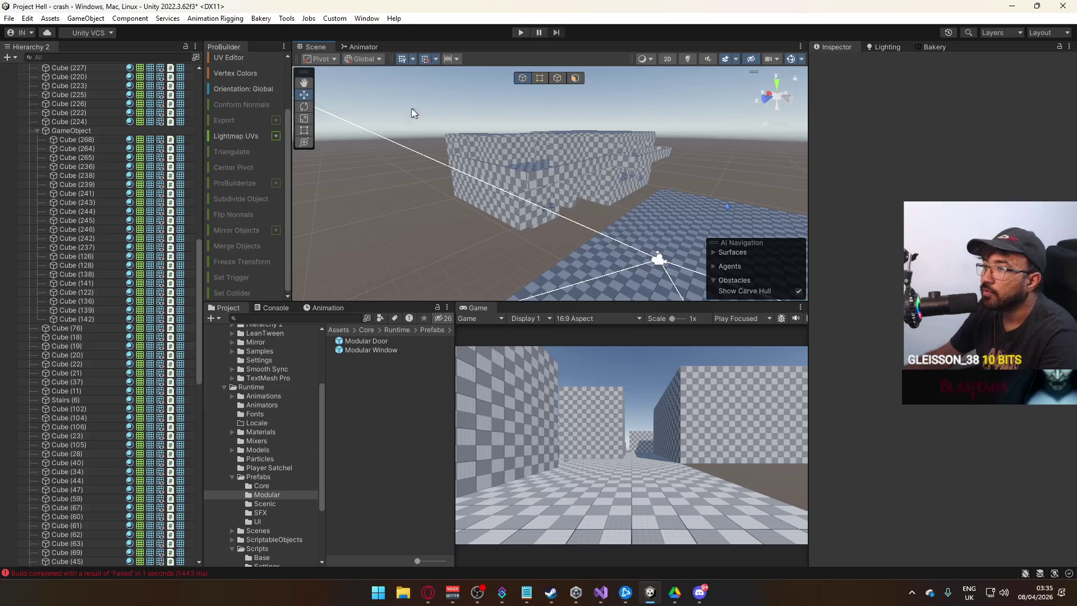
drag(414, 112, 638, 205)
click(656, 199)
mouse_move(426, 114)
mouse_down()
mouse_move(611, 187)
mouse_move(683, 195)
mouse_up()
key(Delete)
click(576, 229)
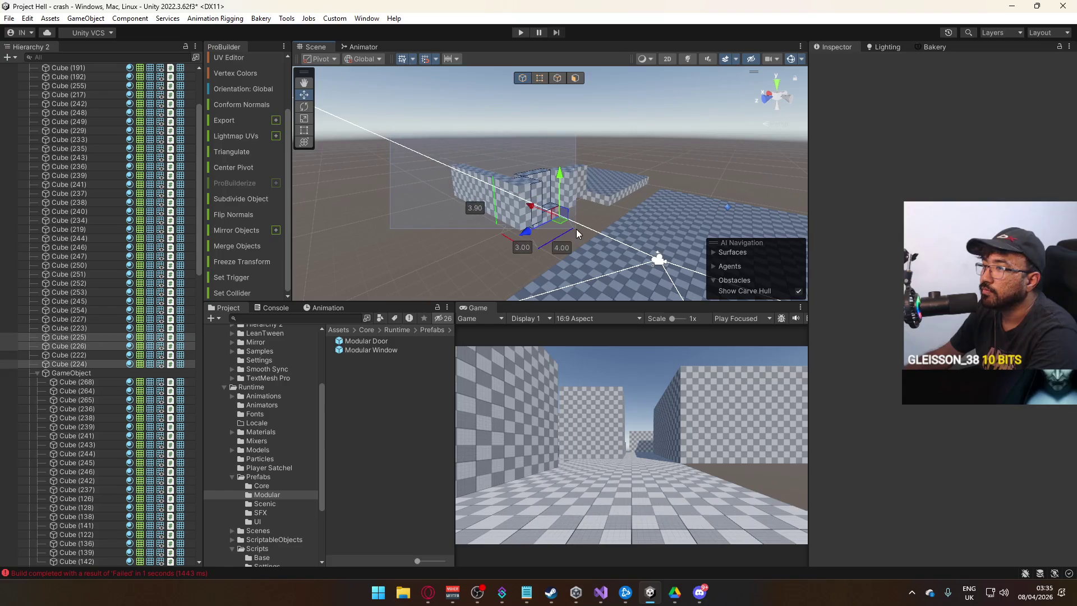
key(Delete)
click(610, 188)
key(Delete)
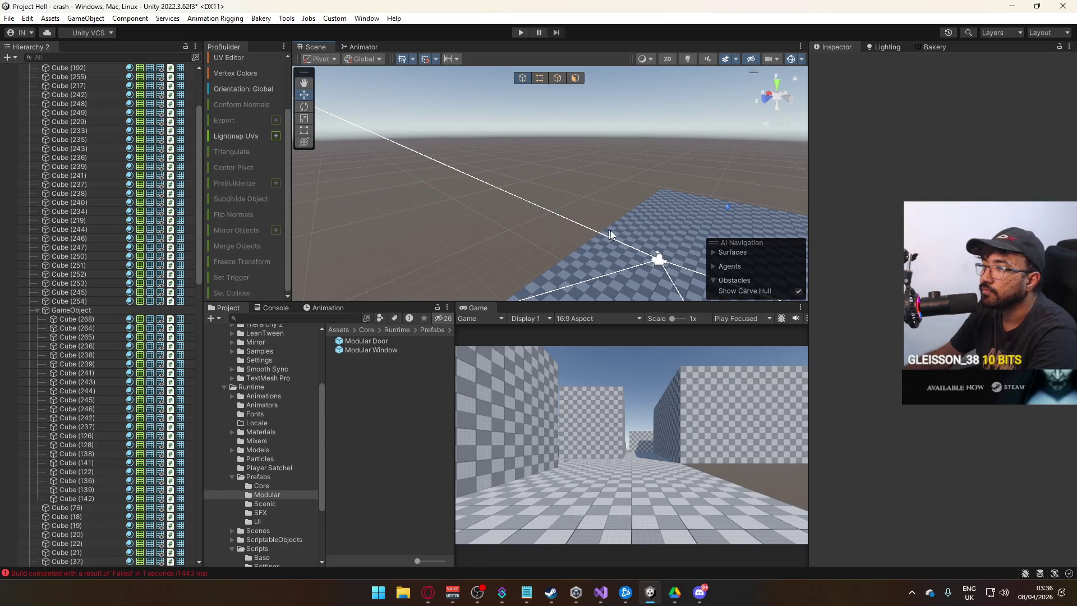
Step: Pull the view back and orbit around the buildings to survey the level
scroll(549, 185, up, 5)
key(Down)
key(Down)
key(Down)
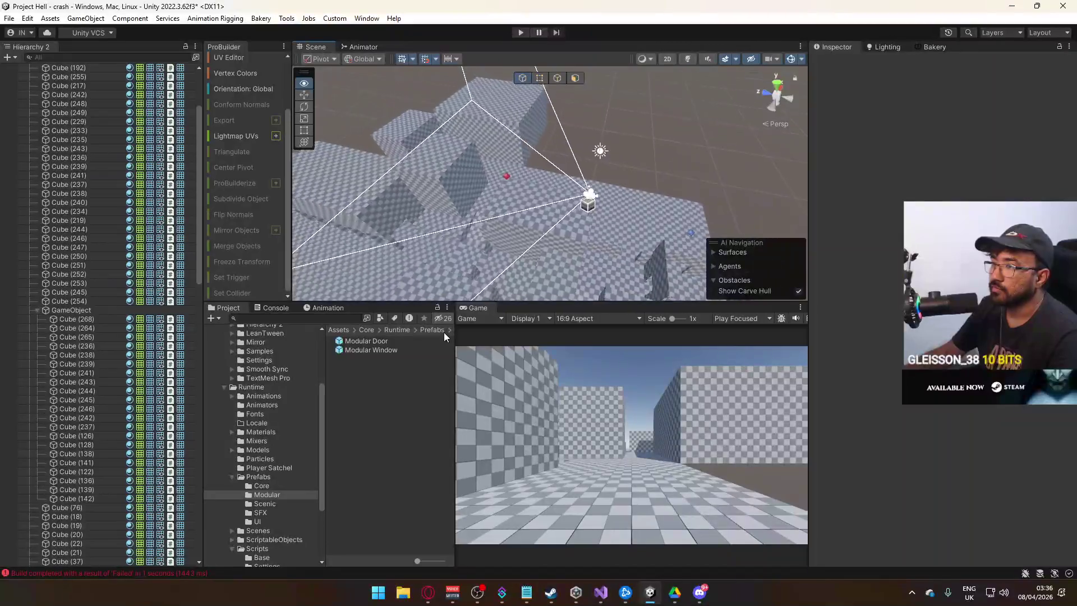
key(Up)
key(Up)
key(Up)
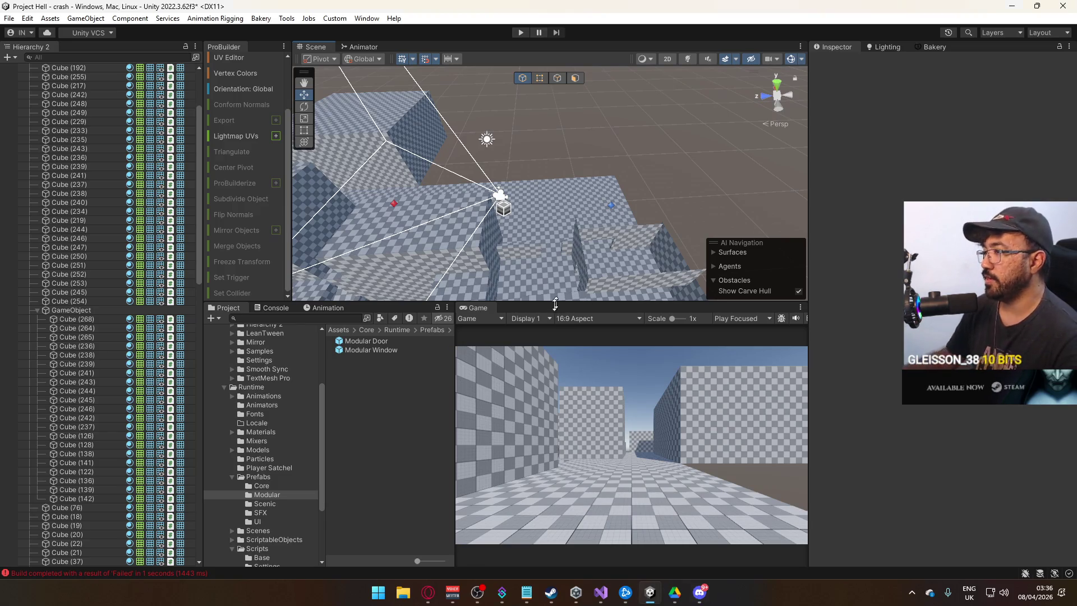
mouse_move(499, 195)
mouse_down()
mouse_move(230, 149)
mouse_move(291, 103)
mouse_move(453, 103)
mouse_move(569, 161)
mouse_up()
Step: Duplicate Corner Building, rotate the copy 180° and move it to X 28.5
click(569, 161)
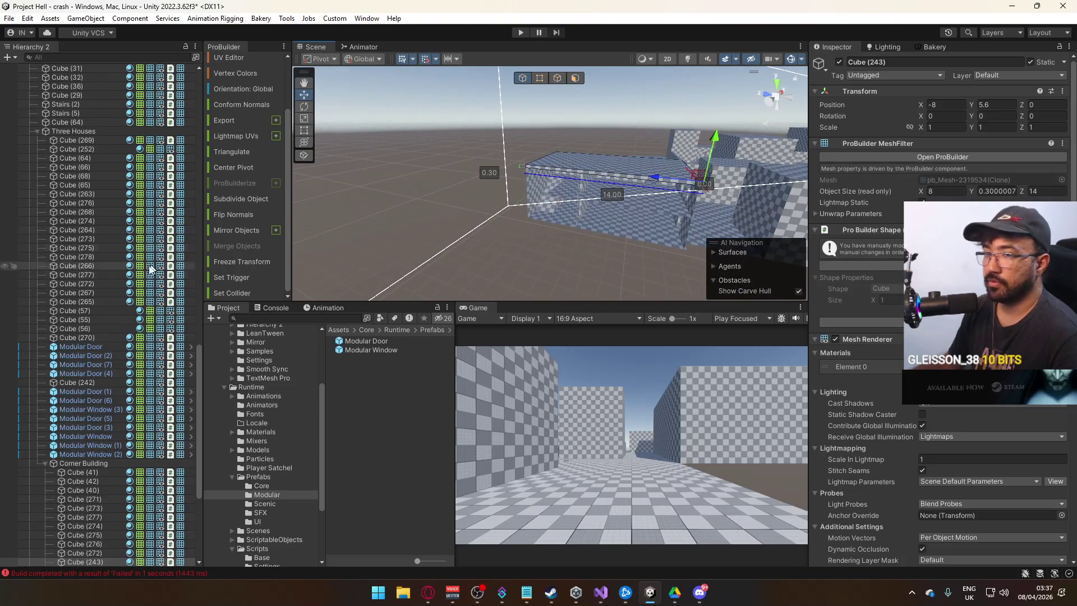
click(79, 463)
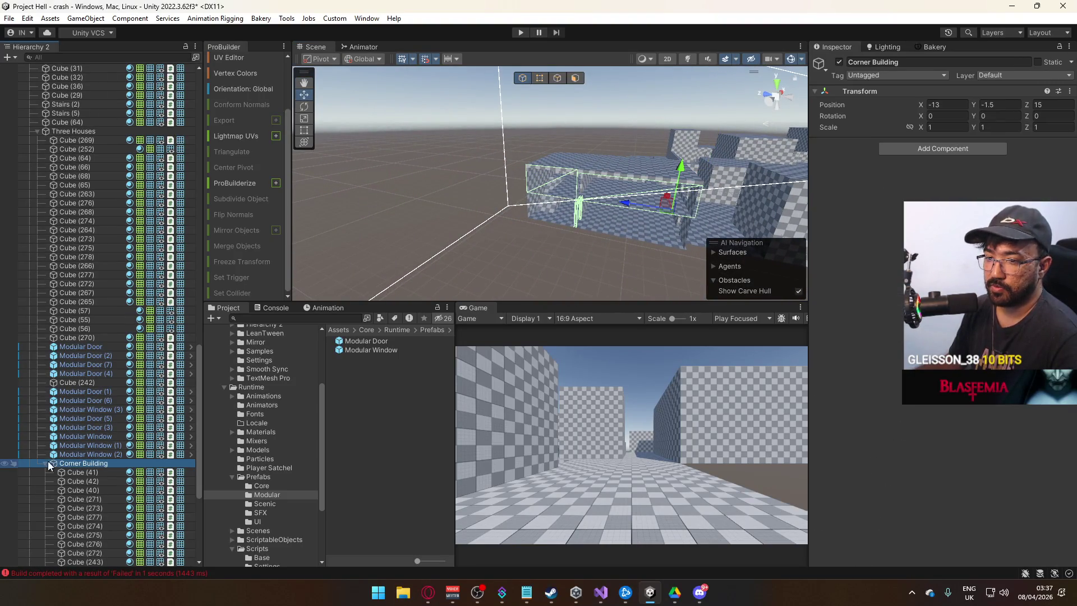
click(44, 463)
mouse_move(505, 241)
mouse_down()
mouse_move(543, 257)
mouse_move(381, 267)
mouse_up()
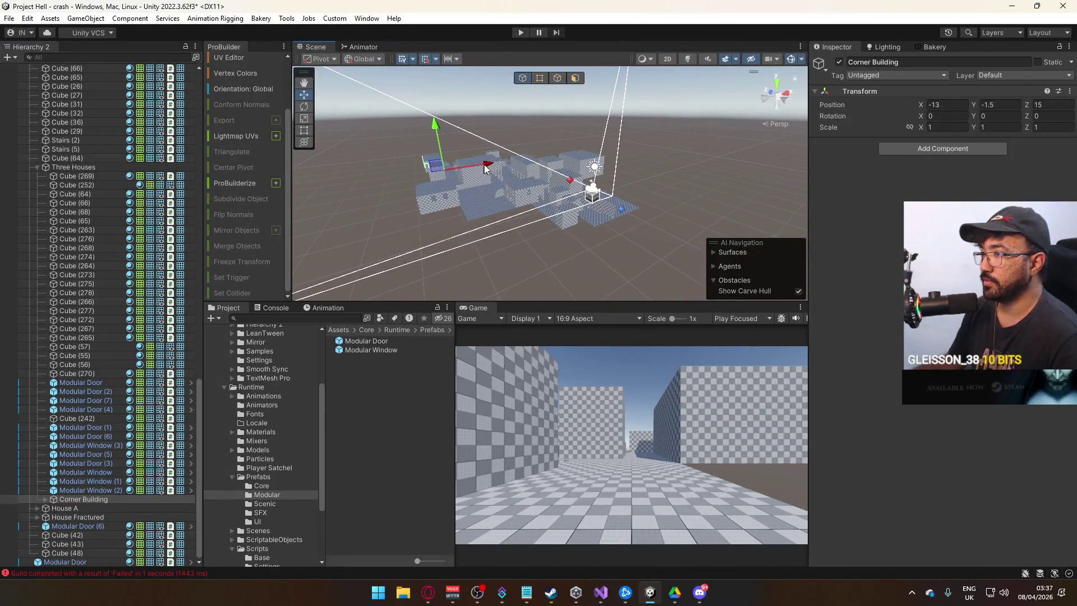
key(ctrl+d)
mouse_move(488, 167)
mouse_down()
mouse_move(545, 150)
mouse_move(691, 196)
mouse_up()
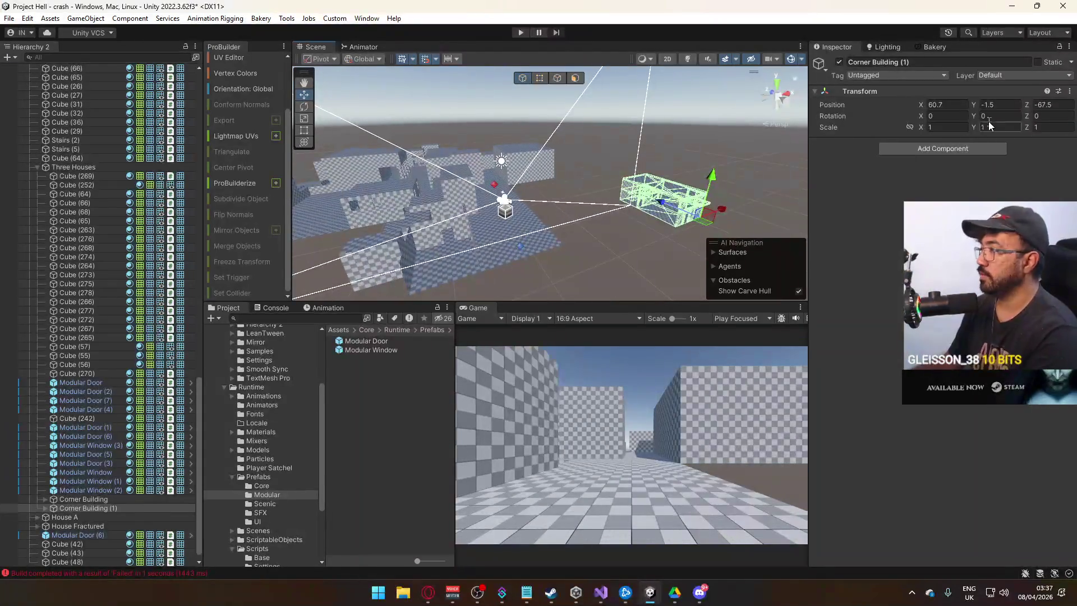
text(180)
mouse_move(728, 209)
mouse_down()
mouse_move(578, 260)
mouse_move(577, 213)
mouse_move(595, 233)
mouse_move(522, 220)
mouse_move(469, 183)
mouse_move(439, 191)
mouse_up()
scroll(468, 186, up, 6)
key(alt+Tab)
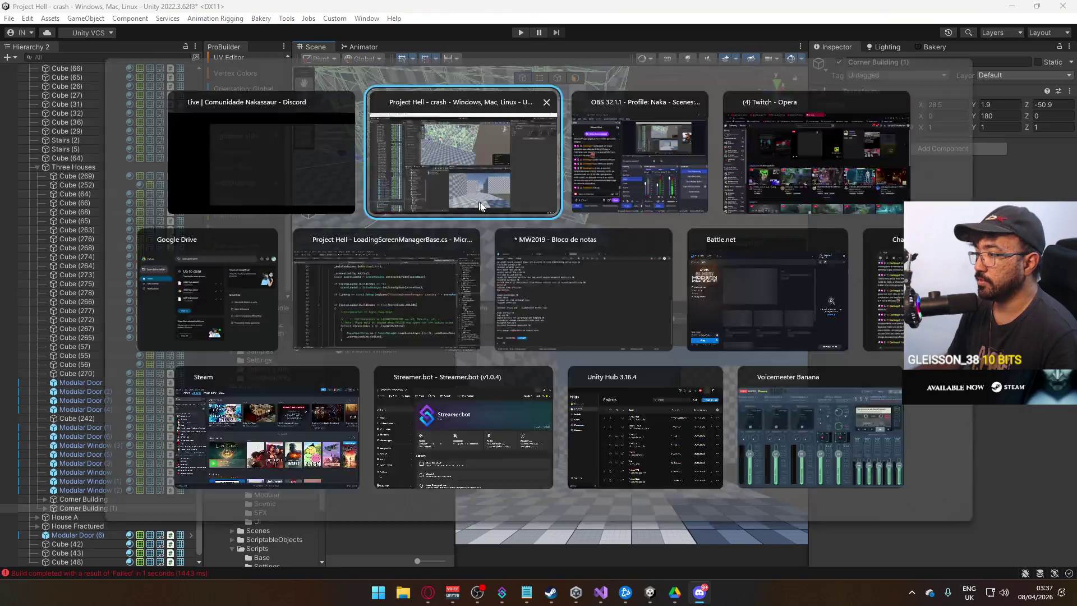
mouse_move(496, 190)
mouse_down()
mouse_move(393, 168)
mouse_move(379, 152)
mouse_move(380, 238)
mouse_up()
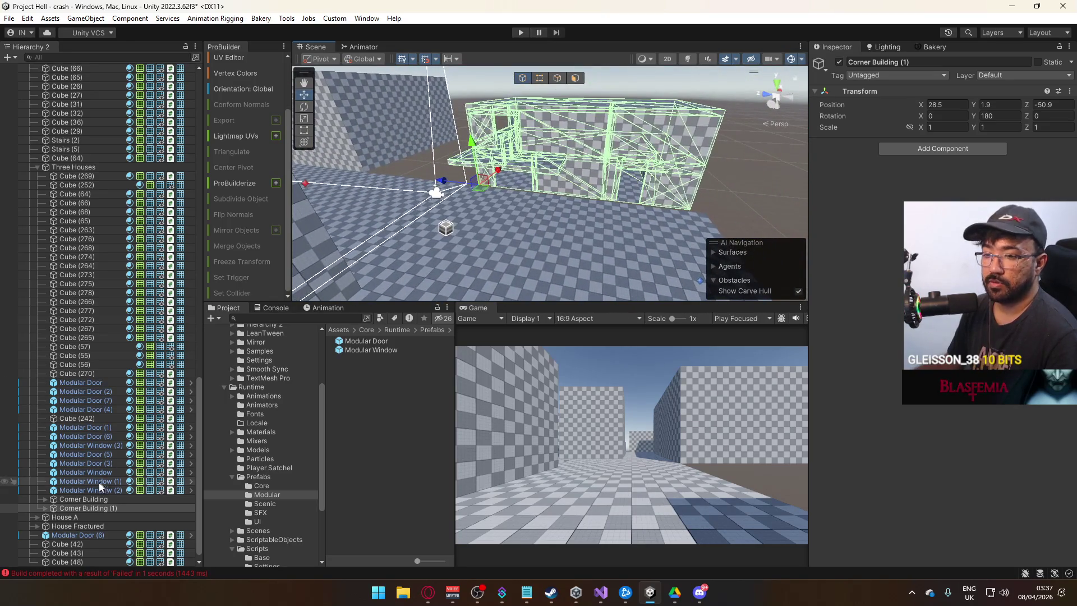
Step: Multi-select the copy's walls and doors, including Modular Door (1) and Cubes (56), (40), (48), (272)
click(45, 508)
drag(527, 168, 586, 178)
click(587, 178)
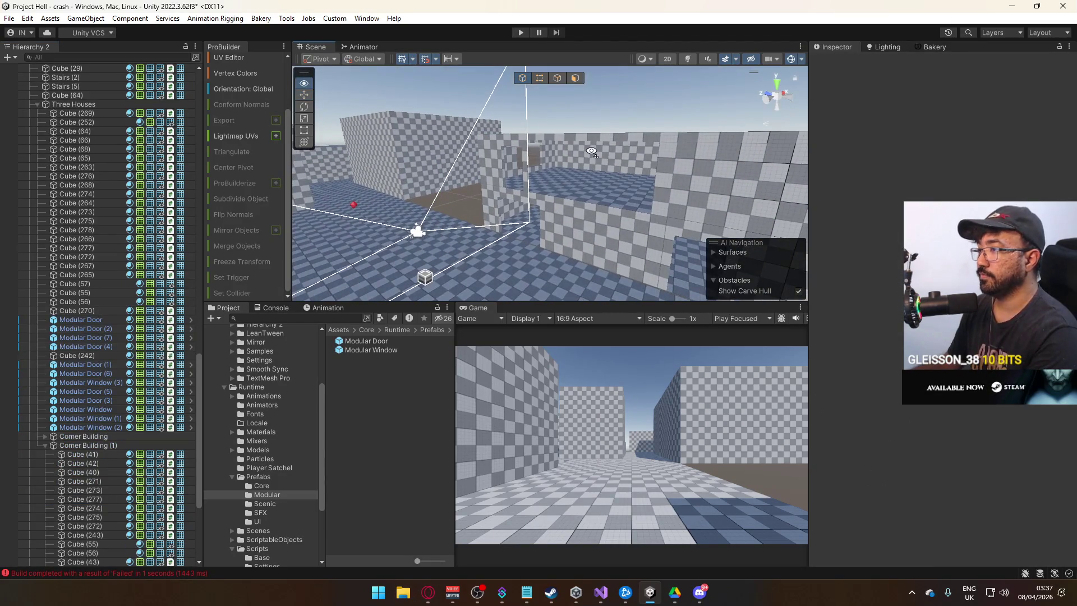
mouse_move(558, 195)
mouse_down()
mouse_move(627, 214)
mouse_move(558, 177)
mouse_move(526, 214)
mouse_move(561, 207)
mouse_move(584, 180)
mouse_move(432, 243)
mouse_move(558, 147)
mouse_up()
click(499, 215)
shift+click(533, 227)
shift+click(557, 147)
shift+click(530, 261)
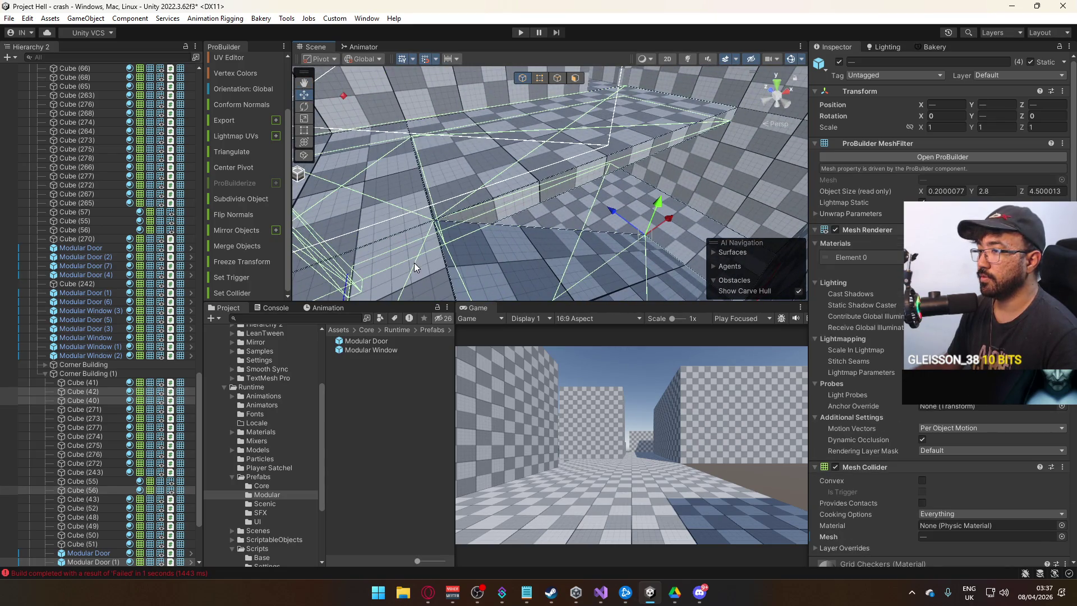
shift+click(652, 207)
mouse_move(652, 207)
mouse_down()
mouse_move(654, 128)
mouse_move(486, 164)
mouse_move(597, 146)
mouse_up()
shift+click(486, 164)
shift+click(557, 179)
mouse_move(577, 184)
mouse_down()
mouse_move(666, 204)
mouse_move(749, 334)
mouse_move(638, 273)
mouse_move(442, 319)
mouse_move(583, 228)
mouse_move(537, 163)
mouse_move(486, 146)
mouse_move(392, 224)
mouse_up()
Step: Add the last walls to the selection and move the twelve pieces out of Corner Building (1)
shift+click(582, 228)
shift+click(486, 146)
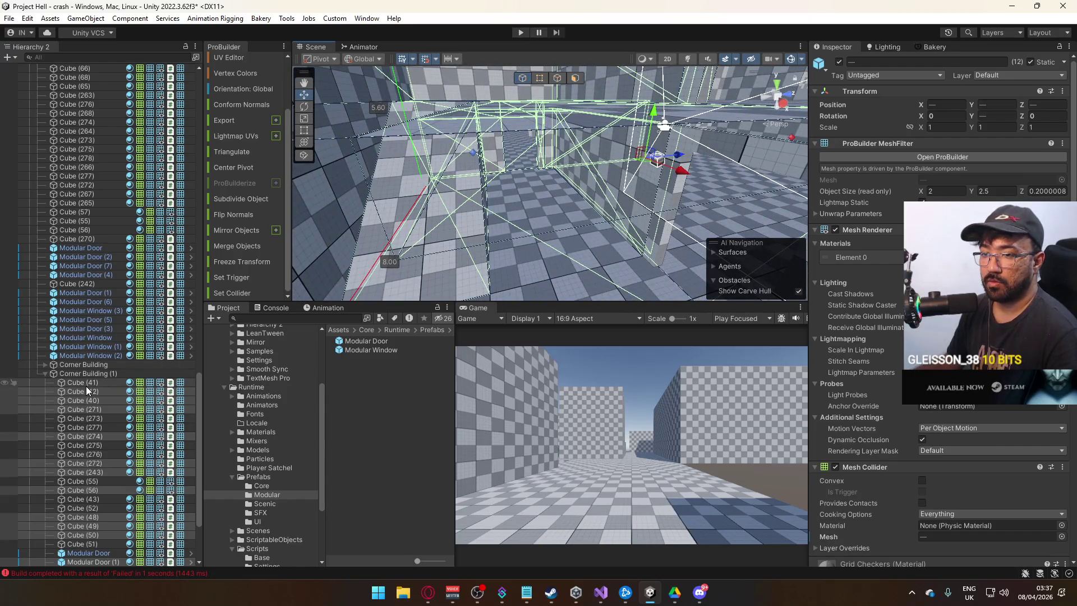
drag(85, 386, 92, 369)
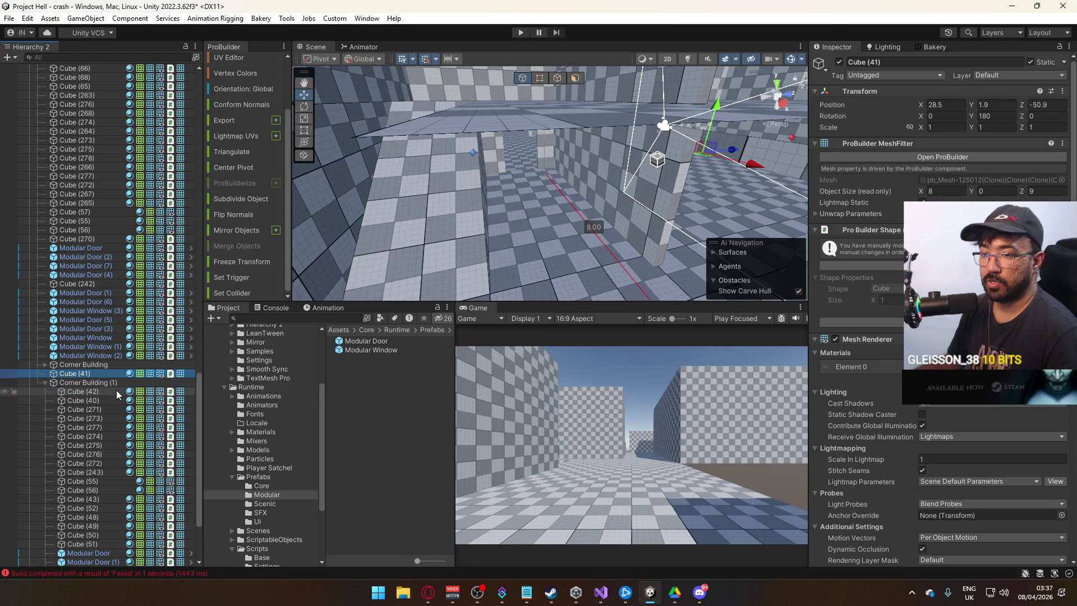
key(ctrl+z)
drag(79, 373, 85, 376)
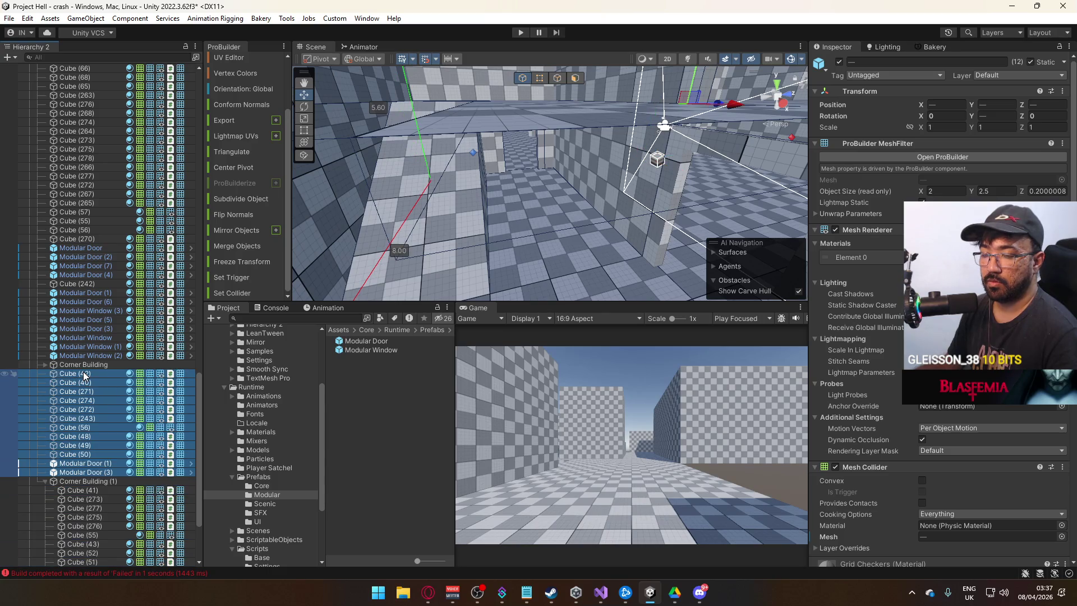
Step: Create an empty GameObject under Cube (42)
click(84, 375)
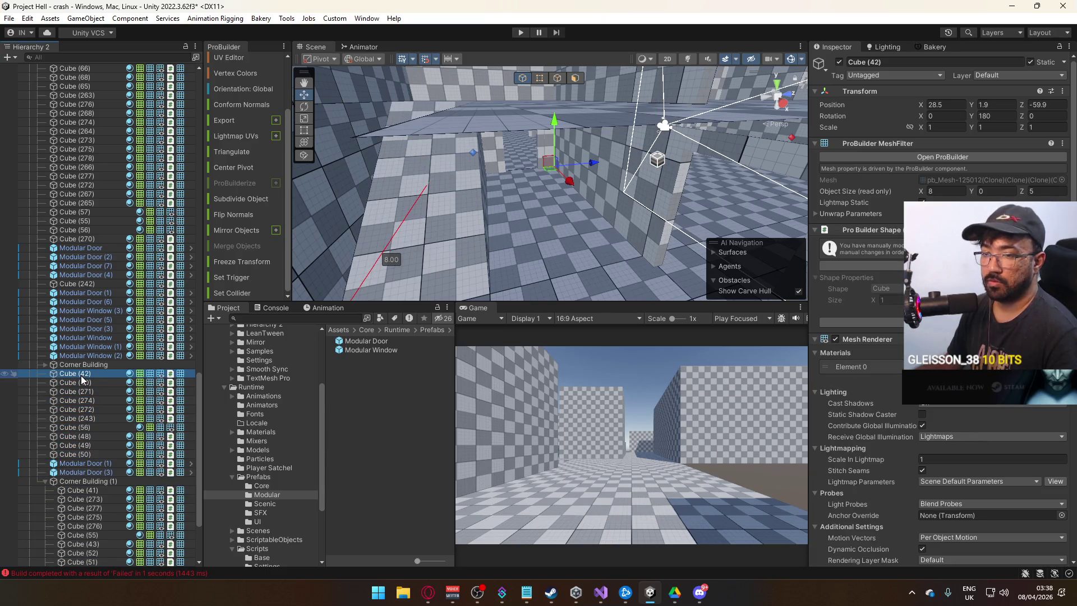
right_click(81, 375)
click(113, 257)
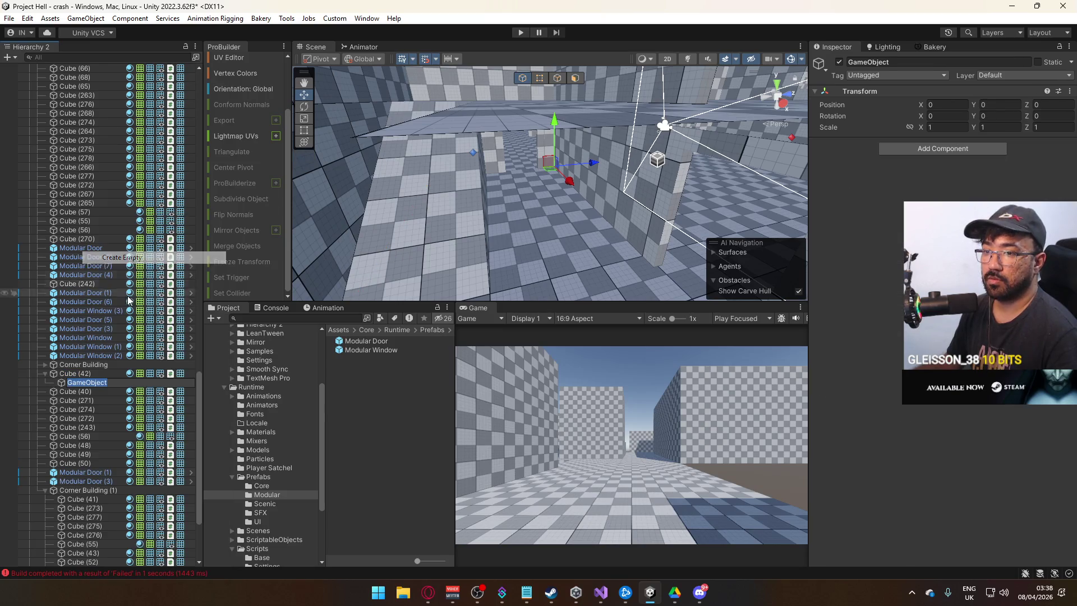
Step: Parent Cube (42) through Modular Door (3) under GameObject and move the group to X 39.5
click(65, 374)
drag(65, 382, 79, 373)
click(84, 382)
shift+click(99, 480)
key(f)
drag(554, 175, 533, 202)
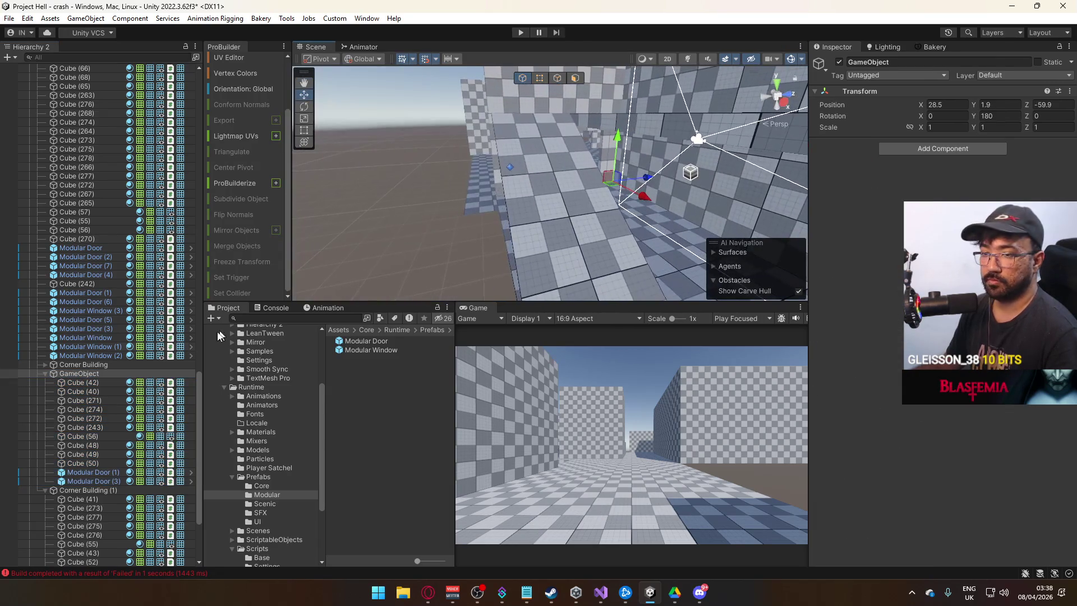
click(44, 374)
scroll(580, 198, down, 5)
drag(579, 198, 815, 169)
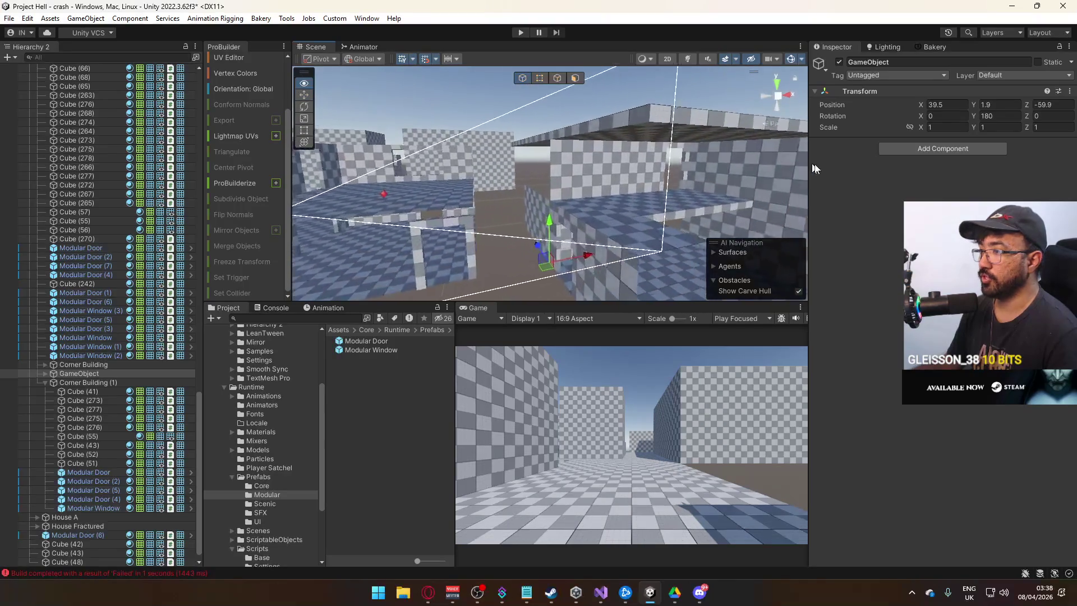
Step: Return wall Cube (274) to Corner Building (1) and slide it to X -2.3
click(590, 197)
key(f)
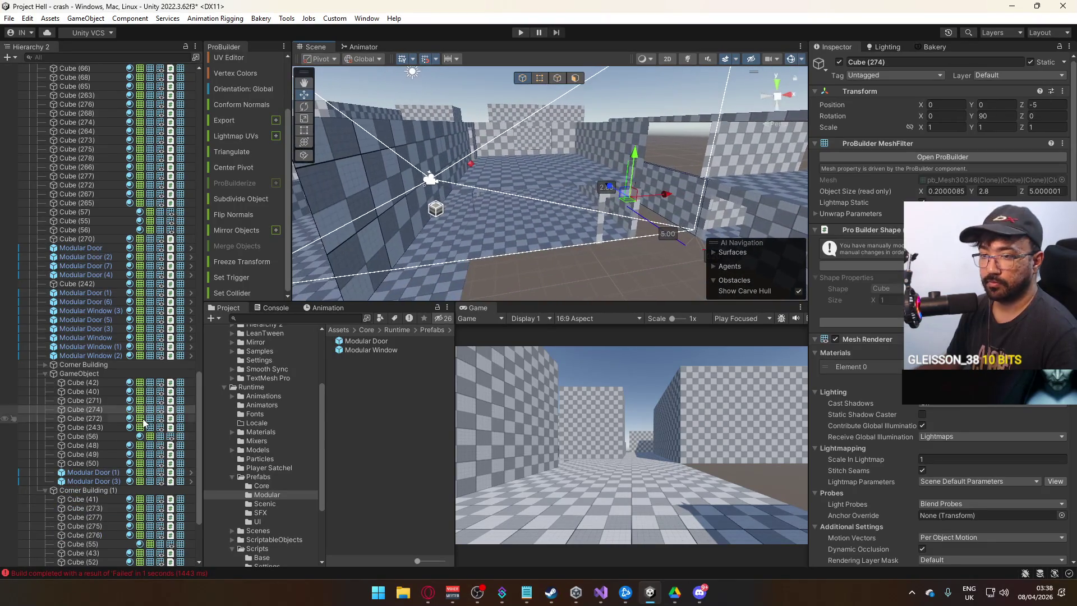
drag(90, 408, 103, 492)
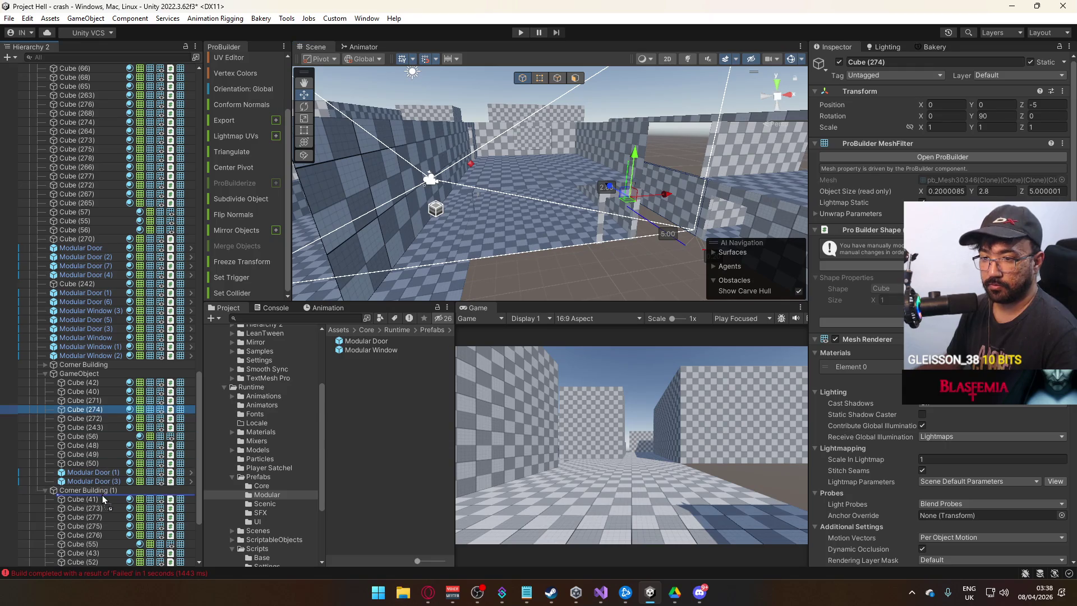
drag(665, 198, 546, 203)
click(642, 254)
key(f)
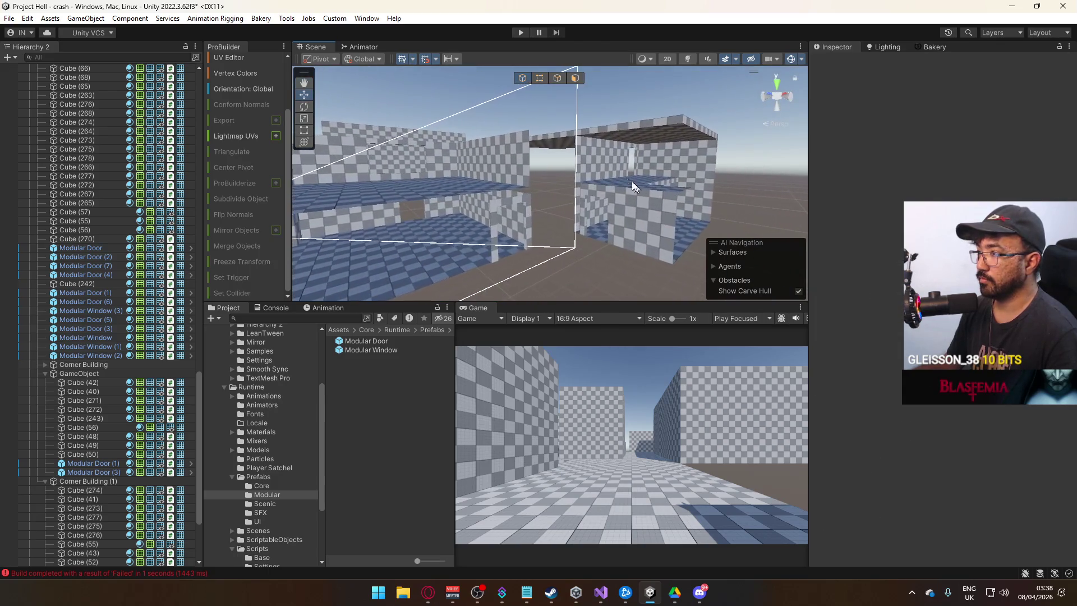
Step: Set the GameObject group's Y rotation to 90
click(83, 374)
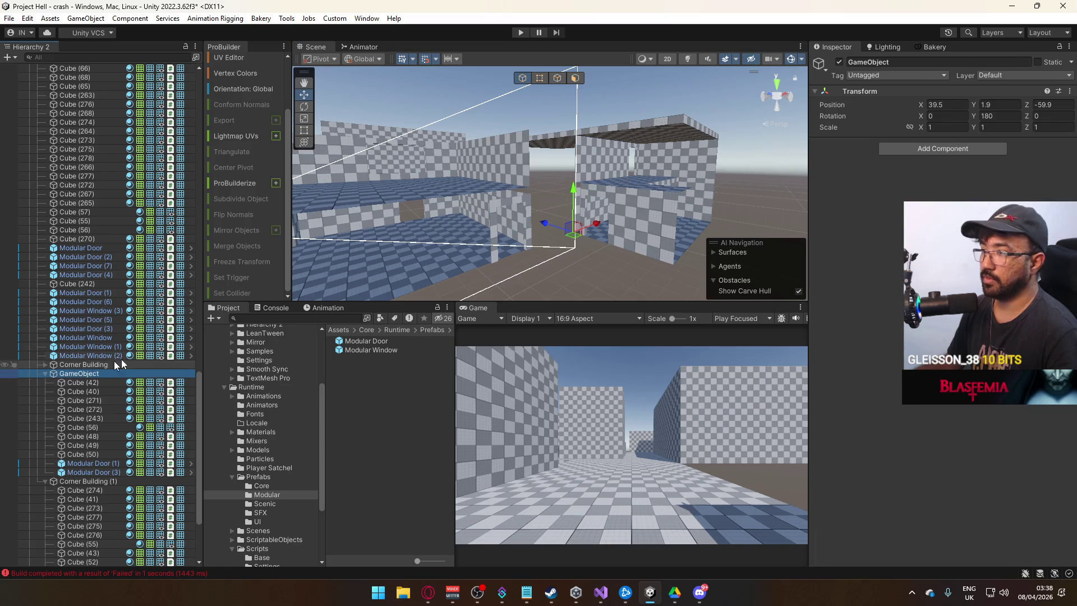
key(f)
mouse_move(465, 241)
mouse_down()
mouse_move(611, 261)
mouse_move(746, 258)
mouse_move(739, 276)
mouse_move(658, 315)
mouse_move(537, 300)
mouse_move(654, 220)
mouse_up()
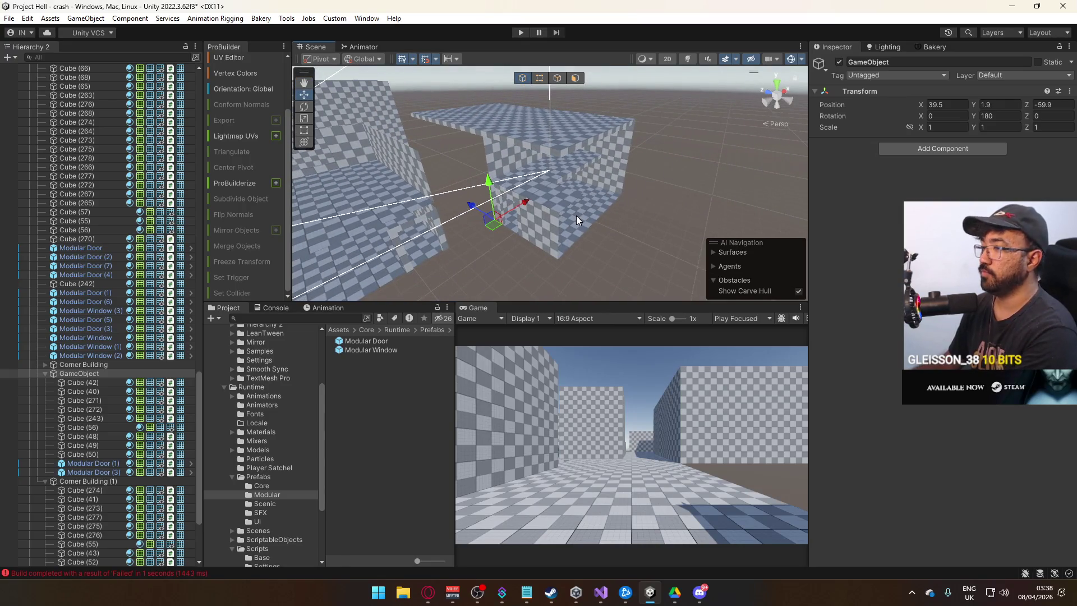
click(999, 115)
text(0)
mouse_move(673, 182)
mouse_down()
mouse_move(785, 166)
mouse_move(564, 260)
mouse_move(414, 126)
mouse_move(347, 140)
mouse_move(261, 131)
mouse_move(302, 140)
mouse_up()
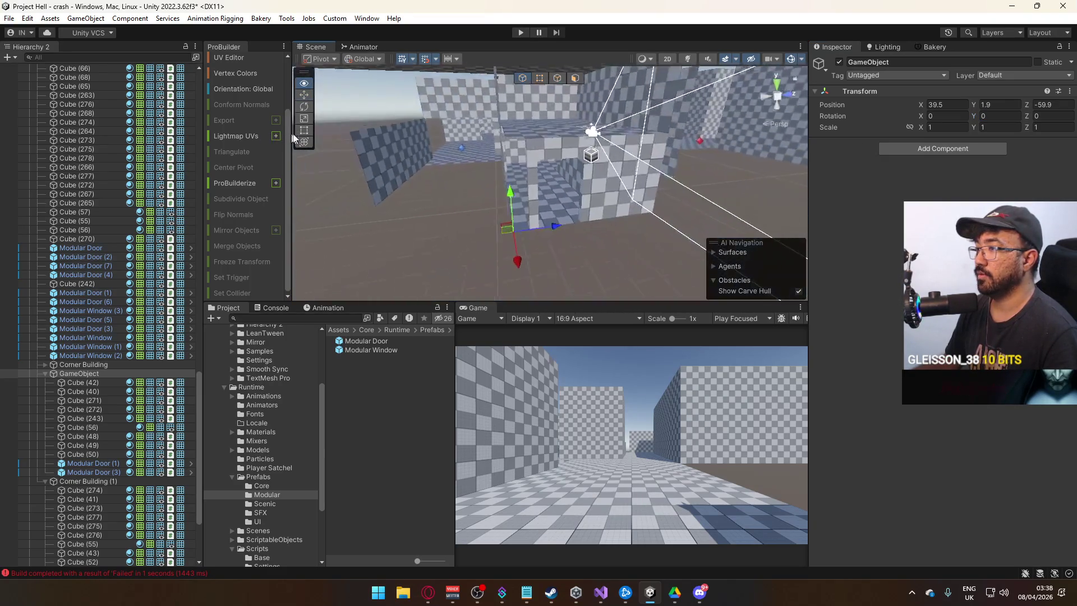
text(90)
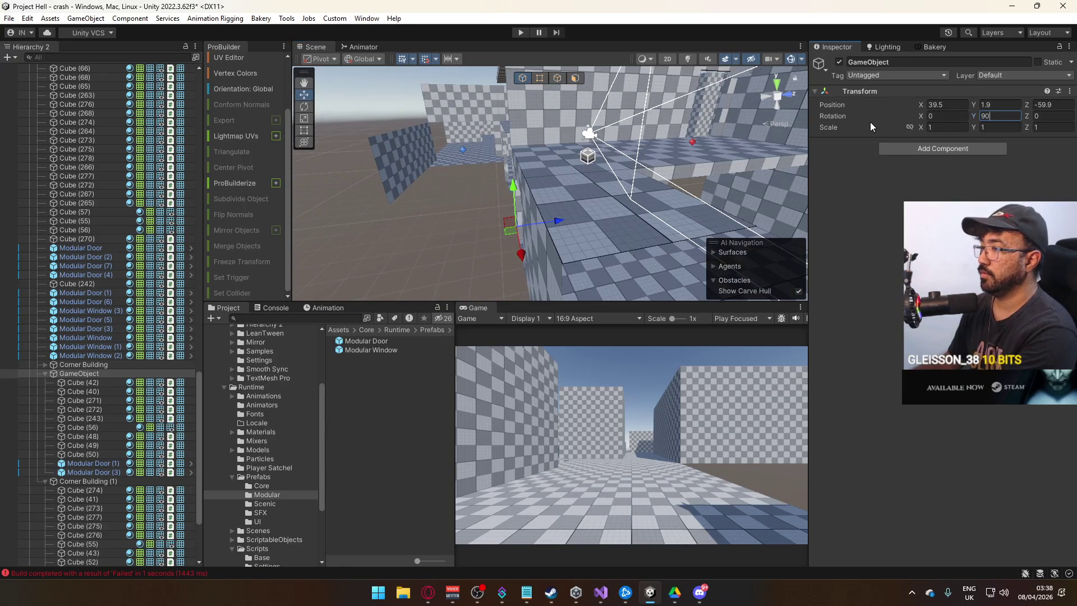
mouse_move(796, 143)
mouse_down()
mouse_move(603, 163)
mouse_move(1020, 187)
mouse_up()
Step: Slide the group along Z to about -67.8, check its alignment, and select ceiling slab Cube (243)
mouse_move(587, 172)
mouse_down()
mouse_move(677, 187)
mouse_move(645, 181)
mouse_move(611, 221)
mouse_move(580, 225)
mouse_up()
scroll(776, 240, up, 5)
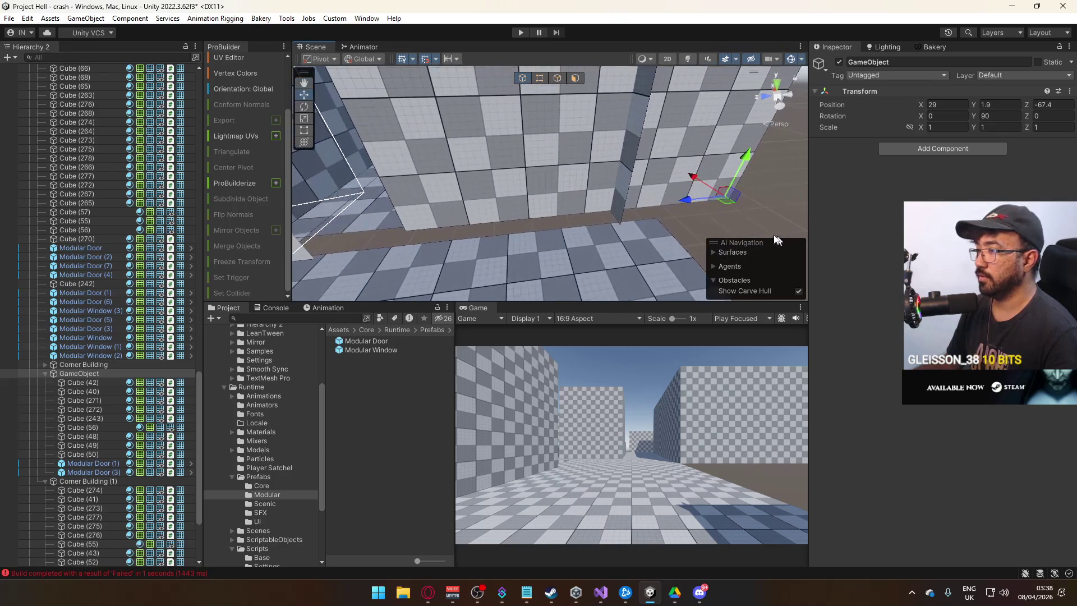
mouse_move(701, 197)
mouse_down()
mouse_move(719, 188)
mouse_move(494, 211)
mouse_move(547, 260)
mouse_move(642, 223)
mouse_move(555, 232)
mouse_move(605, 146)
mouse_move(605, 203)
mouse_move(621, 208)
mouse_move(608, 214)
mouse_up()
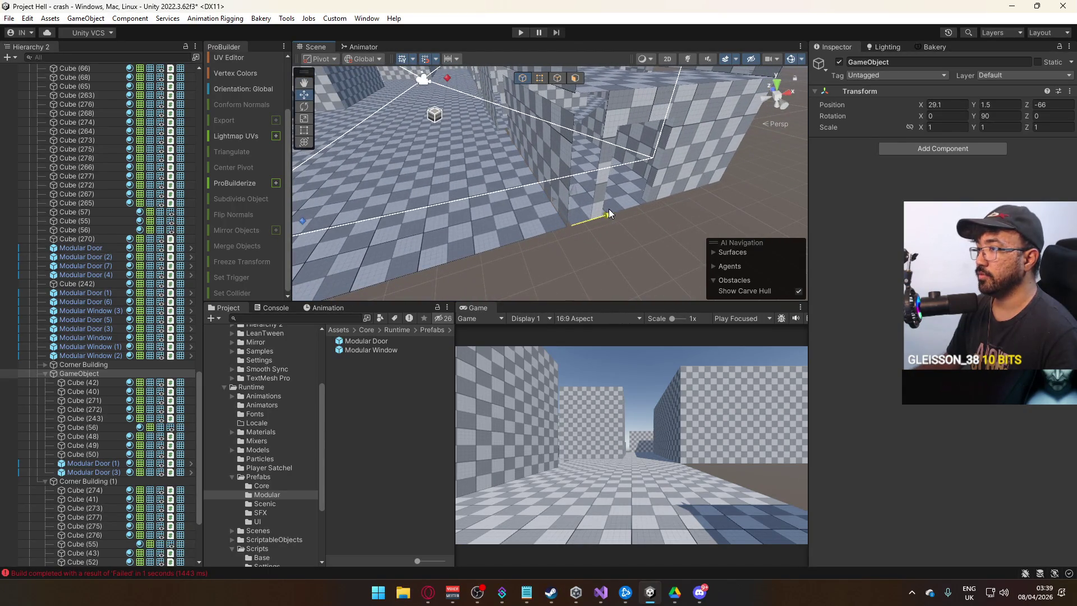
scroll(576, 214, up, 3)
mouse_move(543, 212)
mouse_down()
mouse_move(563, 225)
mouse_move(579, 131)
mouse_move(583, 143)
mouse_up()
click(583, 144)
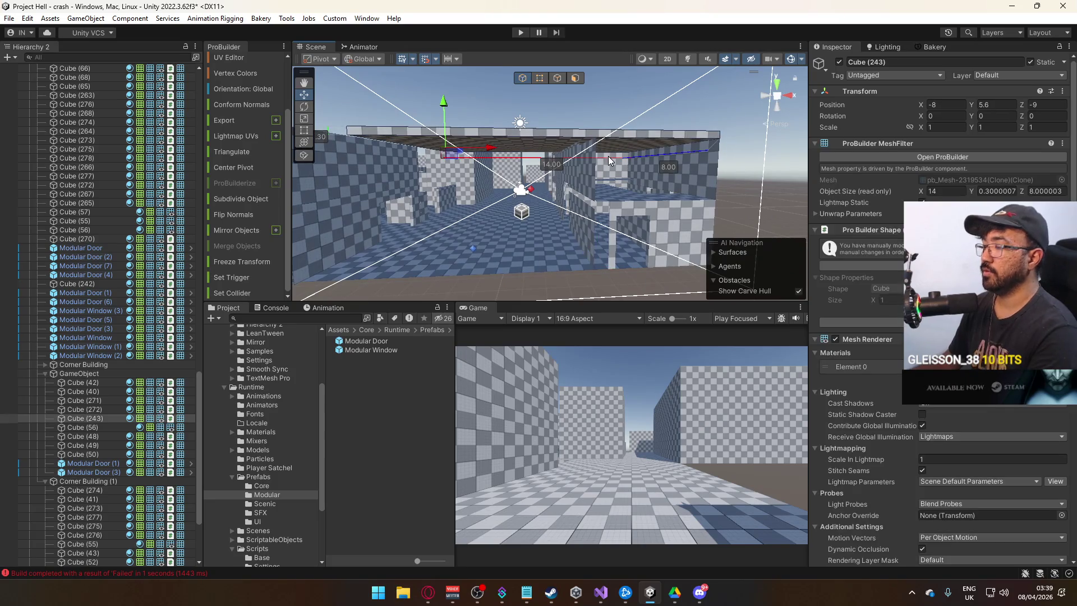
Step: Delete ceiling slab Cube (243) and slide Corner Building (1) along X to 62
key(Delete)
mouse_move(602, 186)
mouse_down()
mouse_move(652, 240)
mouse_move(561, 242)
mouse_up()
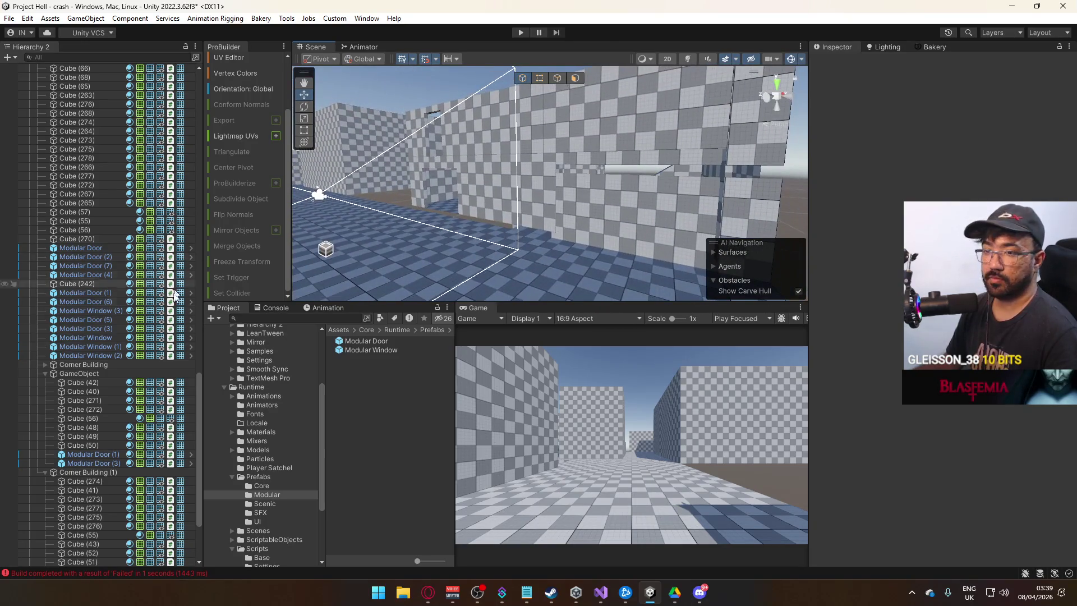
click(84, 473)
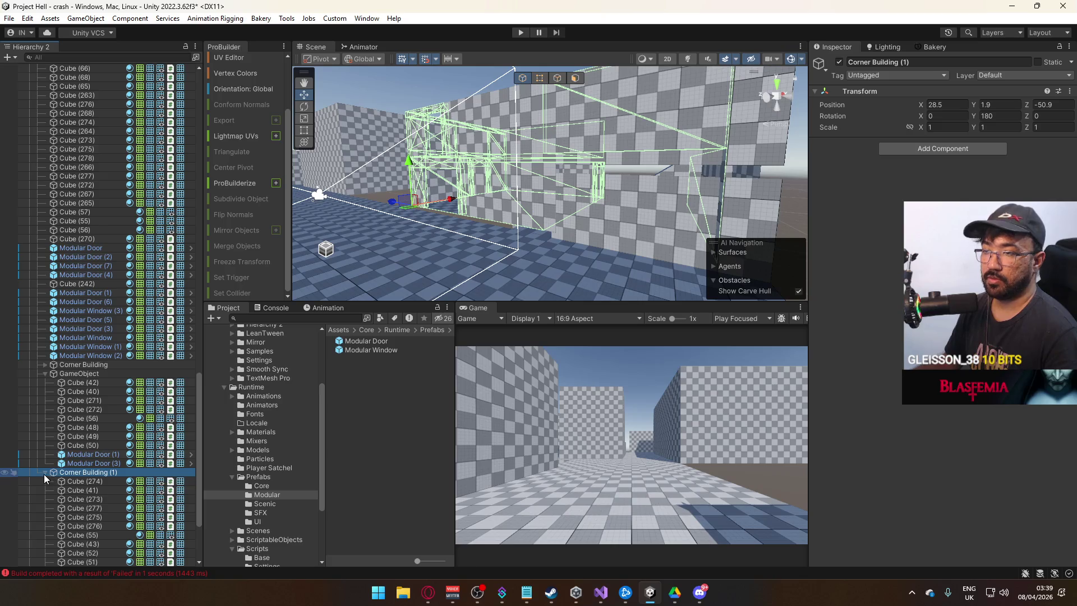
click(45, 472)
key(f)
mouse_move(520, 166)
mouse_down()
mouse_move(735, 167)
mouse_move(564, 172)
mouse_move(810, 217)
mouse_up()
Step: Inspect interior wall Cube (271) and Modular Door (1) in the corridor, then undo the last change
click(628, 190)
drag(628, 189, 846, 156)
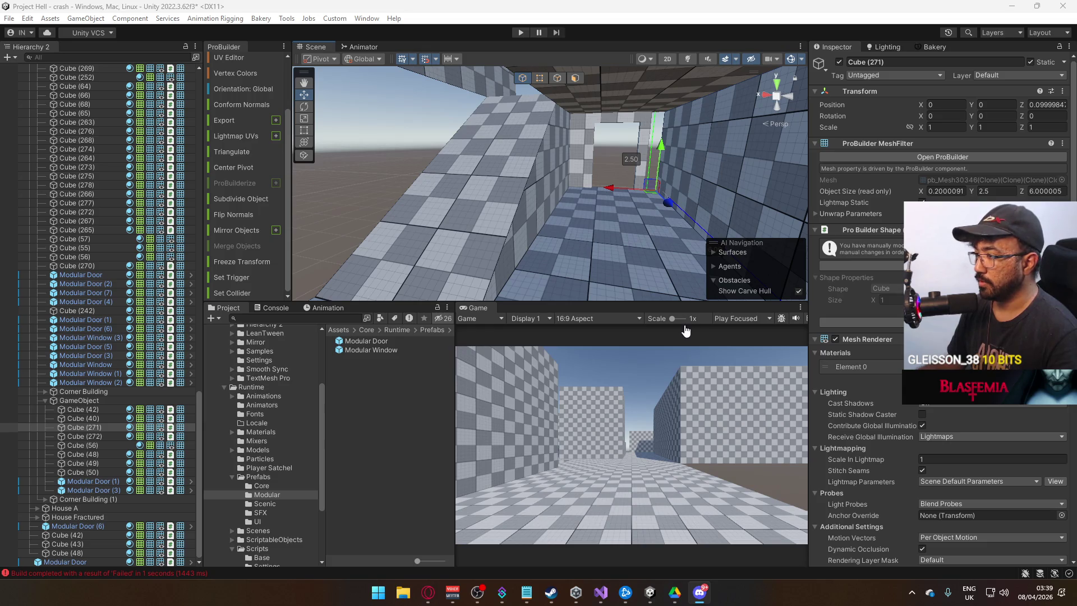
mouse_move(746, 233)
mouse_down()
mouse_move(768, 231)
mouse_move(724, 224)
mouse_up()
click(542, 163)
scroll(542, 163, up, 3)
mouse_move(542, 163)
mouse_down()
mouse_move(595, 186)
mouse_move(652, 172)
mouse_up()
key(ctrl+z)
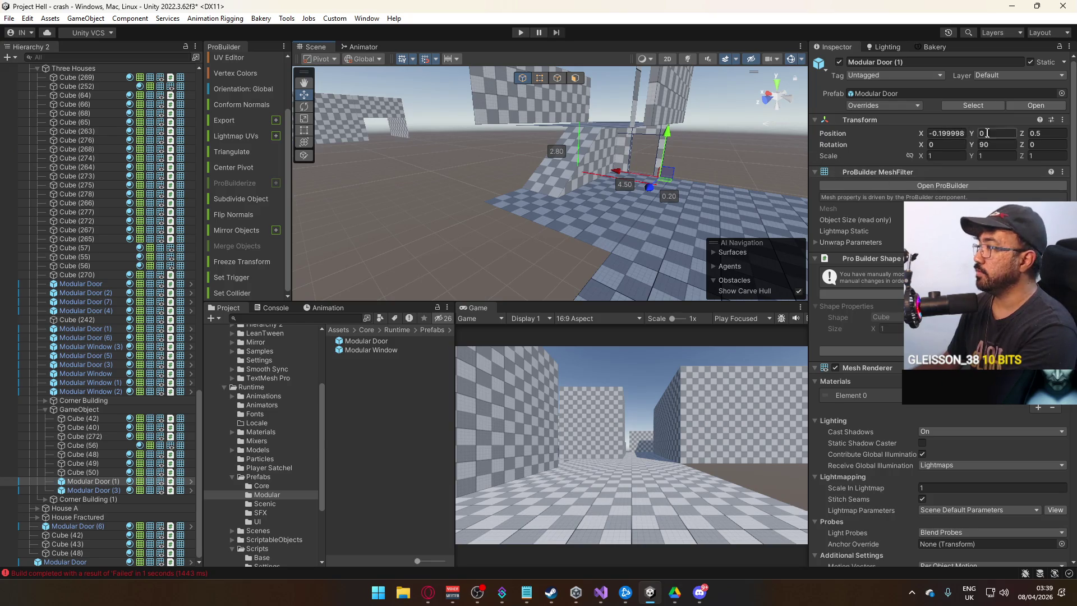
Step: Set Modular Door (1)'s Y rotation back to 0 and view the door frame
key(Escape)
drag(711, 156, 579, 216)
mouse_move(649, 185)
mouse_down()
mouse_move(606, 207)
mouse_move(613, 193)
mouse_move(584, 193)
mouse_move(593, 176)
mouse_up()
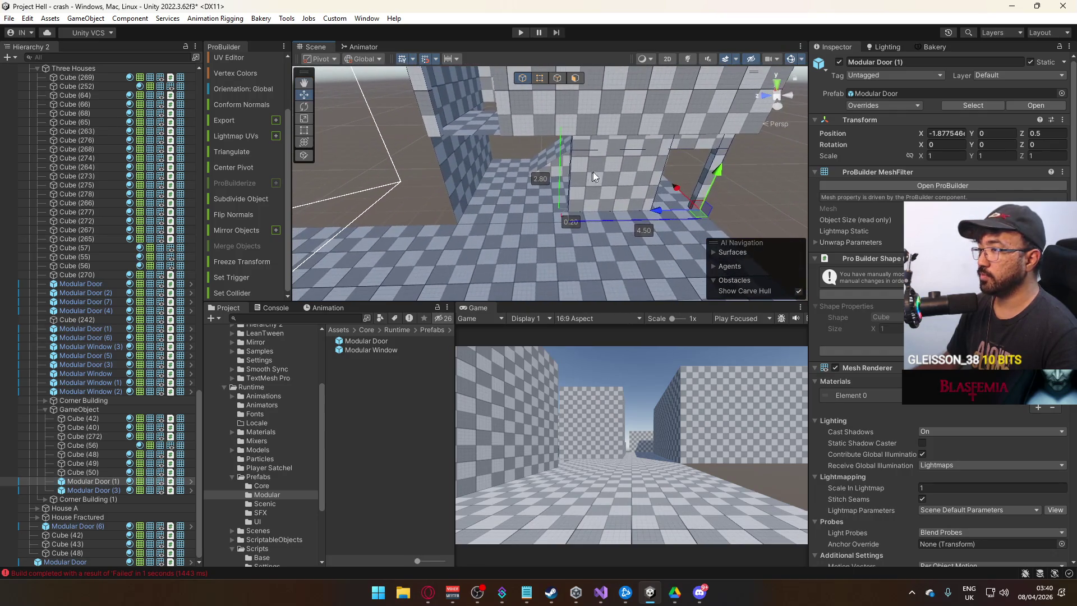
Step: Stretch the door wall longer along X by dragging its vertices
click(539, 79)
mouse_move(536, 125)
mouse_down()
mouse_move(404, 149)
mouse_move(459, 133)
mouse_up()
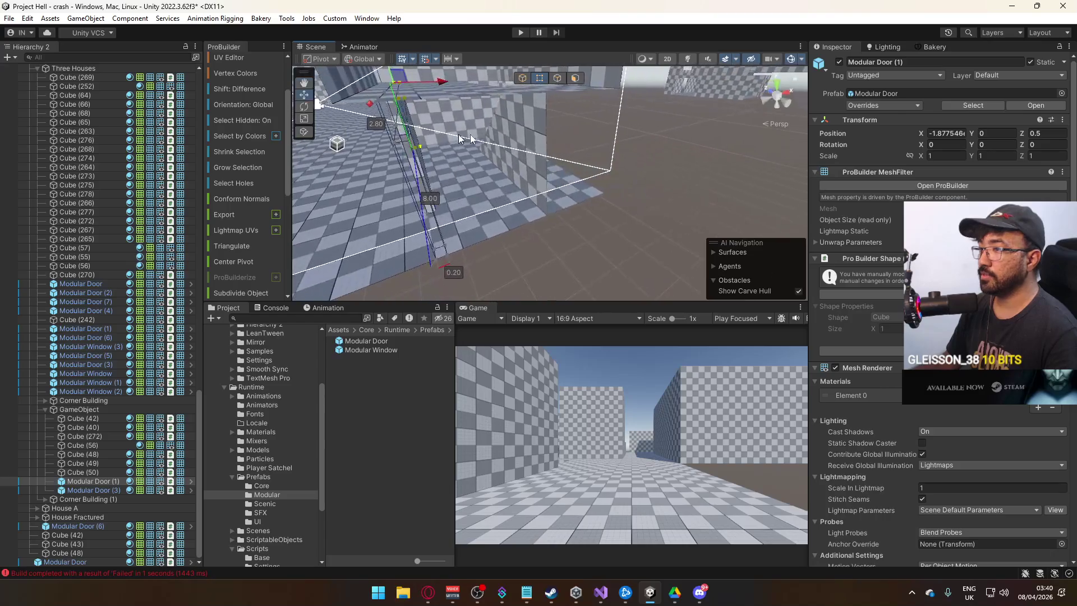
click(522, 77)
Step: Inspect the reshaped Modular Door (1) from below and above, then select wall Cube (51) for edge editing
mouse_move(522, 78)
mouse_down()
mouse_move(458, 118)
mouse_move(655, 121)
mouse_up()
scroll(584, 120, up, 5)
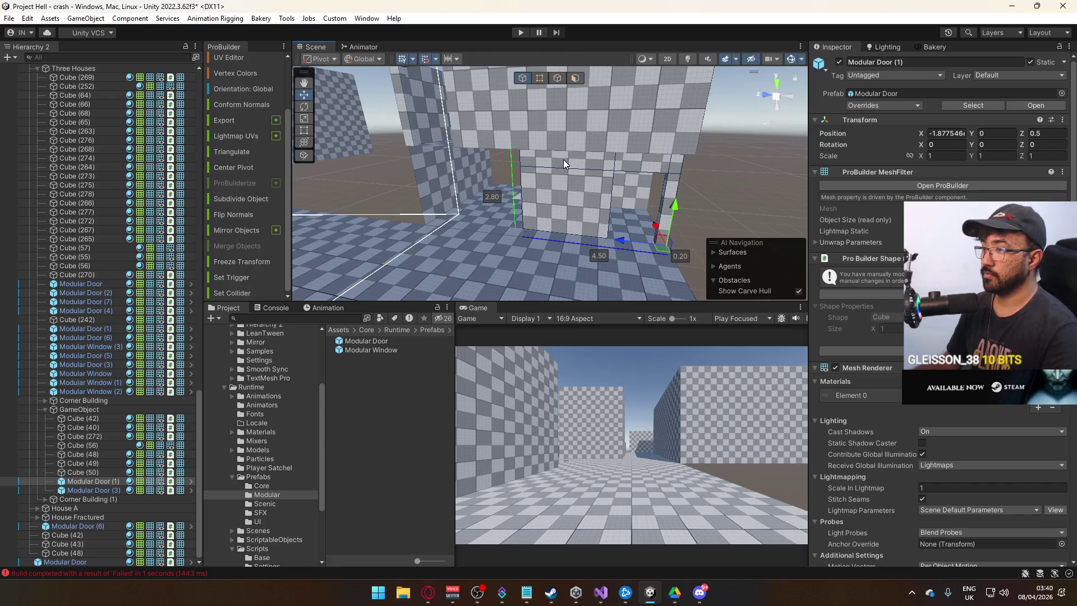
mouse_move(564, 160)
mouse_down()
mouse_move(555, 164)
mouse_move(564, 82)
mouse_up()
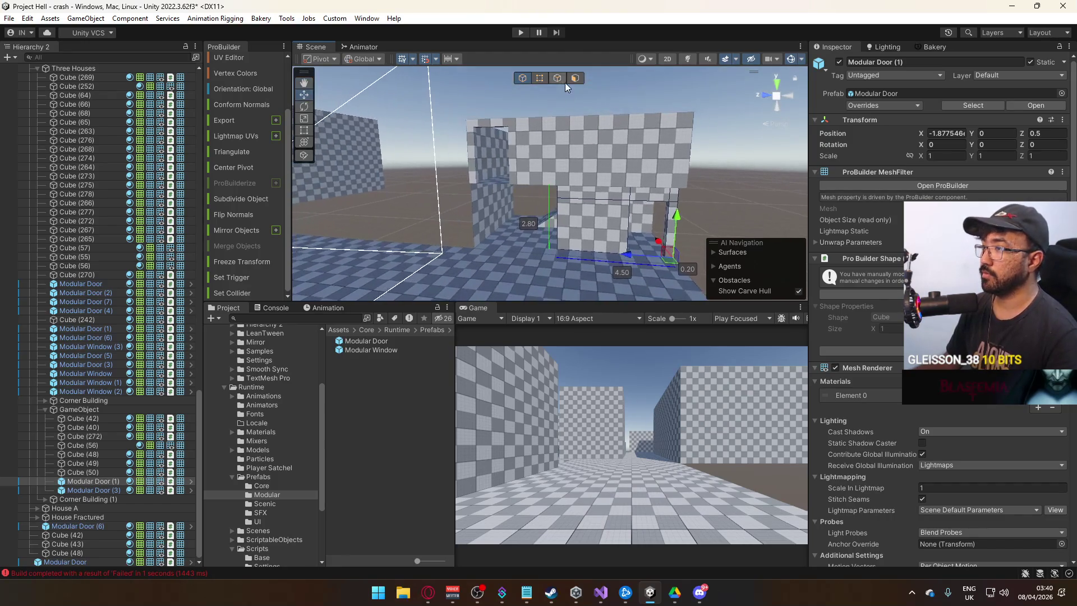
click(565, 84)
click(540, 78)
click(566, 174)
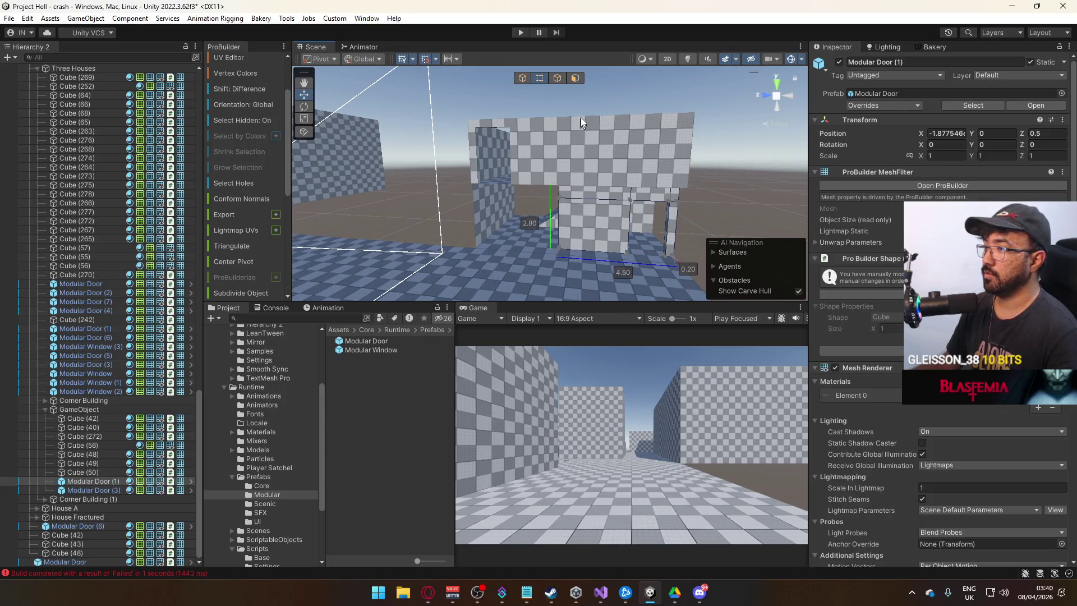
mouse_move(521, 274)
mouse_down()
mouse_move(594, 145)
mouse_move(374, 167)
mouse_up()
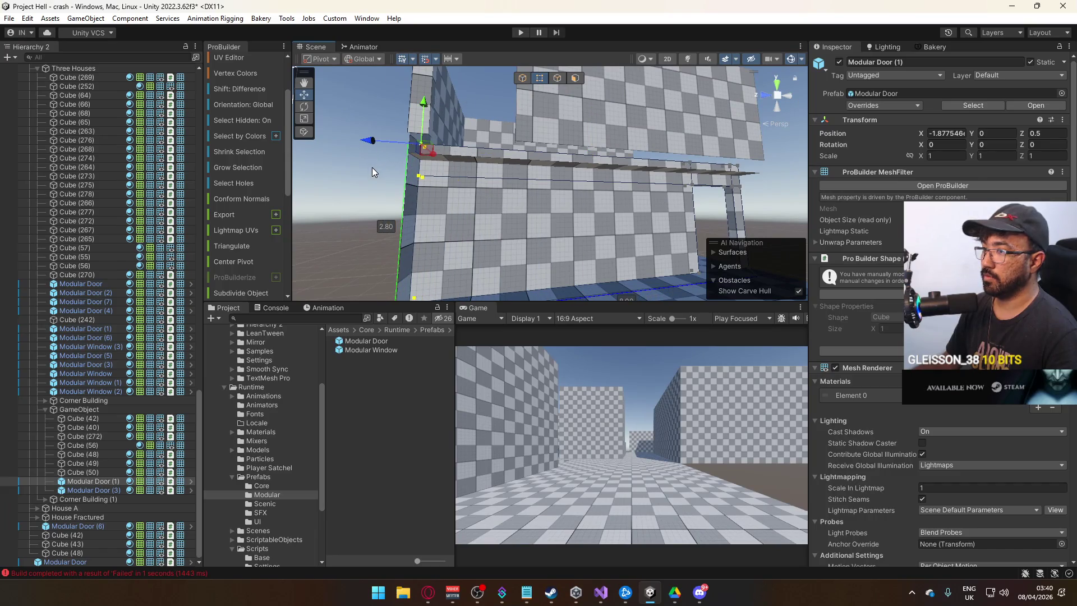
click(523, 78)
mouse_move(562, 96)
mouse_down()
mouse_move(523, 203)
mouse_move(499, 201)
mouse_move(513, 165)
mouse_move(505, 214)
mouse_move(554, 272)
mouse_move(573, 166)
mouse_move(691, 190)
mouse_move(508, 198)
mouse_move(356, 180)
mouse_move(942, 173)
mouse_move(921, 180)
mouse_move(864, 174)
mouse_move(897, 133)
mouse_move(958, 126)
mouse_move(685, 186)
mouse_move(508, 147)
mouse_move(586, 133)
mouse_move(553, 140)
mouse_move(559, 159)
mouse_move(562, 120)
mouse_up()
click(586, 134)
key(j)
Step: Lower Cube (51)'s top edge to 2.8 and duplicate it as Cube (52), rotated and moved to Z 5
drag(562, 120, 534, 104)
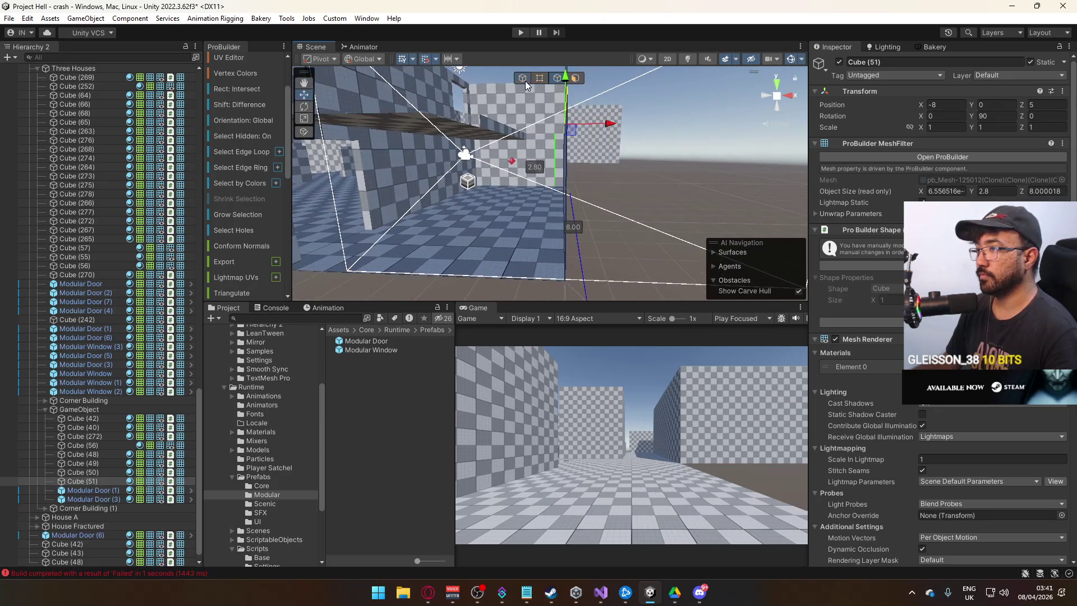
click(522, 78)
key(ctrl+d)
drag(431, 220, 617, 199)
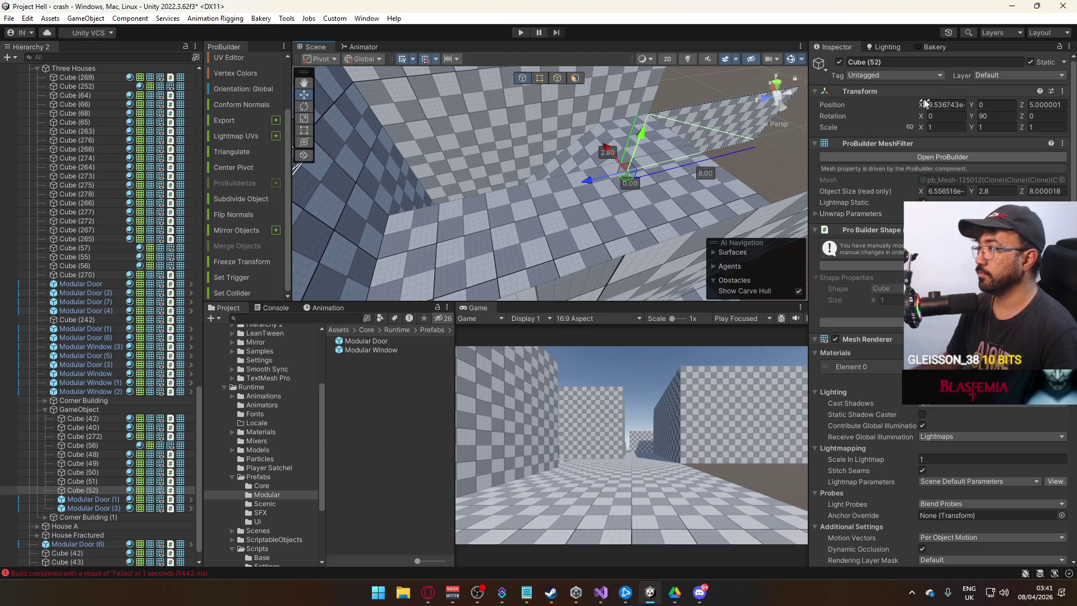
key(Return)
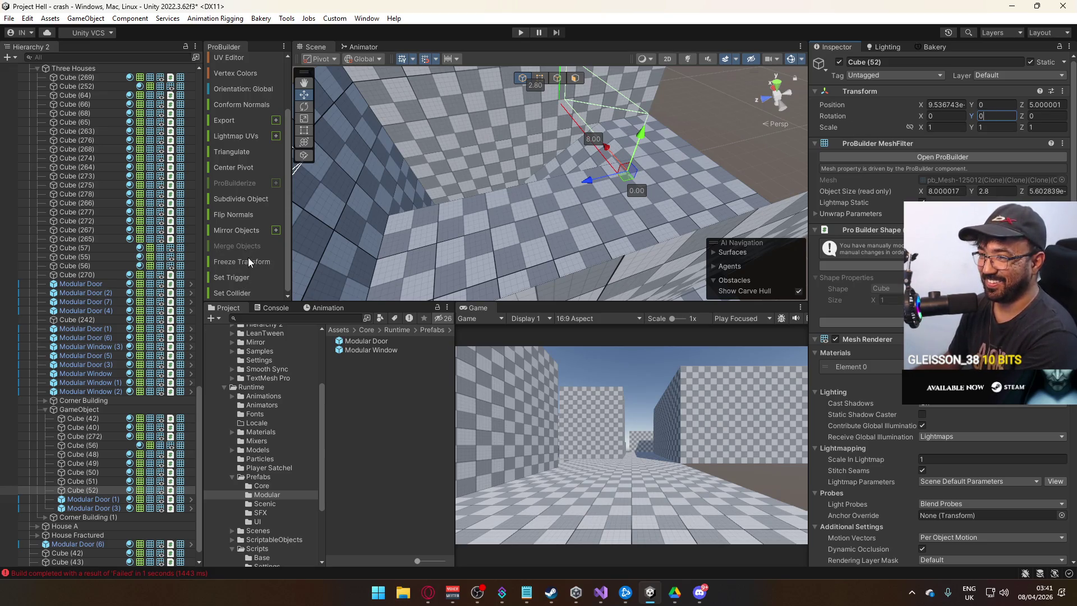
Step: Set Cube (52)'s pivot to a corner vertex and slide it along X into place
scroll(249, 224, up, 3)
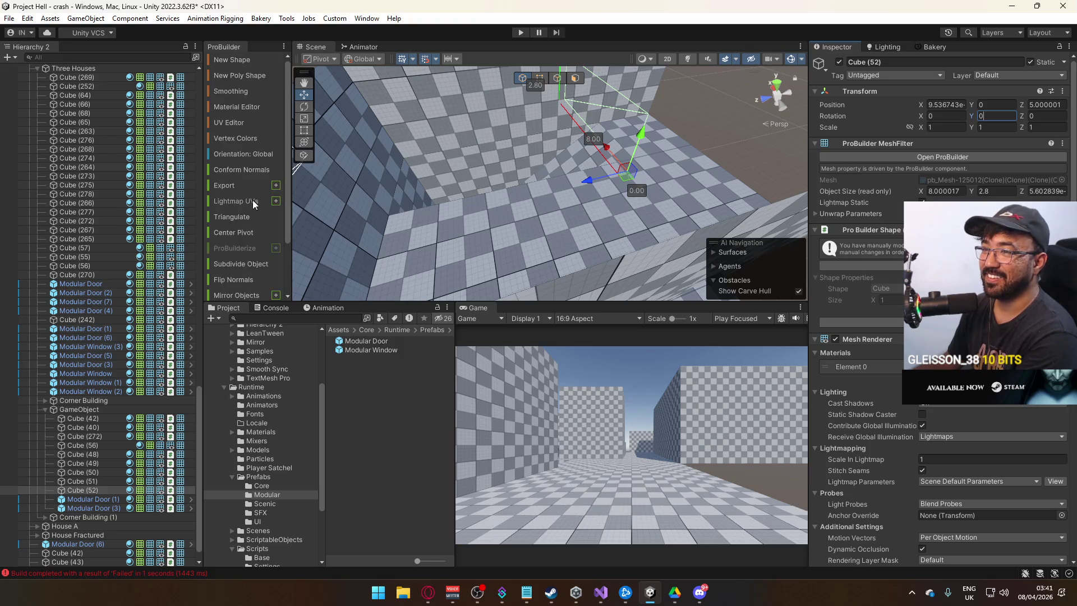
mouse_move(504, 168)
mouse_down()
mouse_move(729, 123)
mouse_move(574, 90)
mouse_up()
click(539, 78)
click(465, 195)
key(ctrl+j)
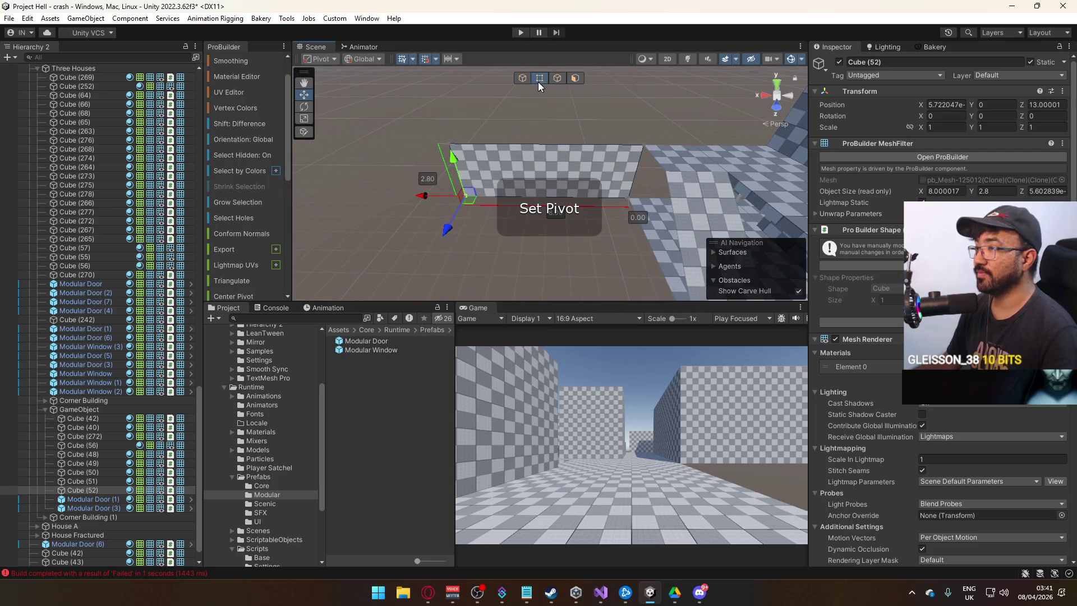
key(g)
drag(428, 201, 593, 189)
key(f)
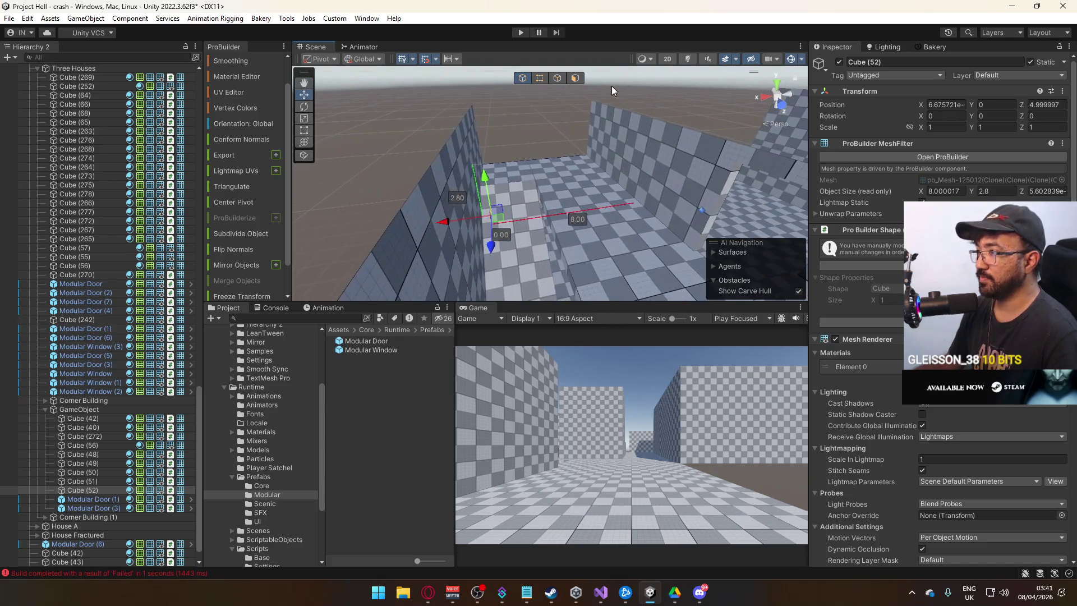
Step: Pull Cube (52)'s end vertices in to open a doorway
click(544, 79)
mouse_move(689, 241)
mouse_down()
mouse_move(723, 175)
mouse_move(704, 168)
mouse_up()
mouse_move(717, 96)
mouse_down()
mouse_move(585, 130)
mouse_move(488, 197)
mouse_move(530, 173)
mouse_move(577, 196)
mouse_move(580, 130)
mouse_move(539, 138)
mouse_up()
click(522, 78)
Step: Duplicate the wall as Cube (53) at Y 2.7 with top vertices lowered to 2.5, then select Cube (272)
key(ctrl+d)
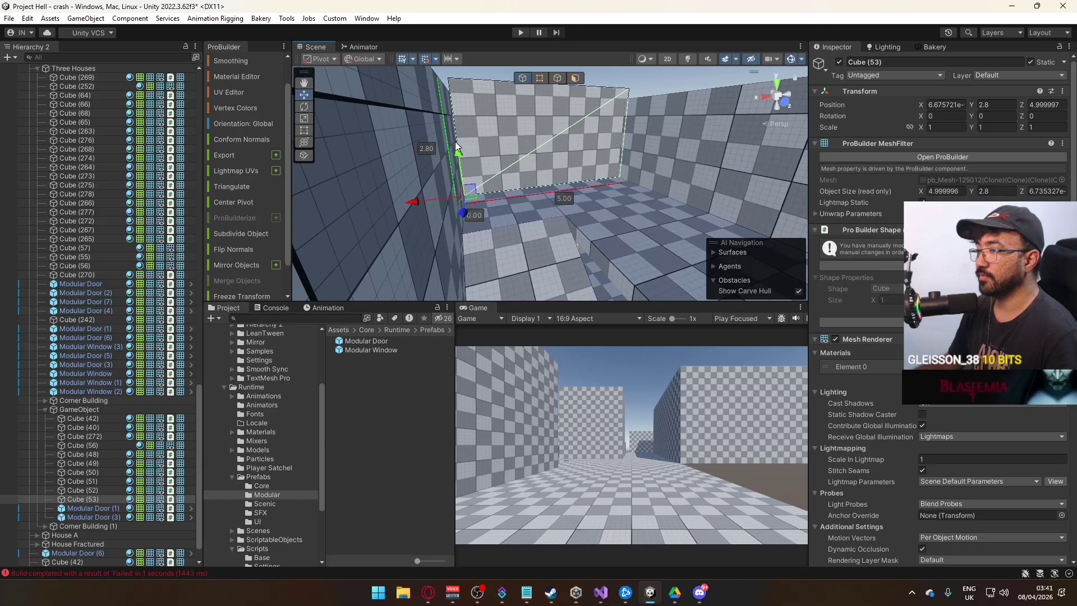
mouse_move(459, 149)
mouse_down()
mouse_move(466, 163)
mouse_move(466, 151)
mouse_move(554, 81)
mouse_up()
click(539, 78)
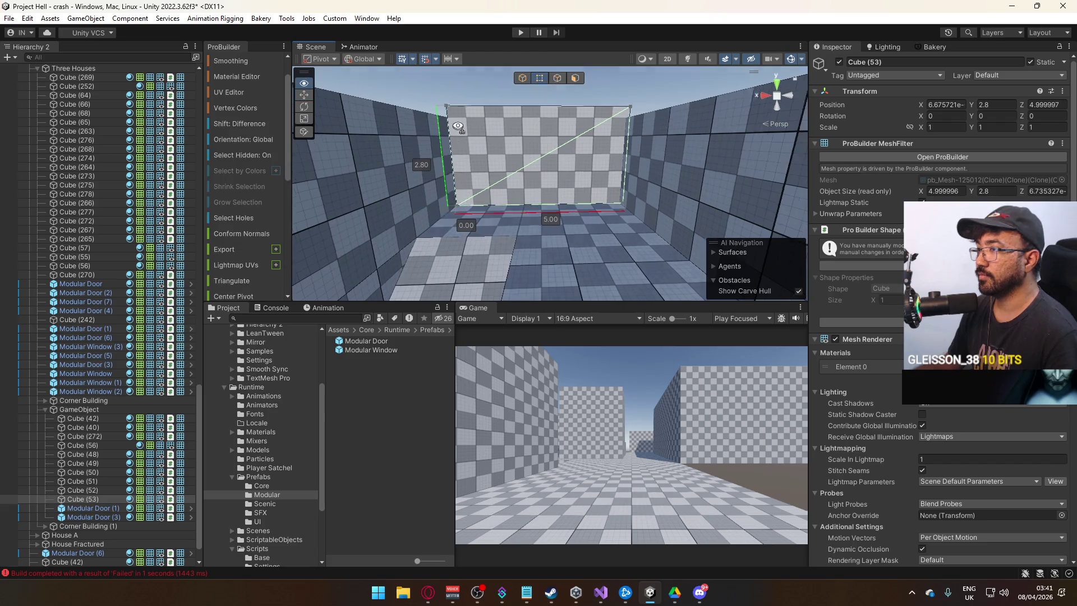
drag(459, 126, 460, 147)
drag(450, 88, 452, 95)
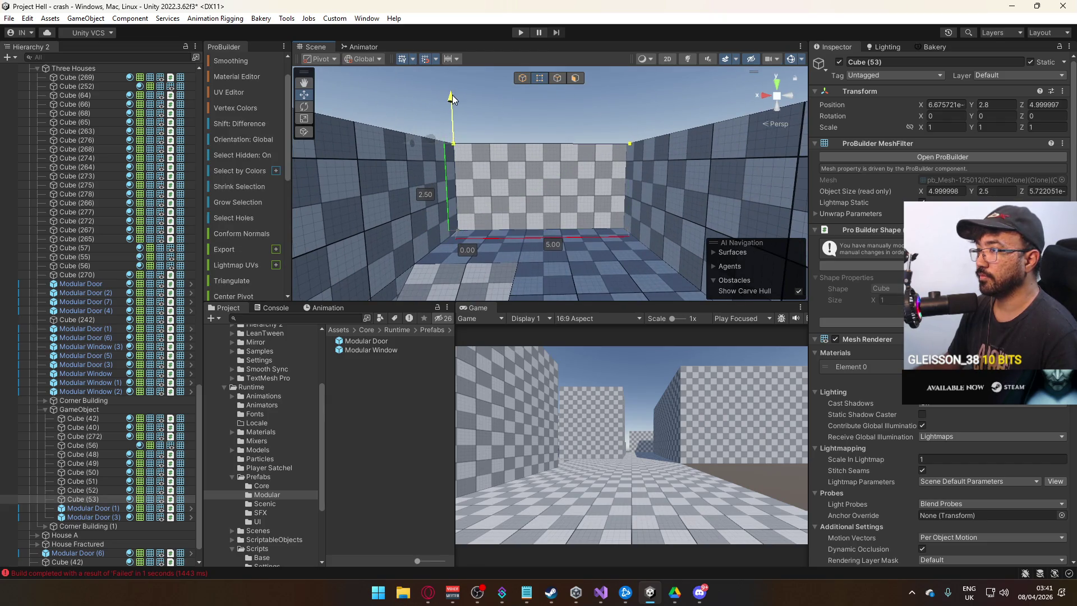
mouse_move(429, 201)
mouse_down()
mouse_move(616, 271)
mouse_move(534, 168)
mouse_move(517, 187)
mouse_move(575, 240)
mouse_move(704, 195)
mouse_up()
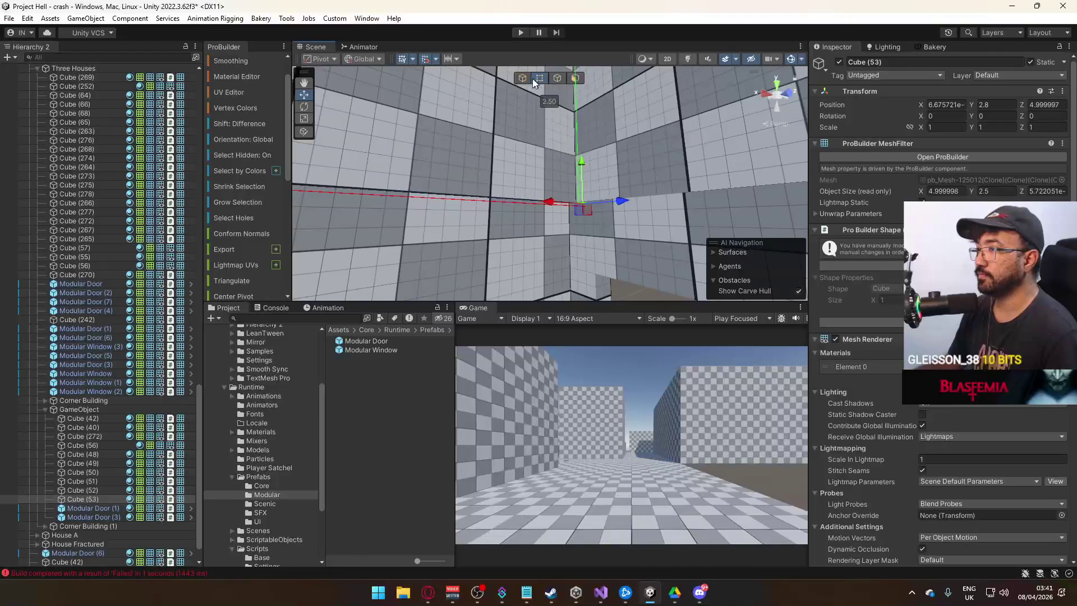
click(534, 168)
mouse_move(533, 168)
mouse_down()
mouse_move(594, 174)
mouse_move(691, 223)
mouse_move(480, 151)
mouse_up()
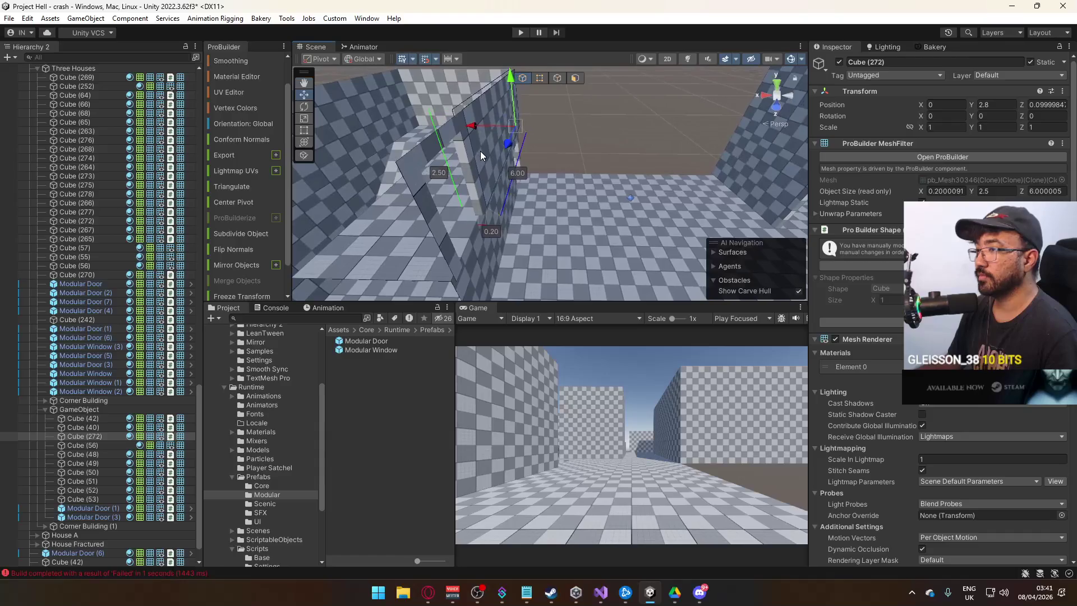
Step: Select Modular Door (3) and Cube (272) together and frame them in the view
click(480, 152)
click(477, 165)
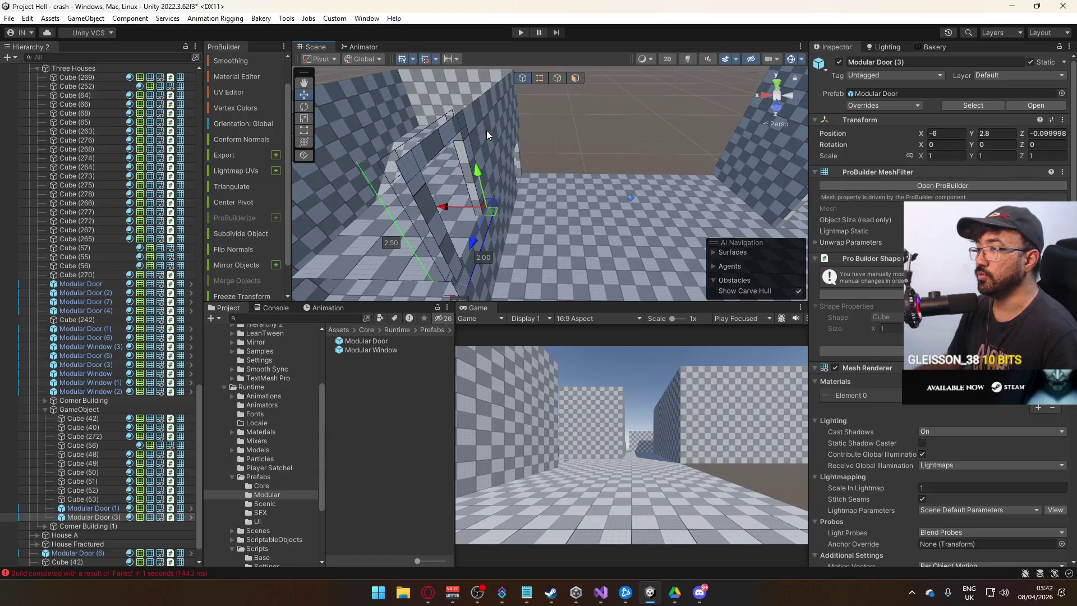
ctrl+click(487, 130)
key(f)
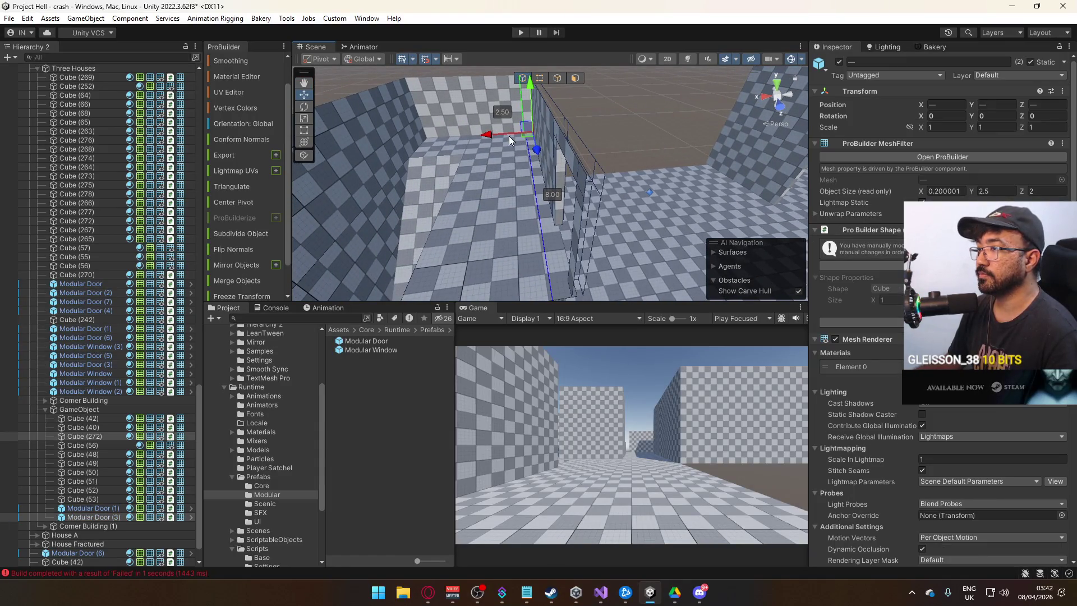
drag(488, 136, 345, 153)
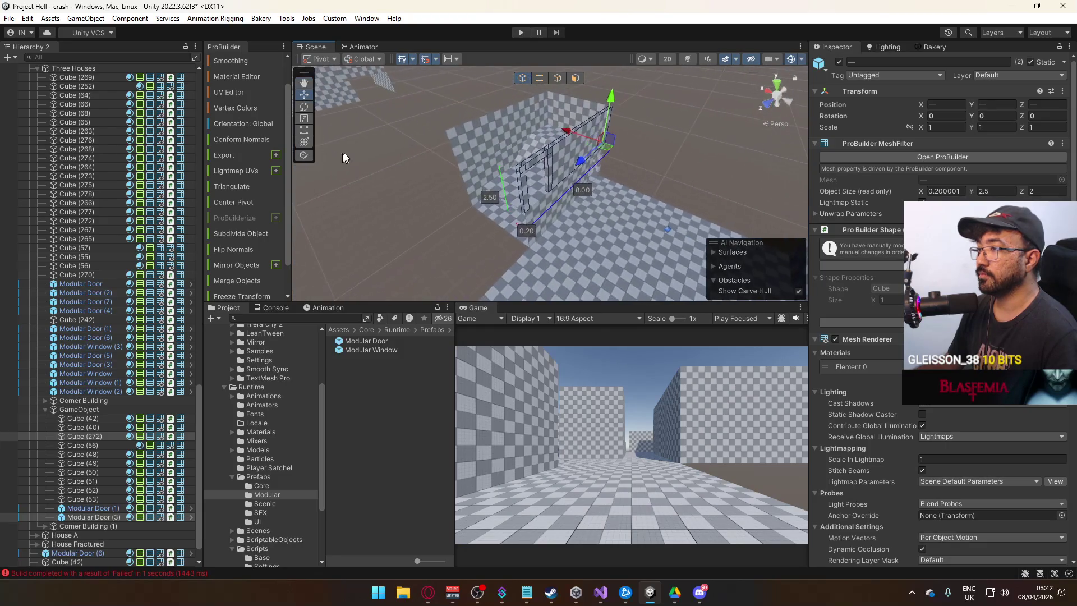
Step: Frame the GameObject group, slide the room left, then reselect wall Cube (272)
click(82, 409)
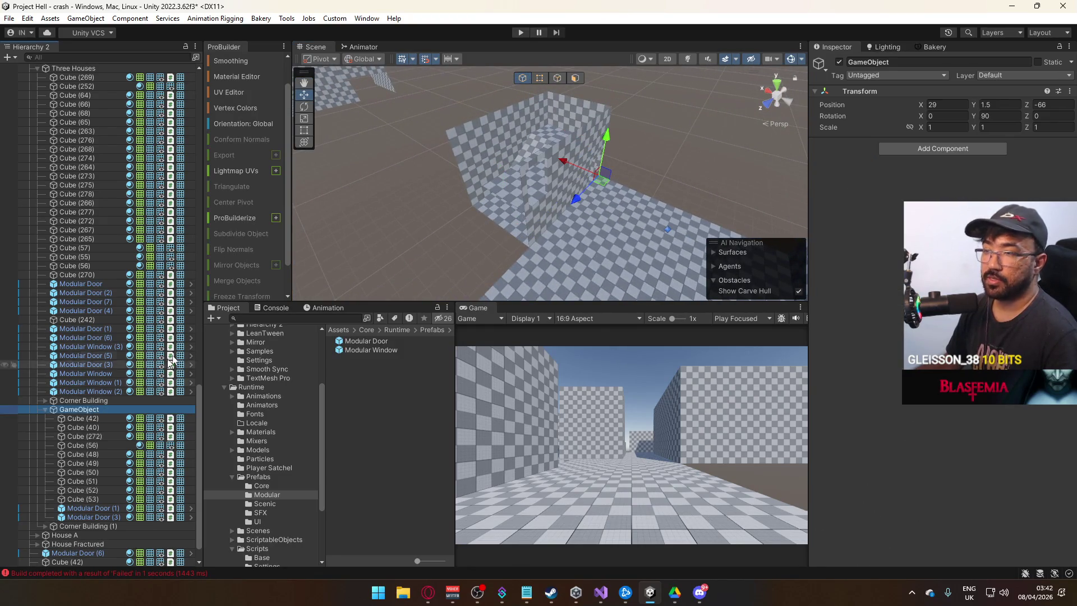
key(f)
drag(576, 176, 426, 171)
click(575, 163)
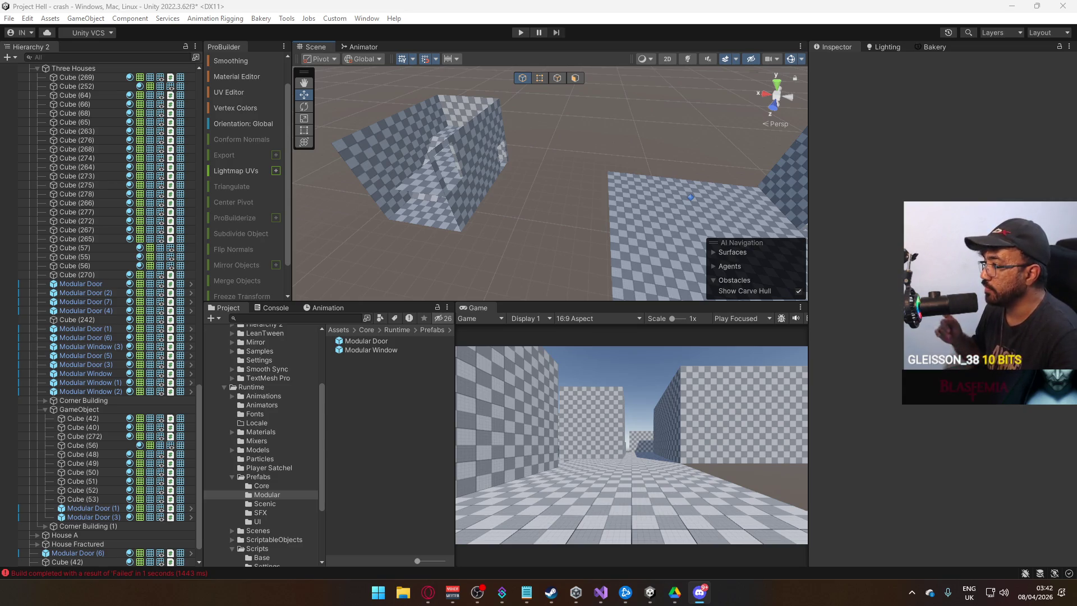
drag(544, 164, 877, 173)
click(557, 186)
mouse_move(561, 190)
mouse_down()
mouse_move(750, 226)
mouse_move(630, 194)
mouse_move(630, 235)
mouse_move(692, 195)
mouse_up()
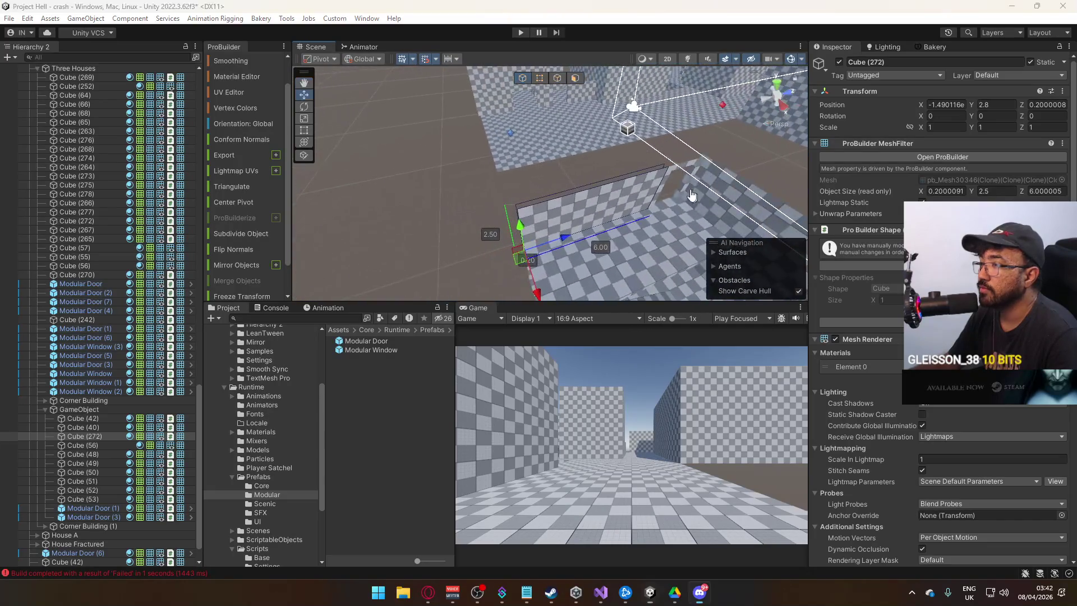